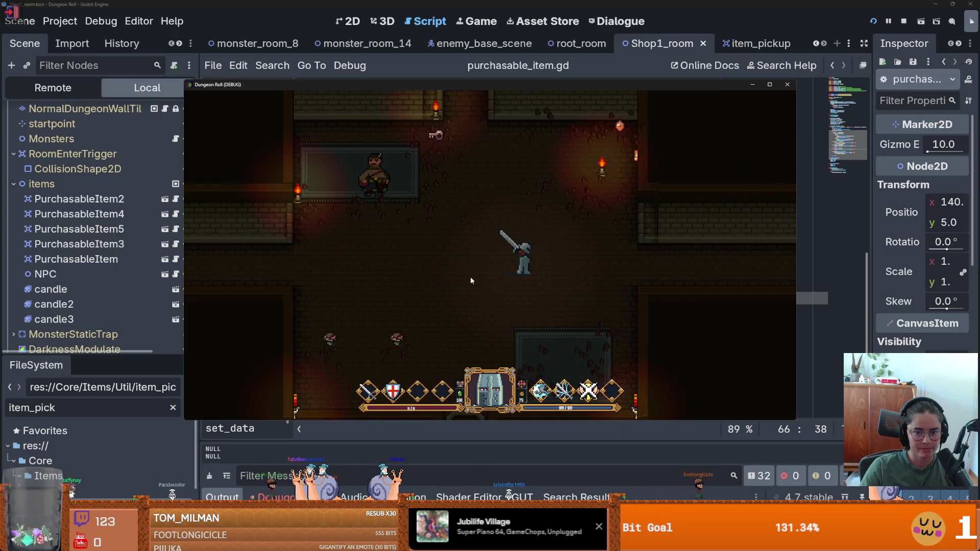
- Buy the Amanita Muscaria on the counter, walk around the room, then stop the debug run
{"action": "key", "text": "a"}
{"action": "key", "text": "s"}
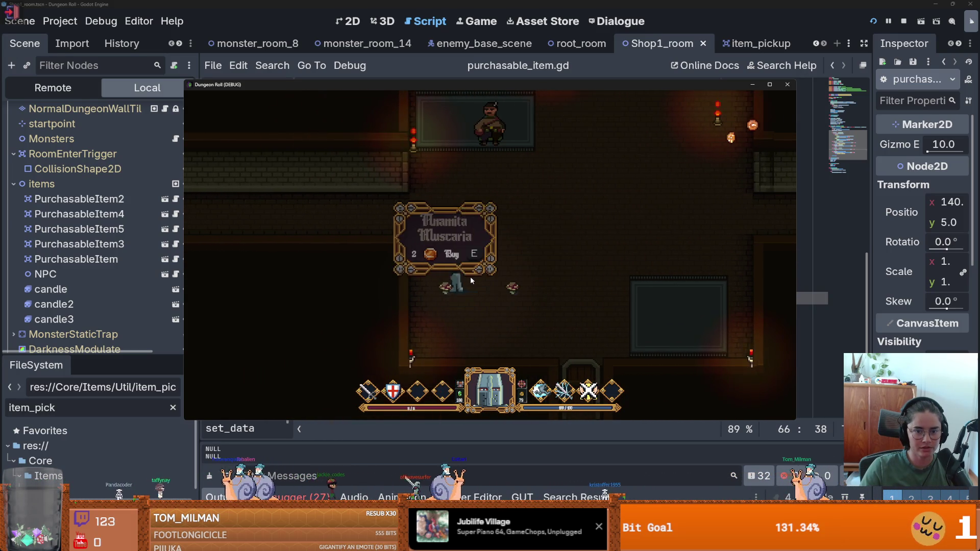
{"action": "key", "text": "e"}
{"action": "key", "text": "w"}
{"action": "key", "text": "d"}
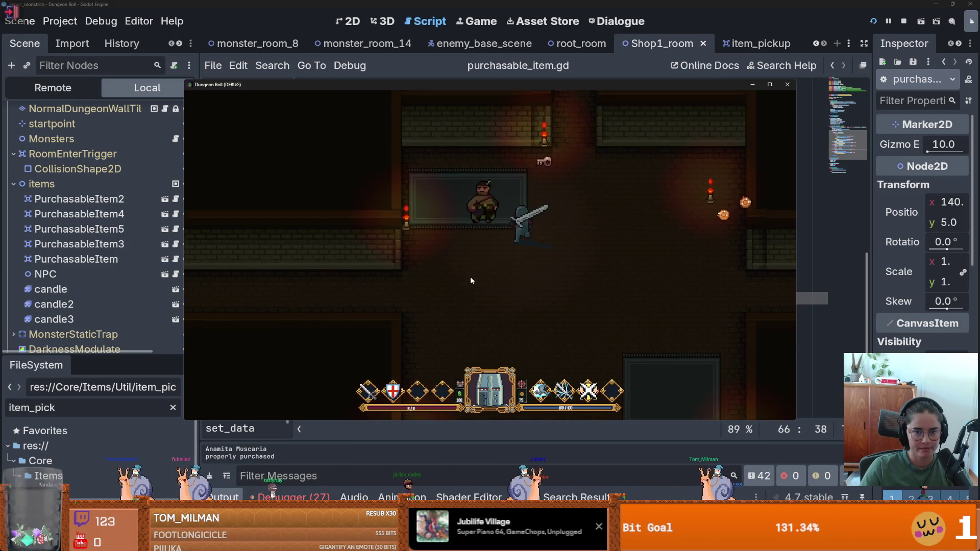
{"action": "key", "text": "i"}
{"action": "key", "text": "i"}
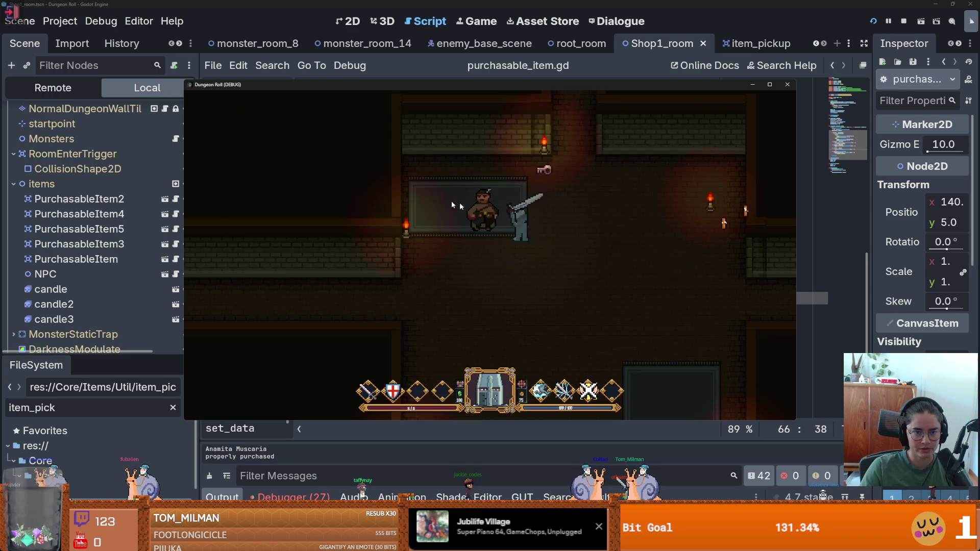
{"action": "key", "text": "d"}
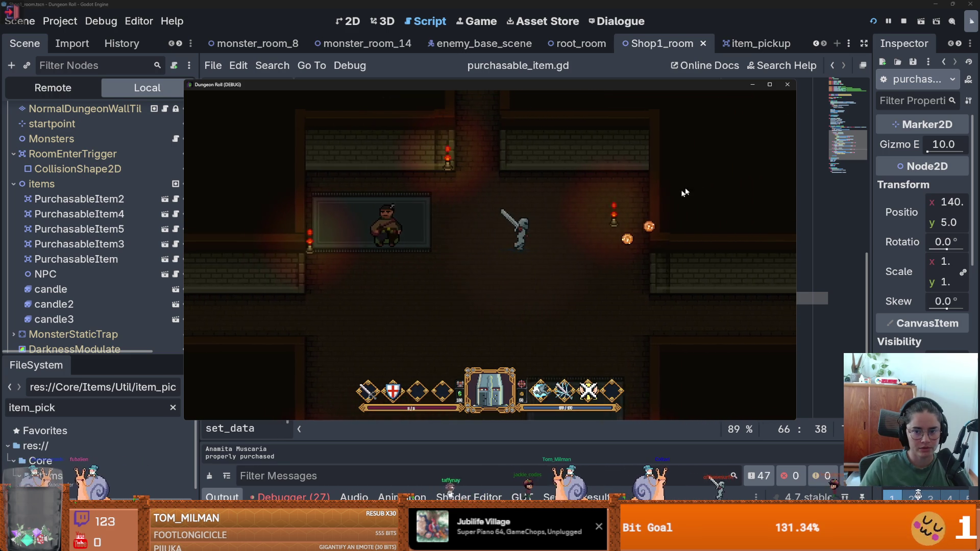
{"action": "left_click", "coordinate": [786, 85]}
- Filter the FileSystem by 'shop', open ShopLootTable1.tres, and widen the Inspector to review its ten entries
{"action": "left_click_drag", "start_coordinate": [131, 356], "coordinate": [131, 184]}
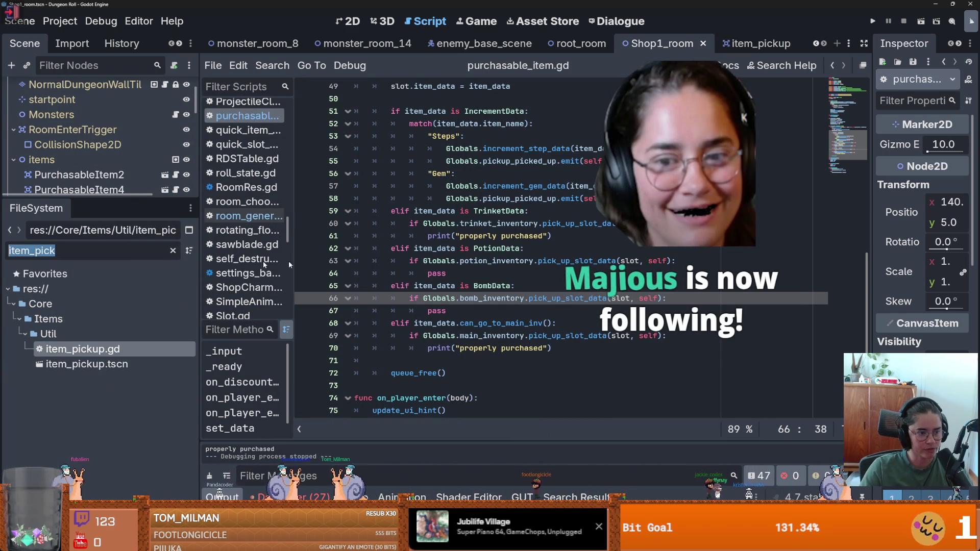
{"action": "type", "text": "shop"}
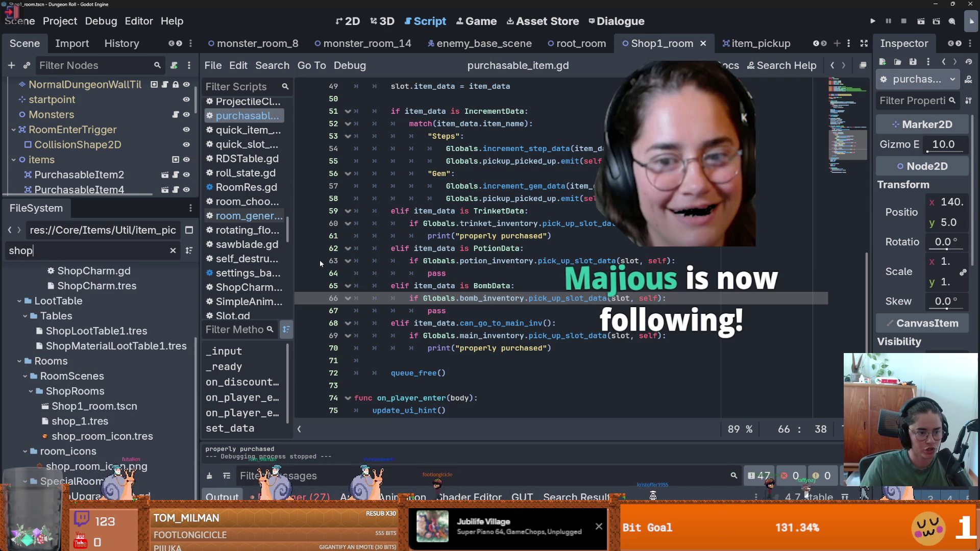
{"action": "double_click", "coordinate": [97, 331]}
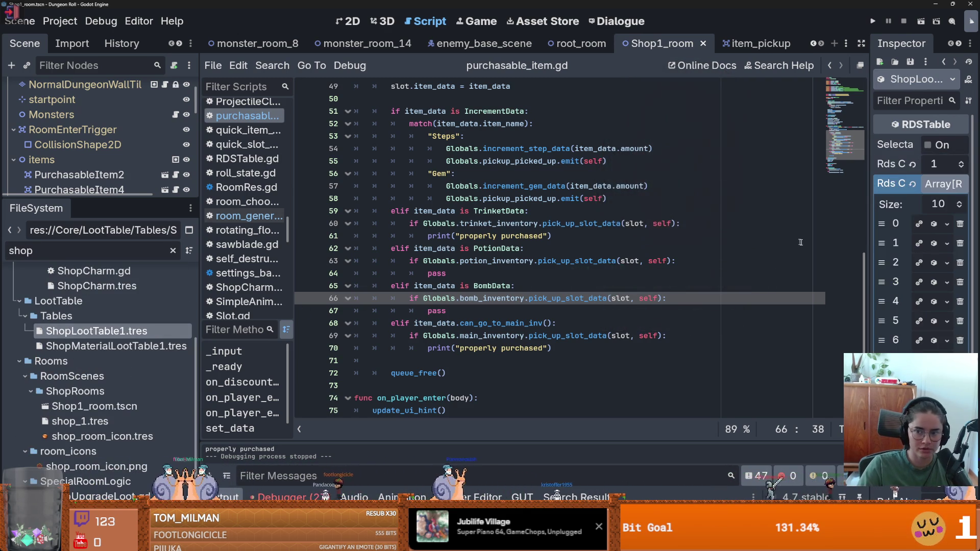
{"action": "left_click_drag", "start_coordinate": [872, 247], "coordinate": [520, 276]}
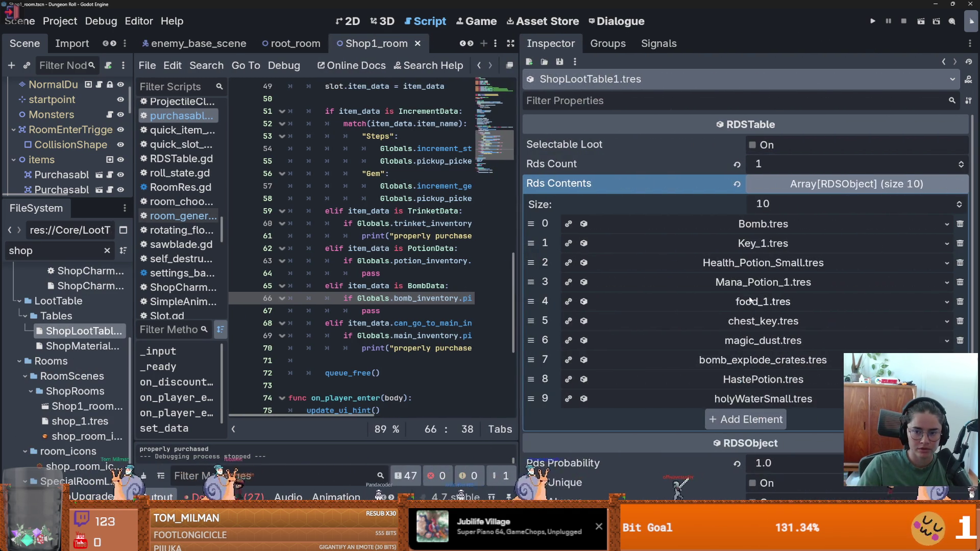
{"action": "scroll", "coordinate": [761, 308], "scroll_direction": "down", "scroll_amount": 4}
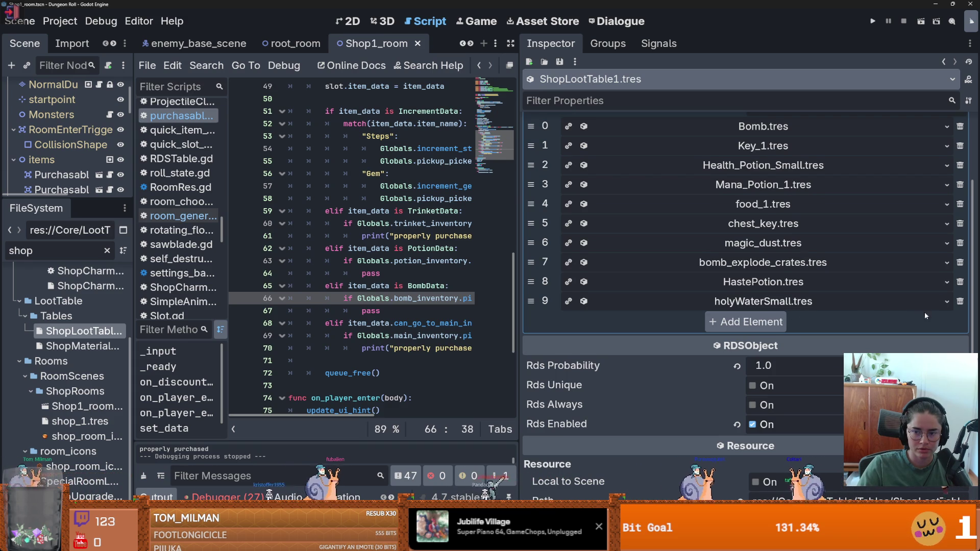
{"action": "scroll", "coordinate": [923, 316], "scroll_direction": "up", "scroll_amount": 4}
- Add an eleventh loot slot and quick-load healthCapacityInc1.tres into it
{"action": "left_click", "coordinate": [959, 201]}
{"action": "left_click", "coordinate": [946, 418]}
{"action": "left_click", "coordinate": [809, 492]}
{"action": "type", "text": "heart"}
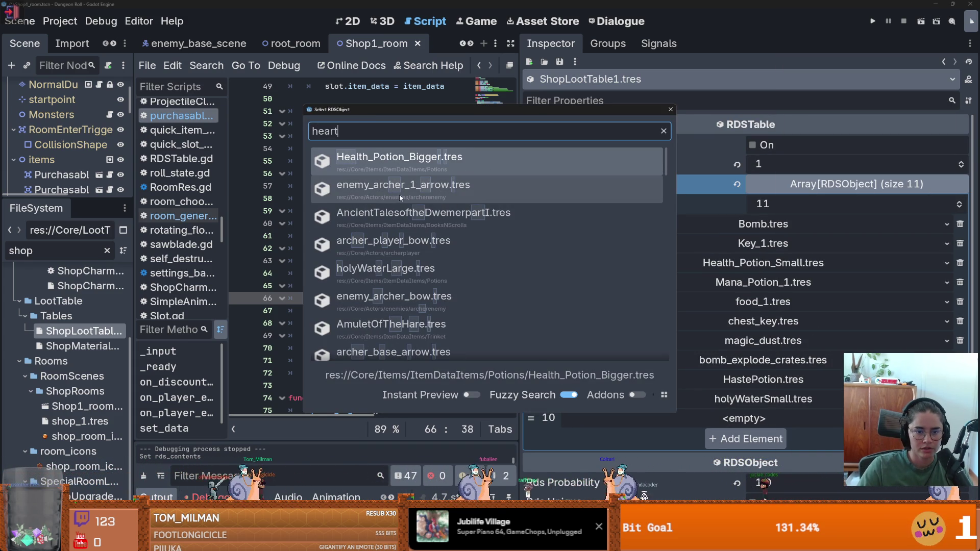
{"action": "scroll", "coordinate": [431, 288], "scroll_direction": "down", "scroll_amount": 3}
{"action": "scroll", "coordinate": [431, 288], "scroll_direction": "down", "scroll_amount": 5}
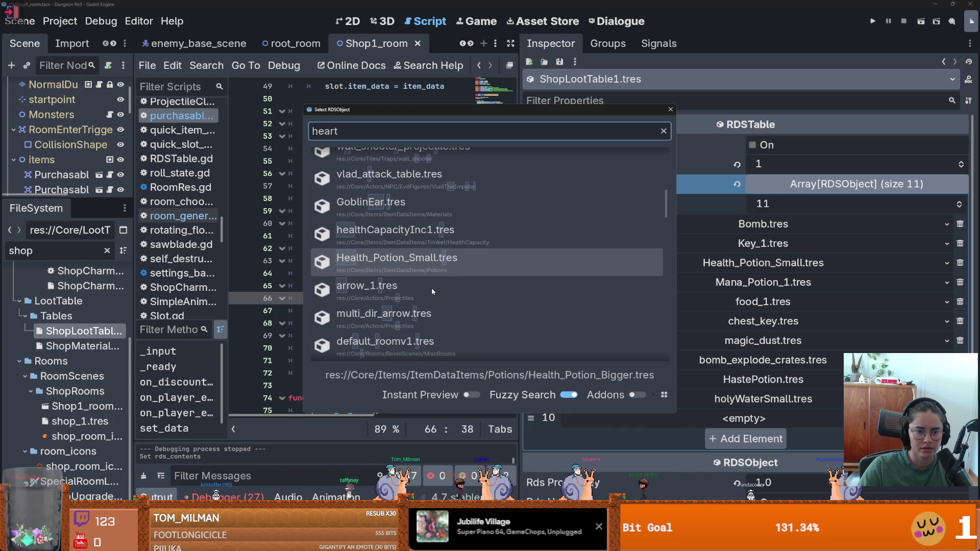
{"action": "double_click", "coordinate": [449, 240]}
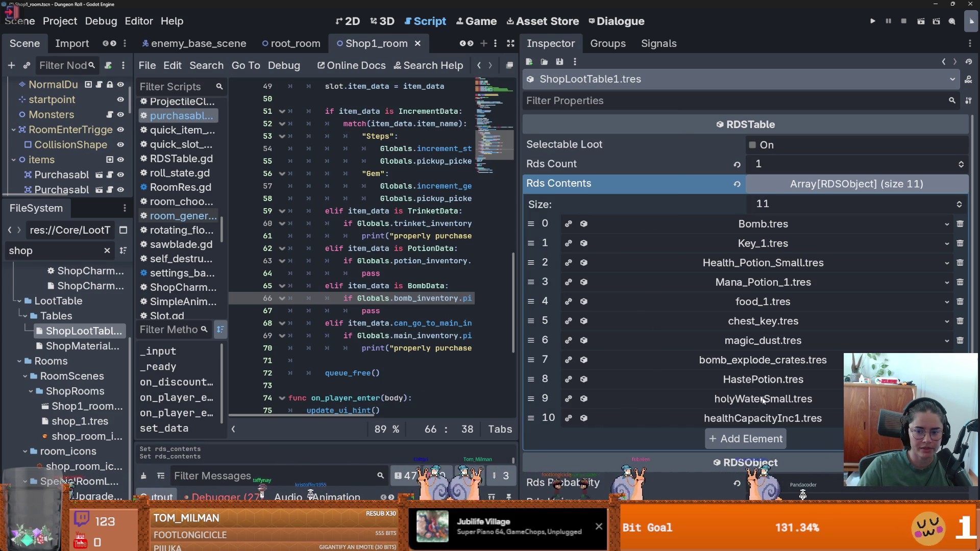
- Tick Rds Always on the healthCapacityInc1.tres entry and launch the game
{"action": "left_click", "coordinate": [793, 418]}
{"action": "scroll", "coordinate": [765, 307], "scroll_direction": "down", "scroll_amount": 8}
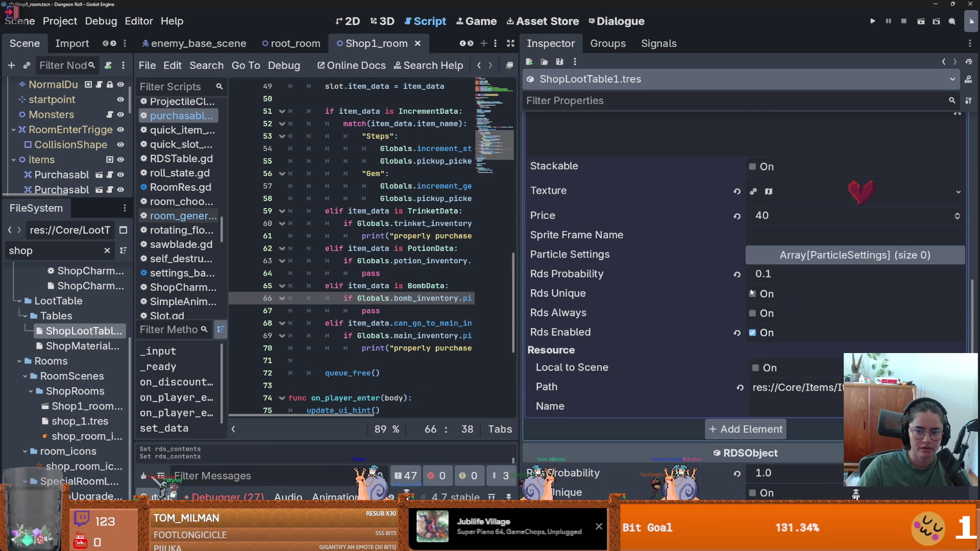
{"action": "left_click", "coordinate": [753, 315]}
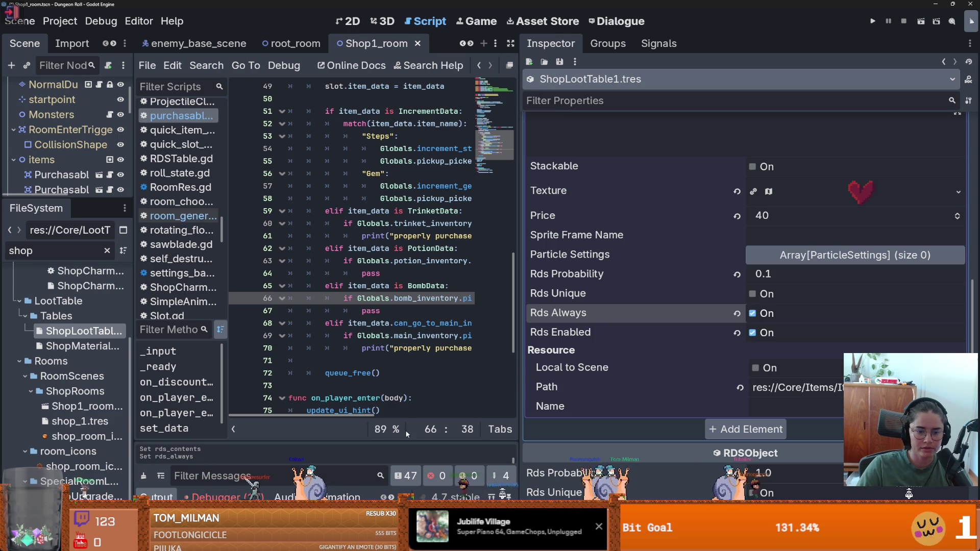
{"action": "left_click", "coordinate": [875, 25]}
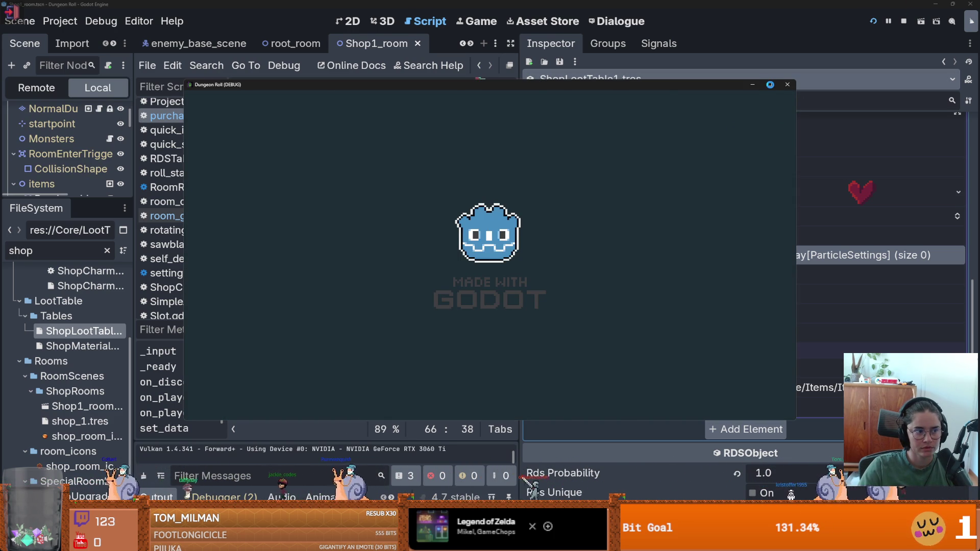
- Enter the Emporium, buy the 40-coin Health Capacity upgrade, and confirm it appears in the inventory
{"action": "left_click", "coordinate": [769, 84]}
{"action": "key", "text": "a"}
{"action": "key", "text": "a"}
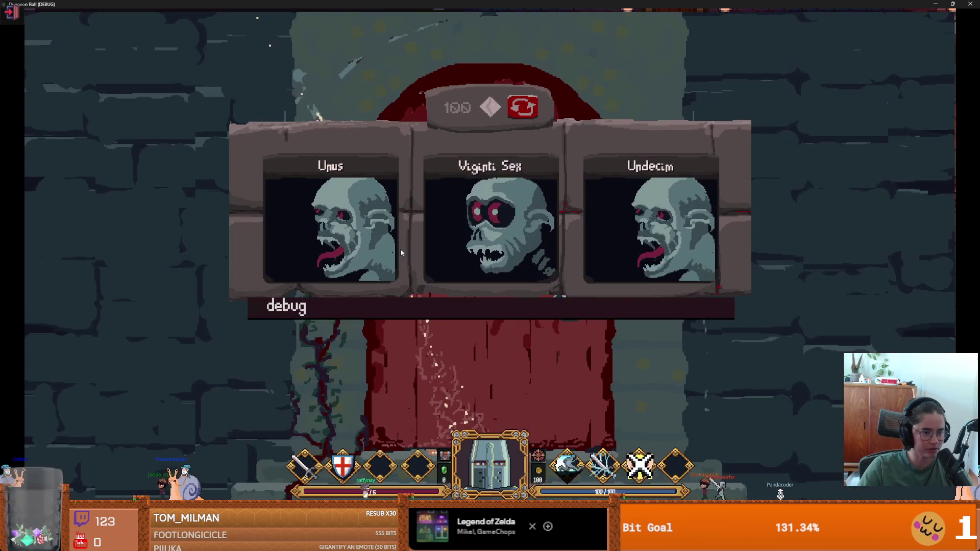
{"action": "left_click", "coordinate": [509, 374]}
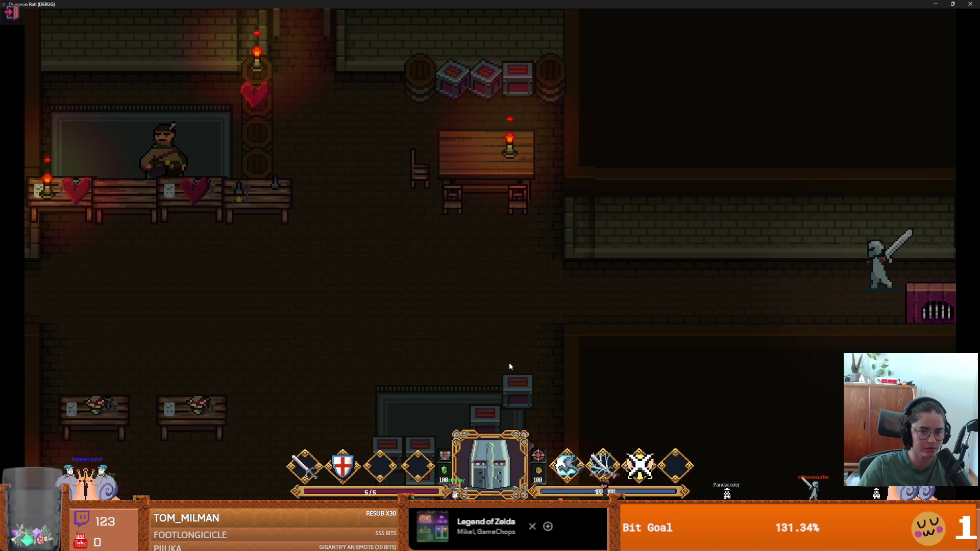
{"action": "key", "text": "a"}
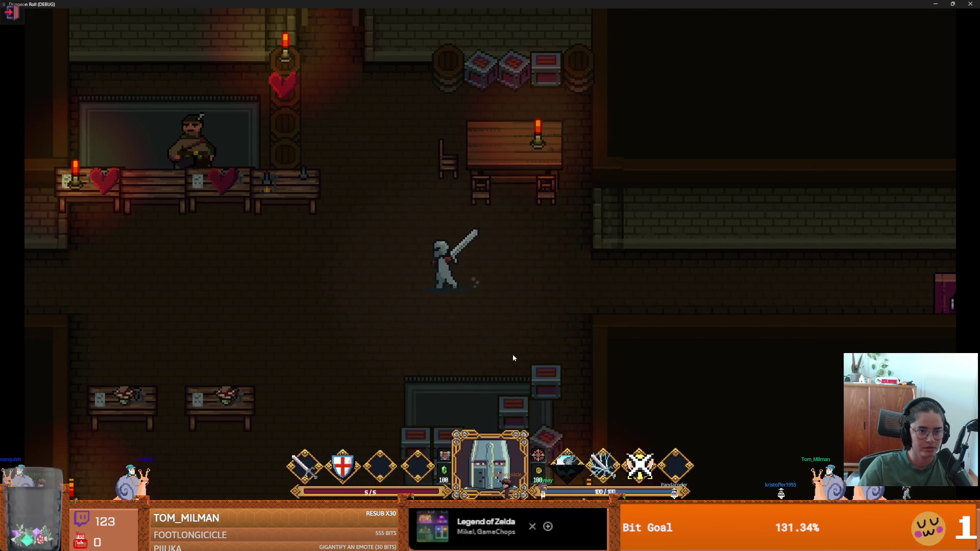
{"action": "key", "text": "a"}
{"action": "key", "text": "w"}
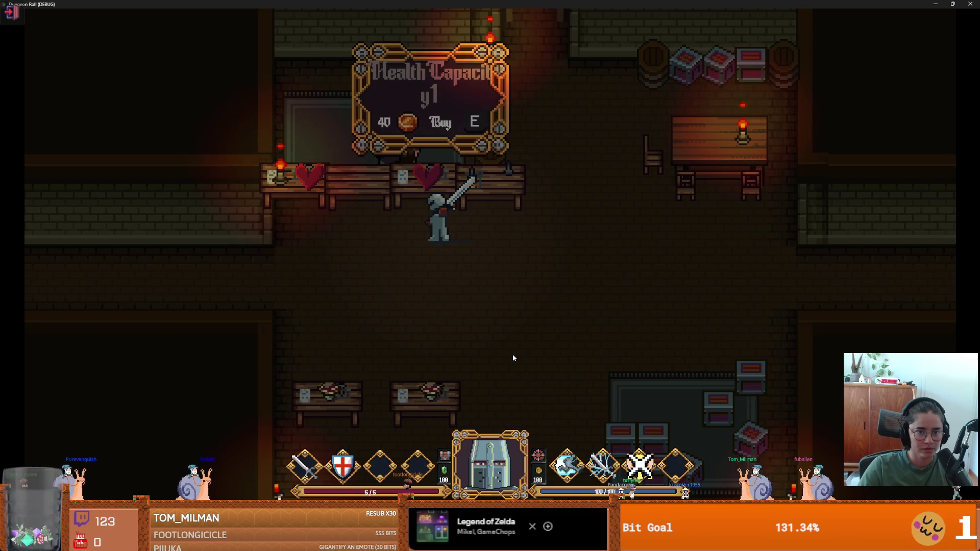
{"action": "key", "text": "e"}
{"action": "key", "text": "i"}
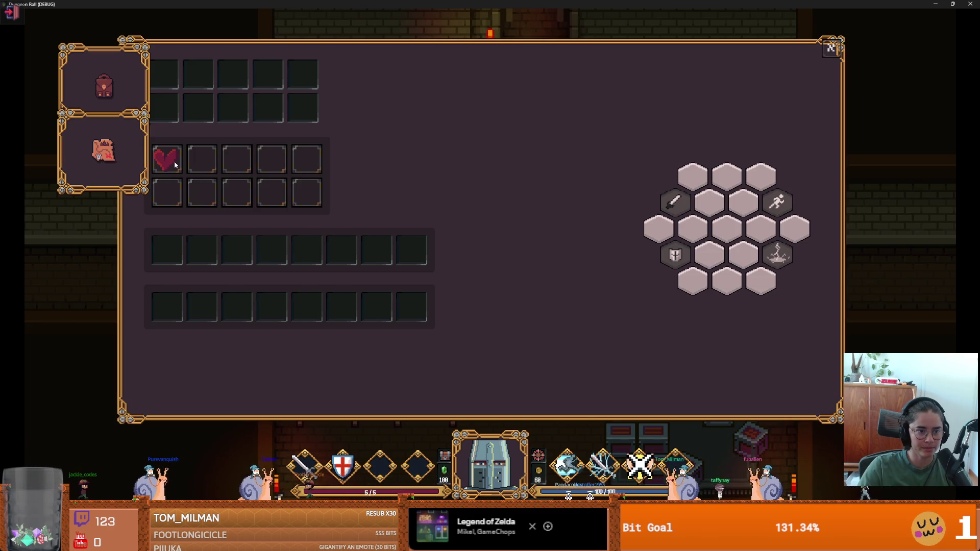
{"action": "mouse_move", "coordinate": [174, 162]}
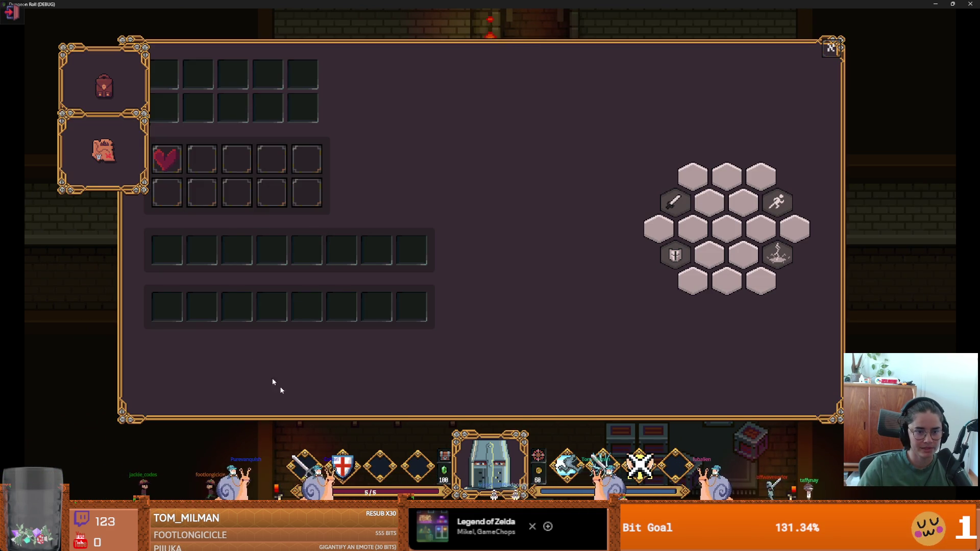
{"action": "key", "text": "i"}
{"action": "double_click", "coordinate": [520, 3]}
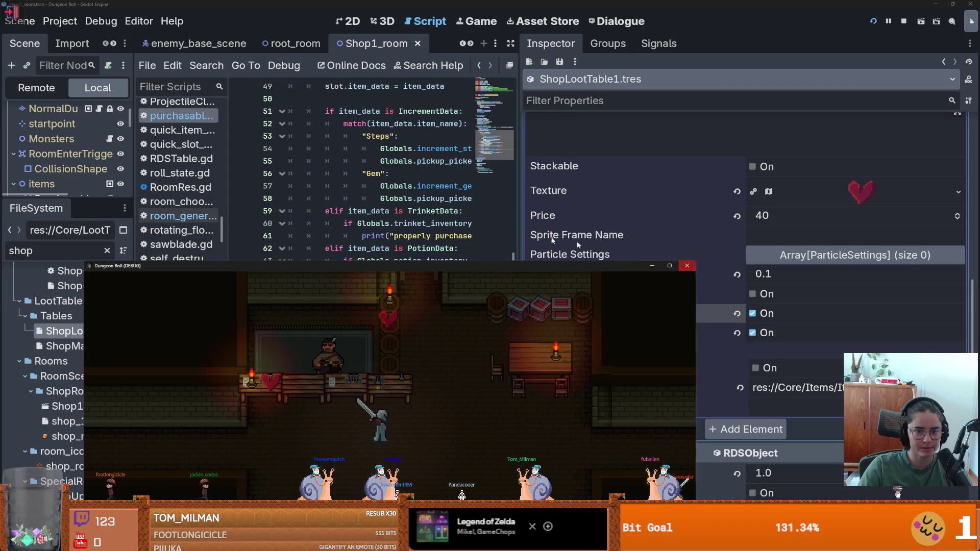
- Stop the game and review the trinket activate call in item_pickup.gd
{"action": "key", "text": "alt+F4"}
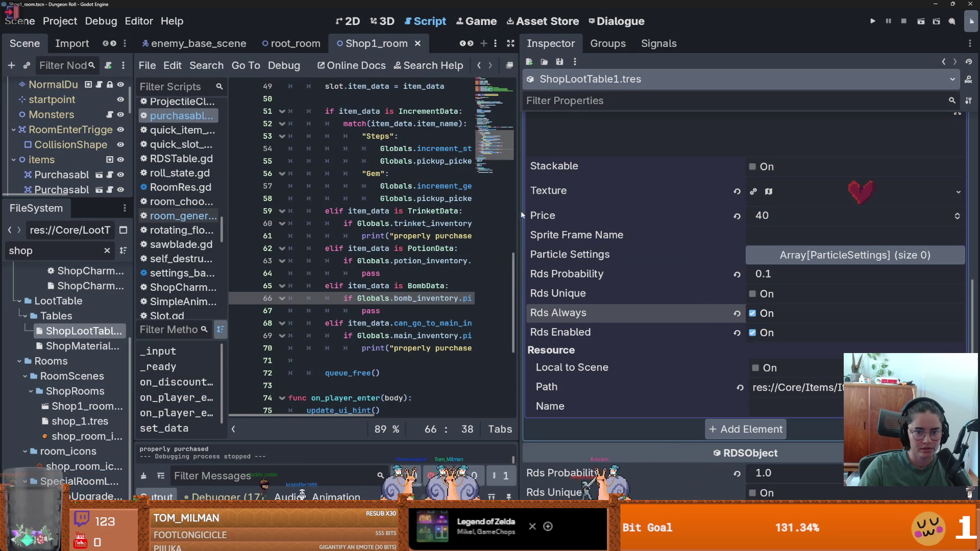
{"action": "left_click_drag", "start_coordinate": [519, 215], "coordinate": [849, 215]}
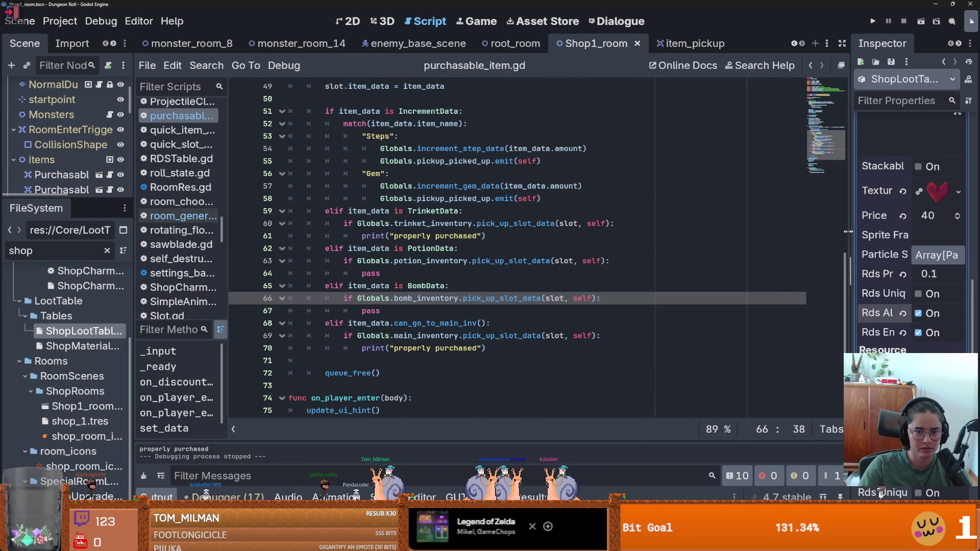
{"action": "left_click", "coordinate": [647, 45]}
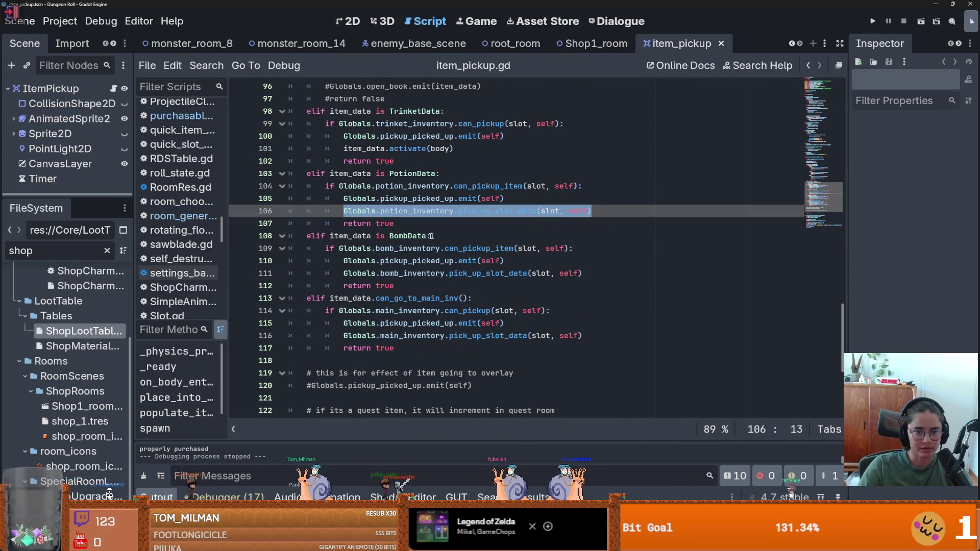
{"action": "left_click", "coordinate": [448, 223]}
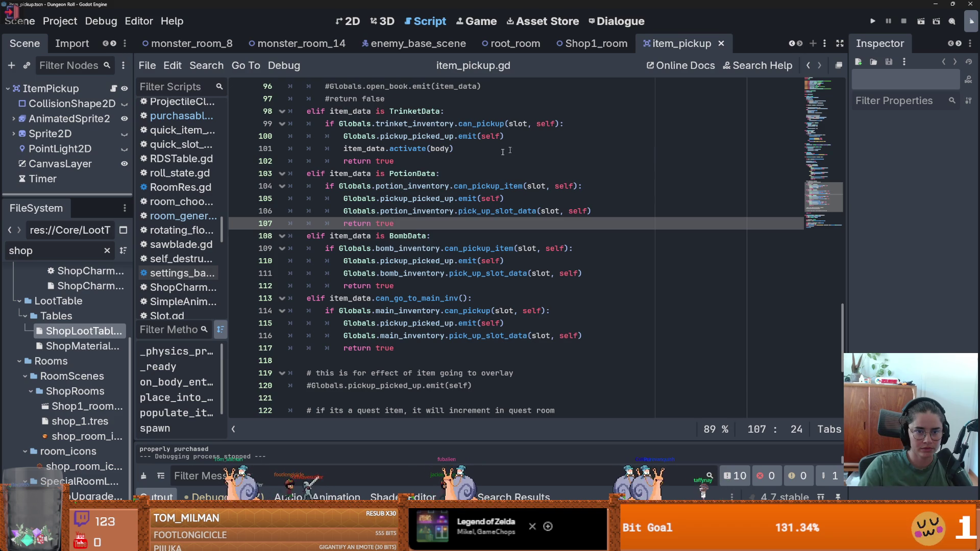
{"action": "left_click_drag", "start_coordinate": [514, 148], "coordinate": [338, 149]}
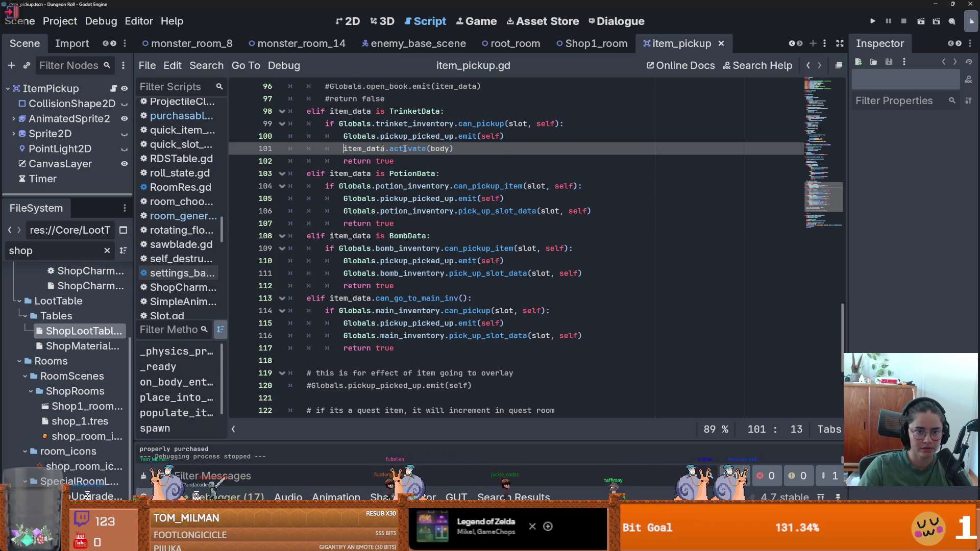
- Return to the Shop1_room scene and open the purchasable item's script
{"action": "left_click", "coordinate": [587, 44]}
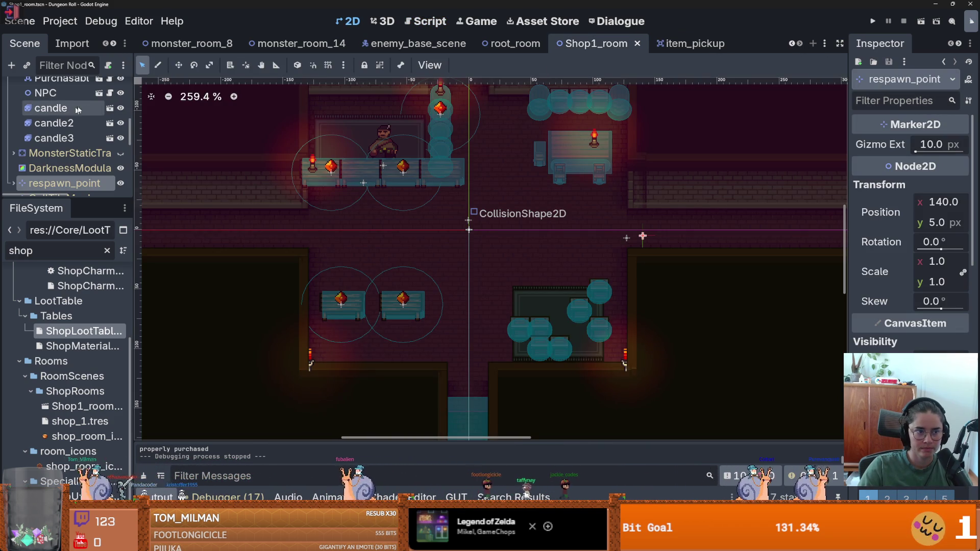
{"action": "scroll", "coordinate": [122, 194], "scroll_direction": "up", "scroll_amount": 2}
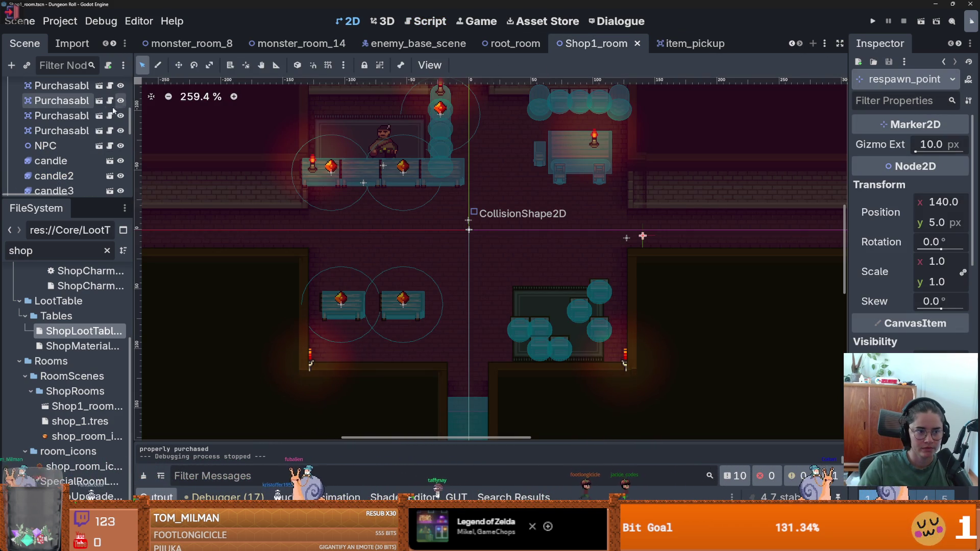
{"action": "left_click", "coordinate": [109, 115]}
- Add a blank line after the trinket check, change line 61's body to body_in, then save and run
{"action": "left_click", "coordinate": [499, 232]}
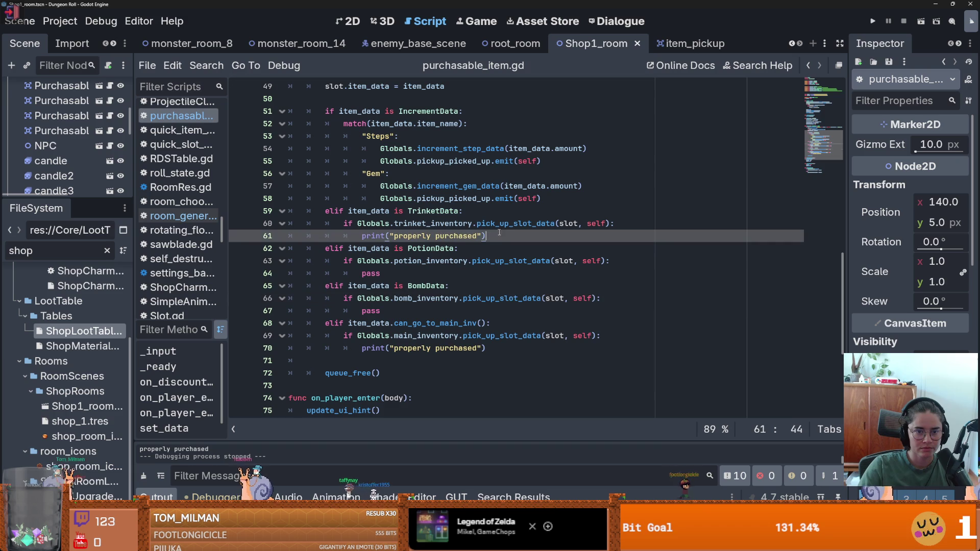
{"action": "left_click", "coordinate": [618, 223]}
{"action": "key", "text": "Return"}
{"action": "type", "text": "item_data.activate(body)"}
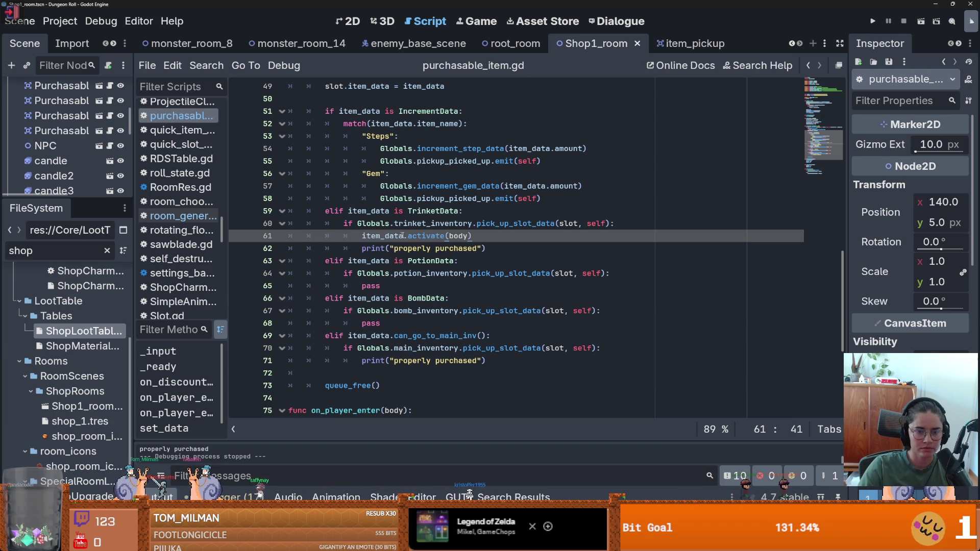
{"action": "double_click", "coordinate": [458, 235]}
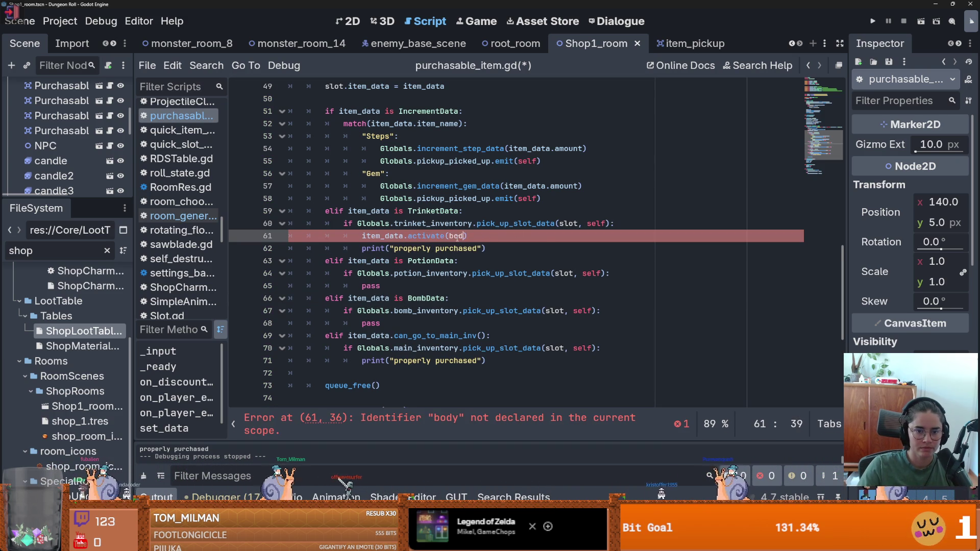
{"action": "type", "text": "y_"}
{"action": "key", "text": "Right"}
{"action": "type", "text": "_in"}
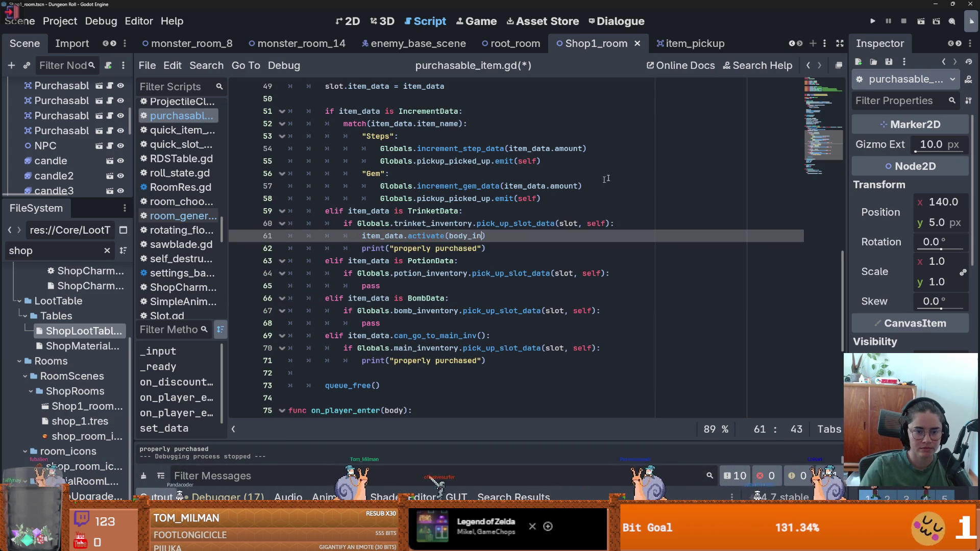
{"action": "key", "text": "F5"}
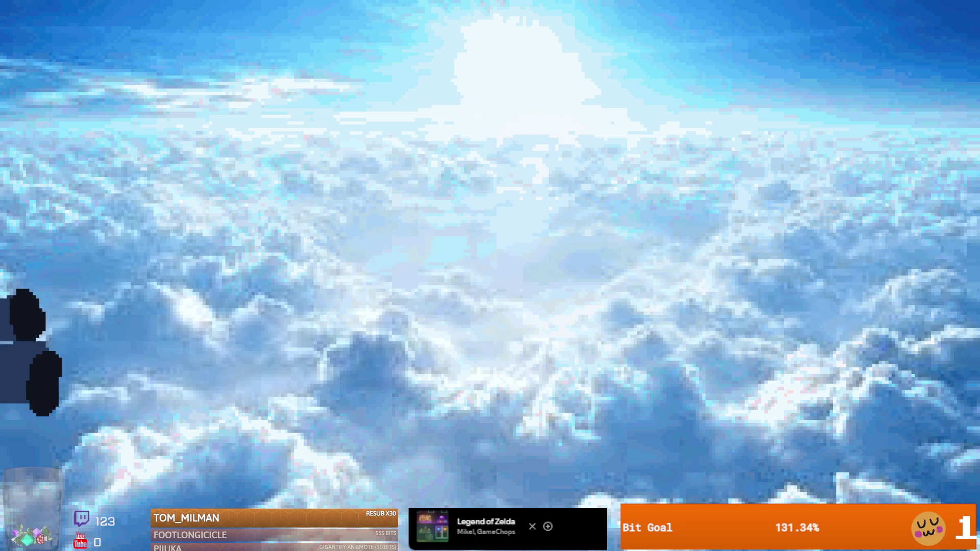
- Go through the bottom door into the Emporium and buy the Health Capacity item
{"action": "key", "text": "a"}
{"action": "key", "text": "s"}
{"action": "key", "text": "s"}
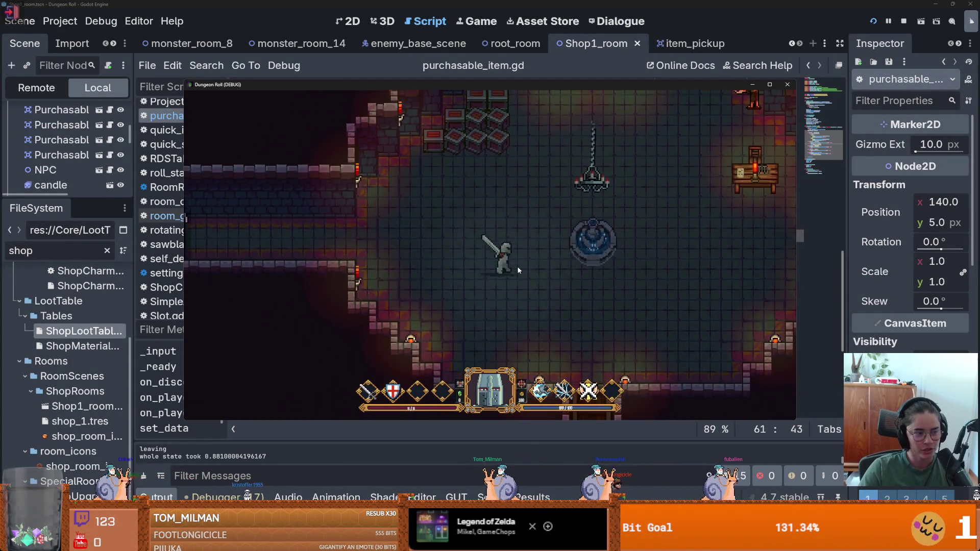
{"action": "key", "text": "d"}
{"action": "key", "text": "e"}
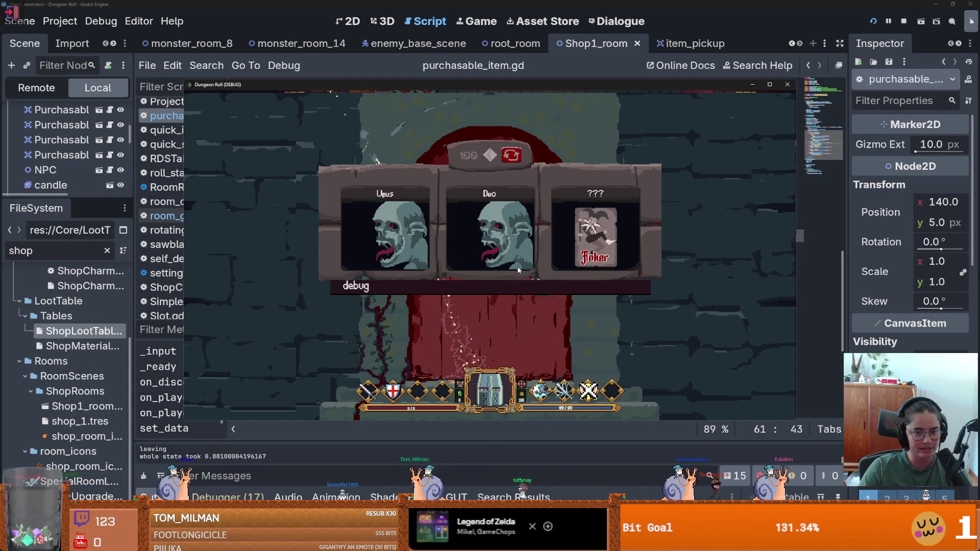
{"action": "left_click", "coordinate": [469, 336]}
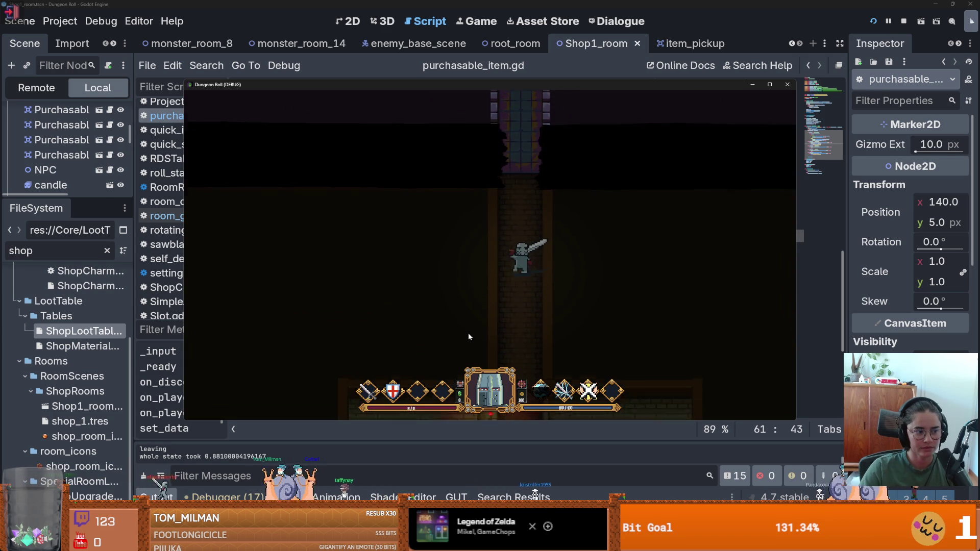
{"action": "key", "text": "w"}
{"action": "key", "text": "e"}
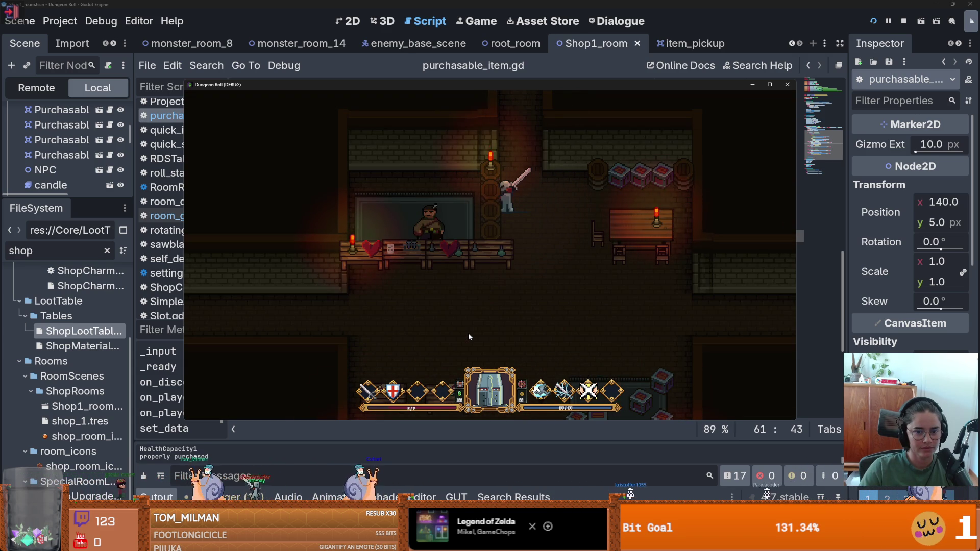
- Walk around the shop and check the inventory to confirm Health Capacity arrived
{"action": "key", "text": "a"}
{"action": "key", "text": "s"}
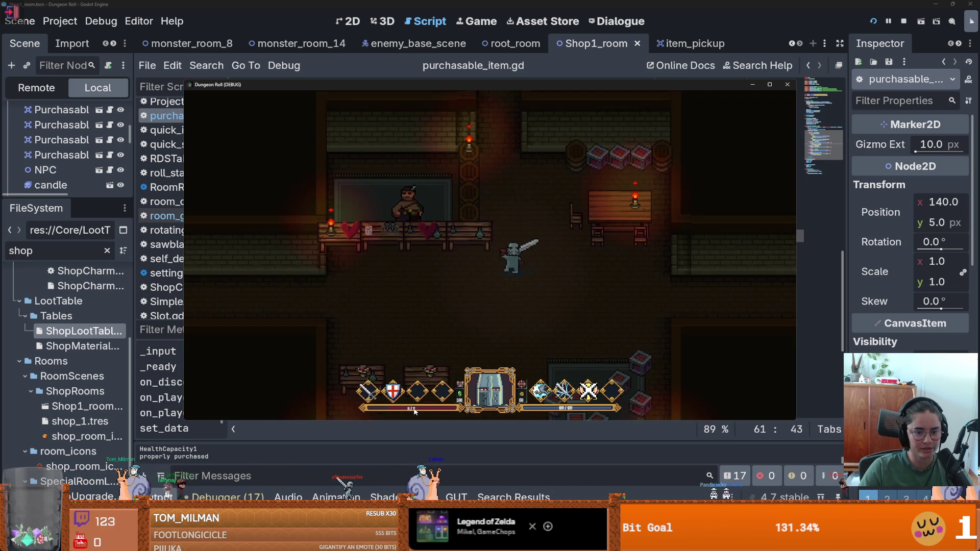
{"action": "key", "text": "a"}
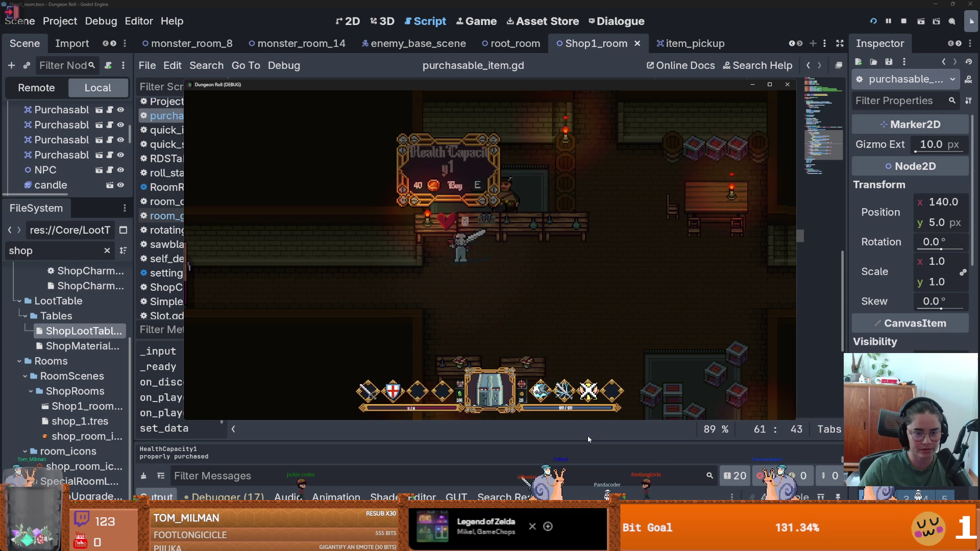
{"action": "key", "text": "s"}
{"action": "key", "text": "d"}
{"action": "key", "text": "w"}
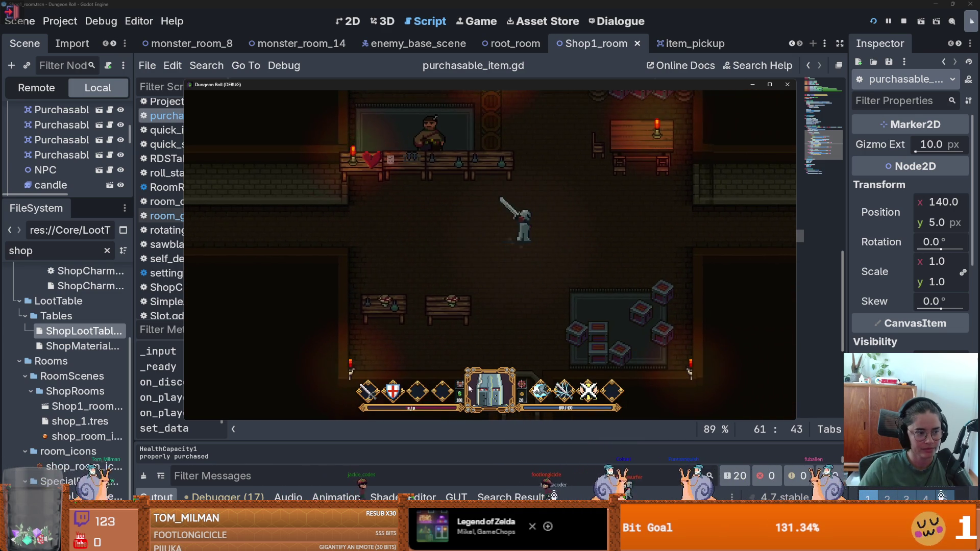
{"action": "key", "text": "a"}
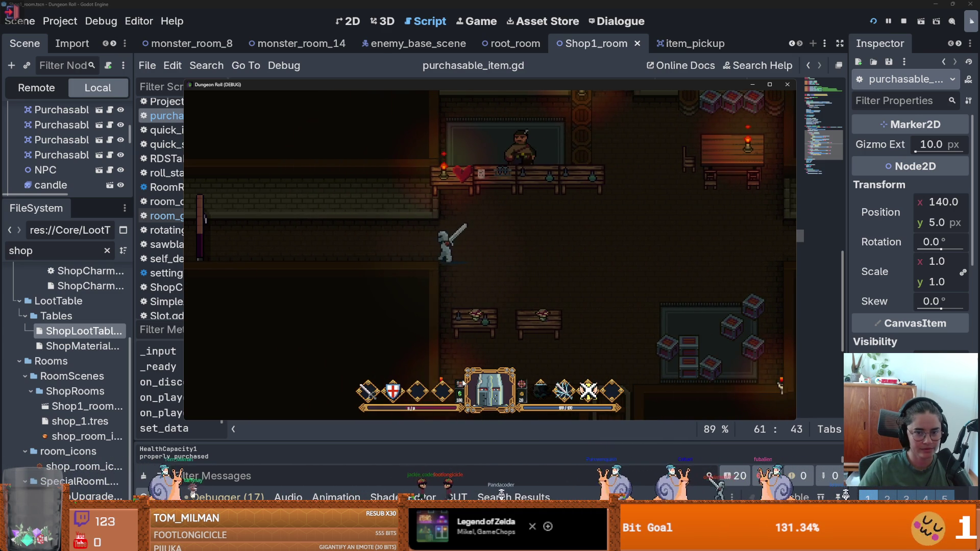
{"action": "key", "text": "i"}
{"action": "mouse_move", "coordinate": [280, 194]}
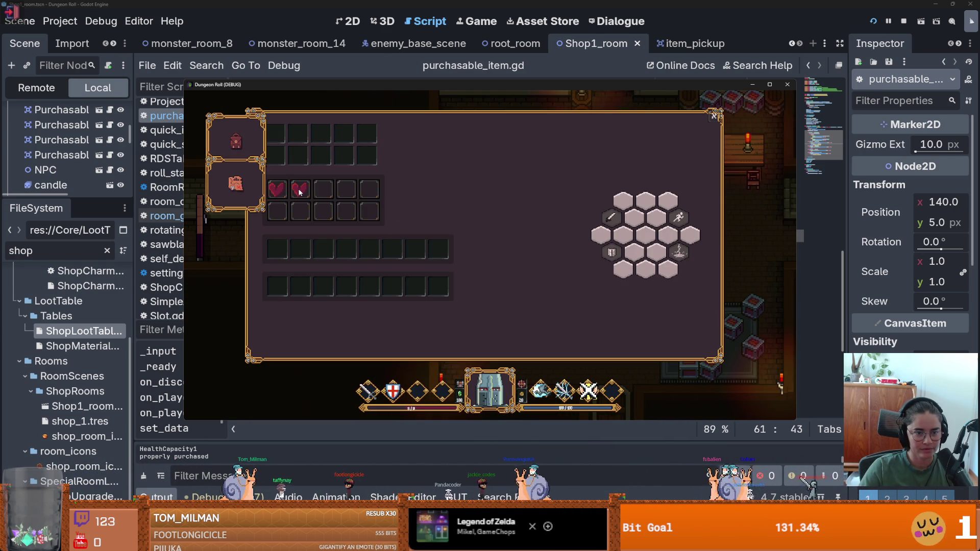
{"action": "key", "text": "i"}
- Buy the Anamita Muscaria, then exit and choose the Caldaria room with debug enabled
{"action": "key", "text": "d"}
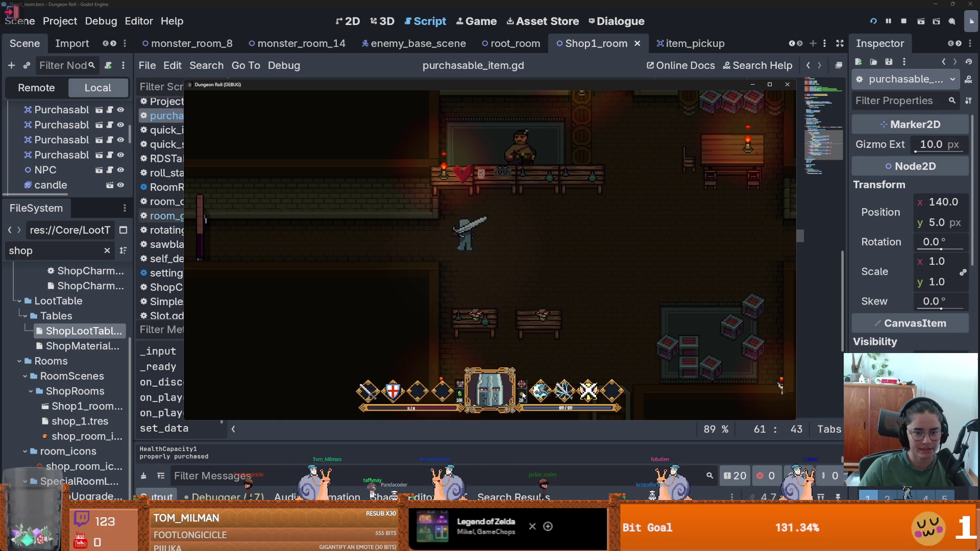
{"action": "key", "text": "a"}
{"action": "key", "text": "e"}
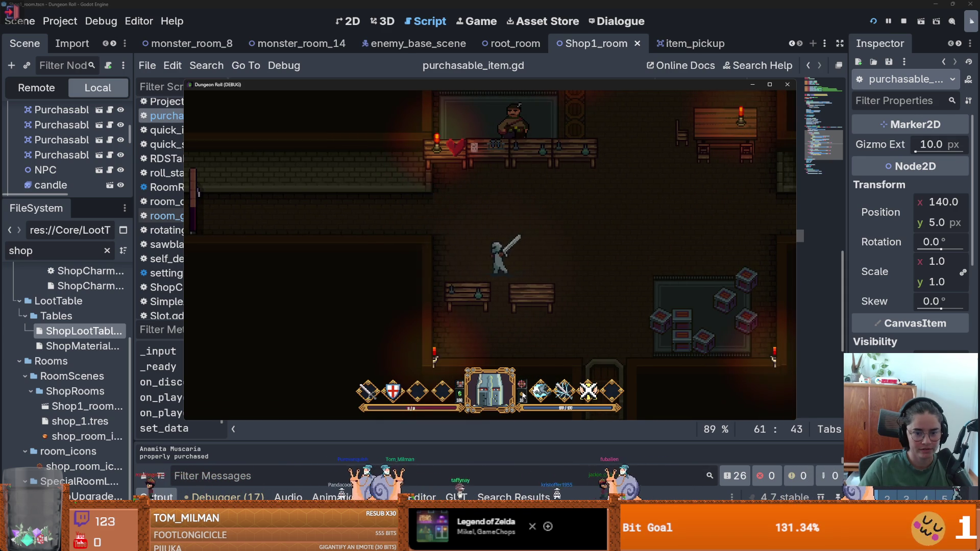
{"action": "key", "text": "a"}
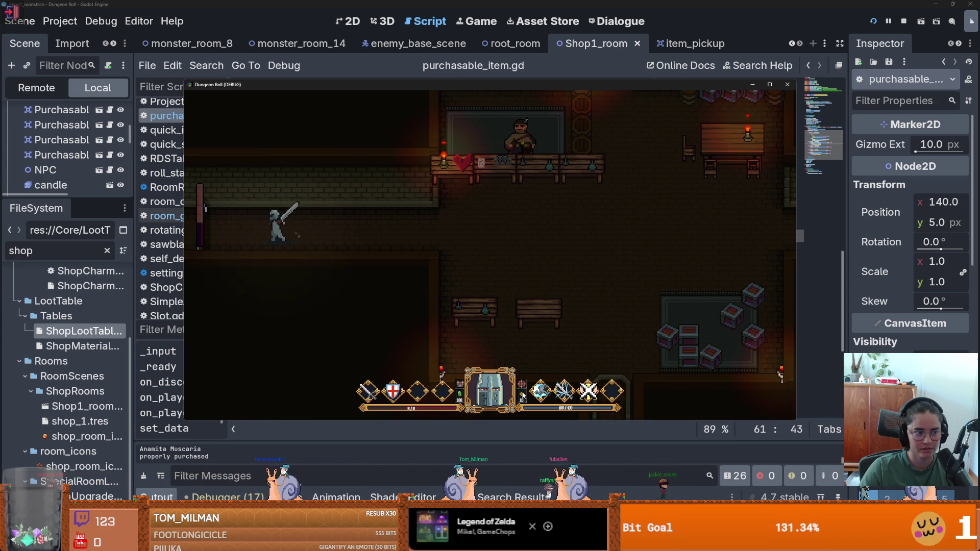
{"action": "key", "text": "e"}
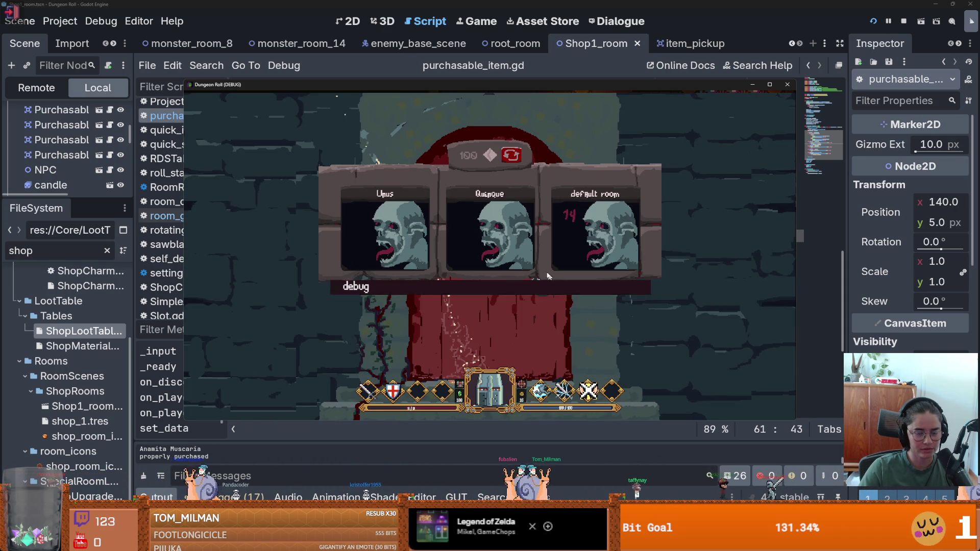
{"action": "left_click", "coordinate": [554, 285]}
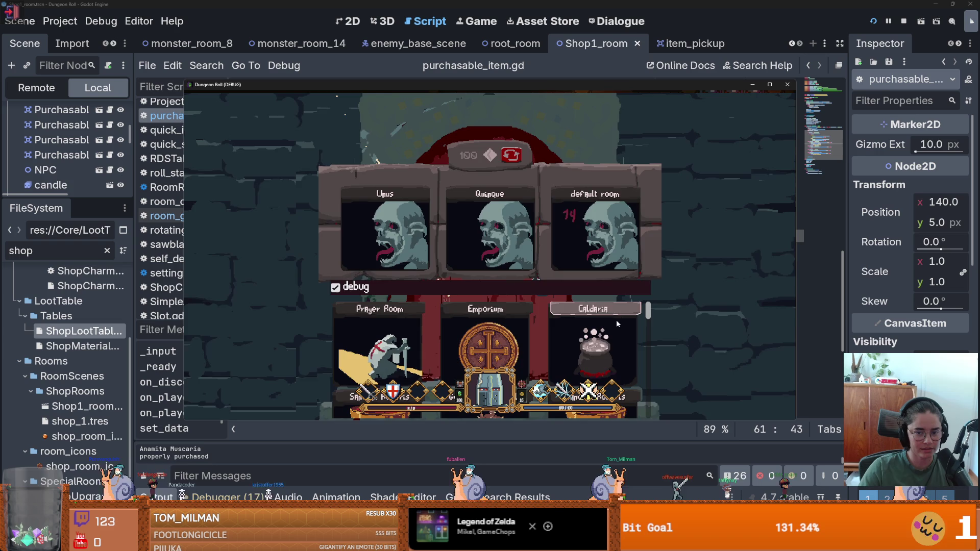
{"action": "left_click", "coordinate": [617, 324]}
- Try the Amanita Muscaria in the cauldron, then stop the game with F8 and save
{"action": "key", "text": "a"}
{"action": "key", "text": "e"}
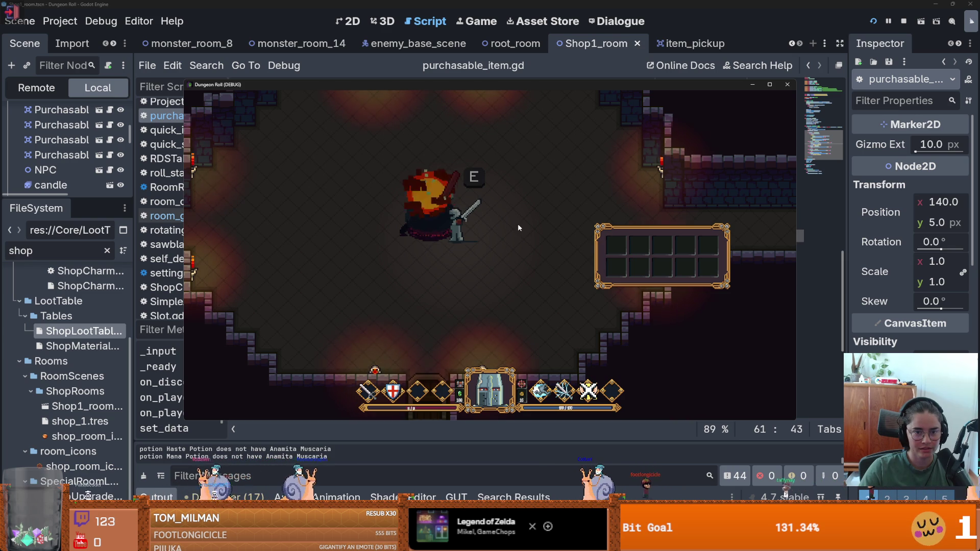
{"action": "key", "text": "w"}
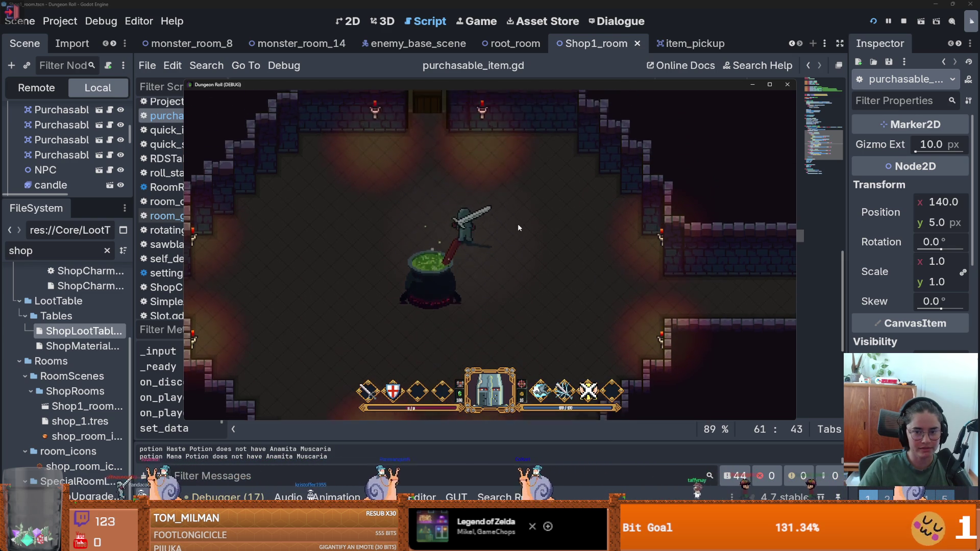
{"action": "key", "text": "s"}
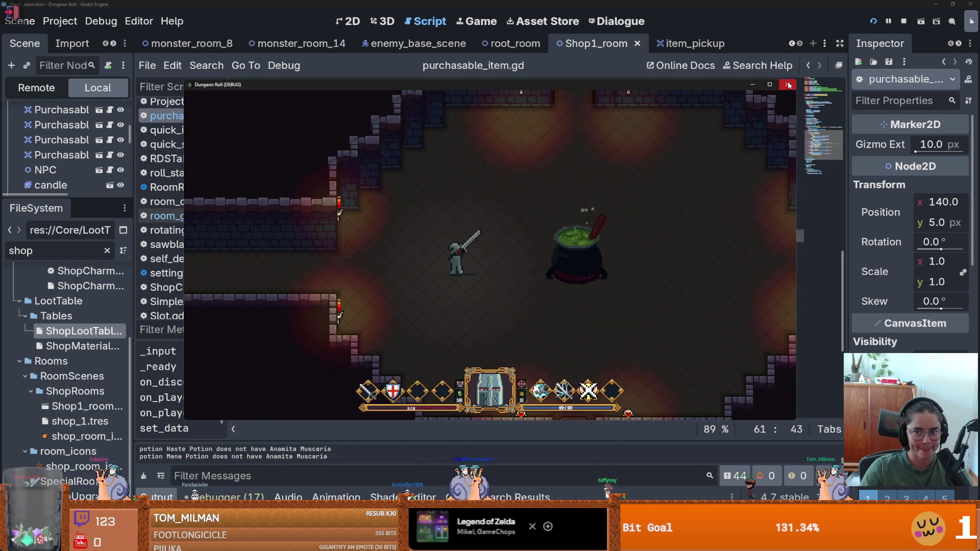
{"action": "key", "text": "F8"}
{"action": "left_click", "coordinate": [450, 284]}
{"action": "key", "text": "ctrl+s"}
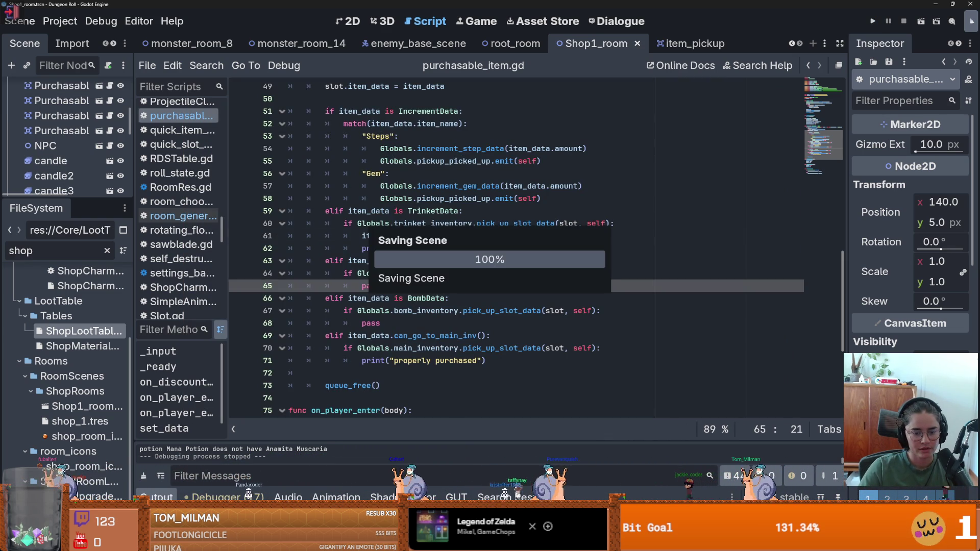
- Commit the five changed files to dev with the summary 'shop items go to proper inventory now'
{"action": "key", "text": "alt+Tab"}
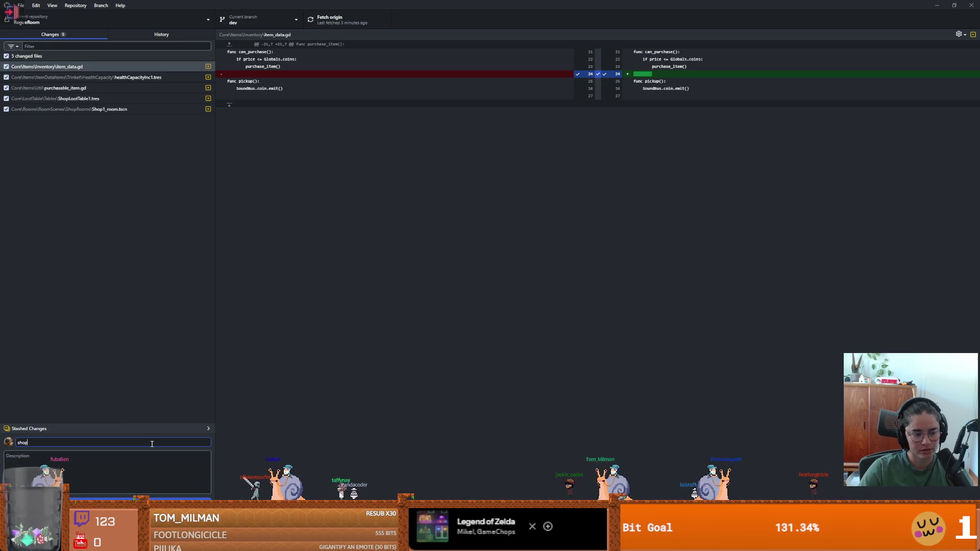
{"action": "type", "text": "proper inventory now"}
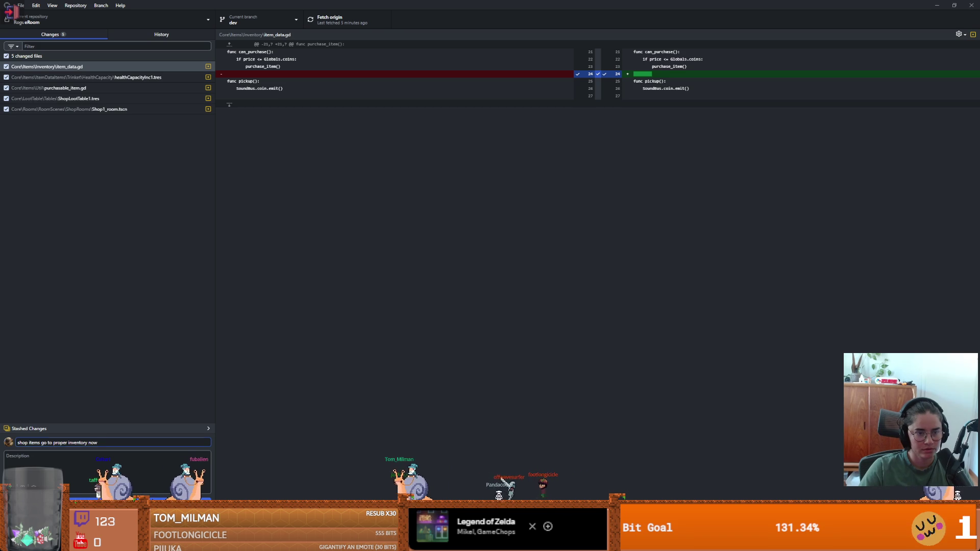
{"action": "key", "text": "ctrl+Return"}
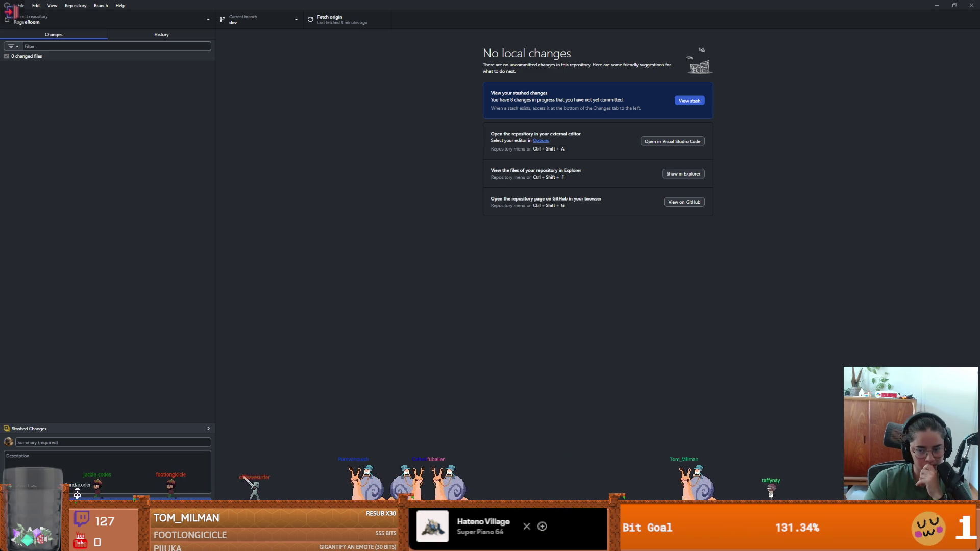
- Return to Godot and place the caret on line 68 of purchasable_item.gd
{"action": "key", "text": "alt+Tab"}
{"action": "left_click", "coordinate": [521, 322]}
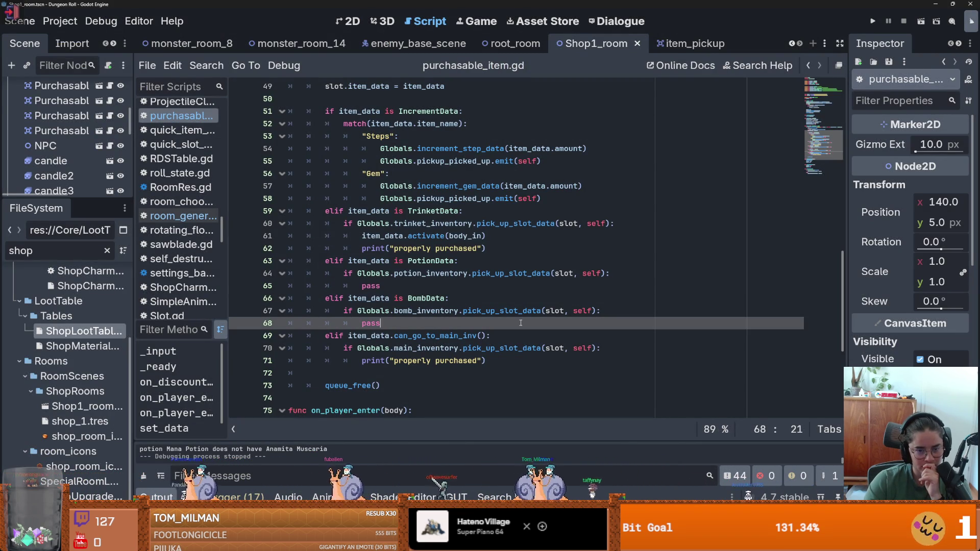
- Delete the empty line 72 and save the script
{"action": "scroll", "coordinate": [521, 322], "scroll_direction": "down", "scroll_amount": 3}
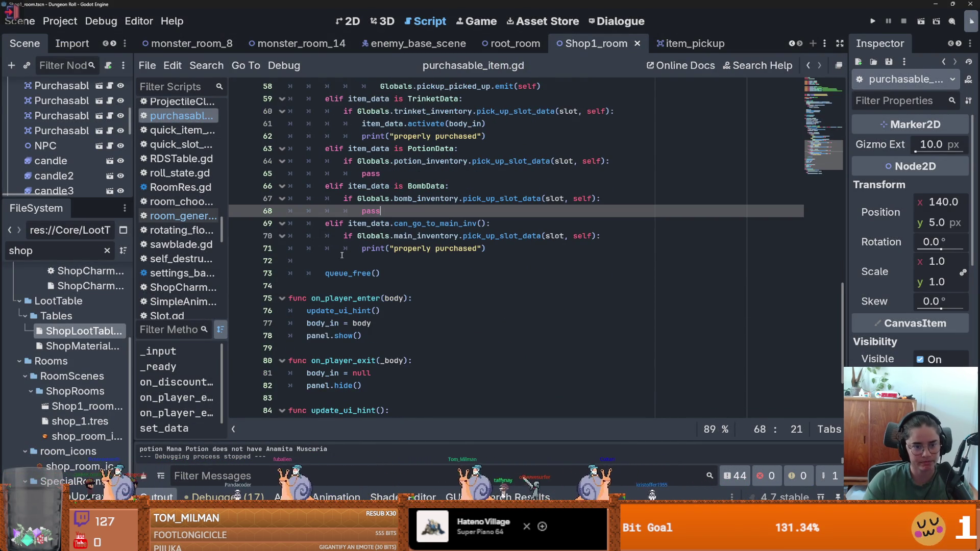
{"action": "left_click", "coordinate": [340, 258]}
{"action": "key", "text": "BackSpace"}
{"action": "key", "text": "ctrl+s"}
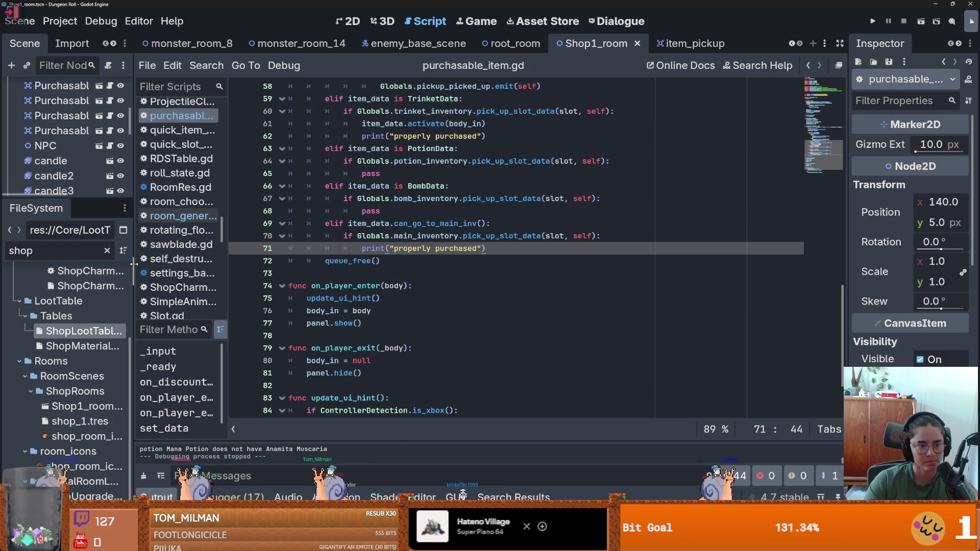
- Widen the scene and file docks, switch to the item_pickup scene, and save it
{"action": "left_click_drag", "start_coordinate": [134, 272], "coordinate": [241, 272]}
{"action": "scroll", "coordinate": [463, 301], "scroll_direction": "up", "scroll_amount": 6}
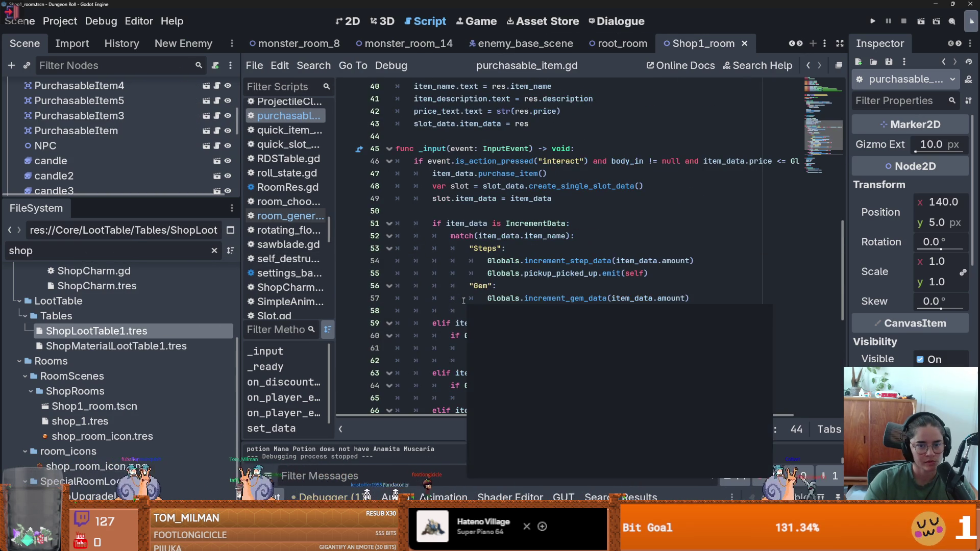
{"action": "scroll", "coordinate": [463, 301], "scroll_direction": "down", "scroll_amount": 2}
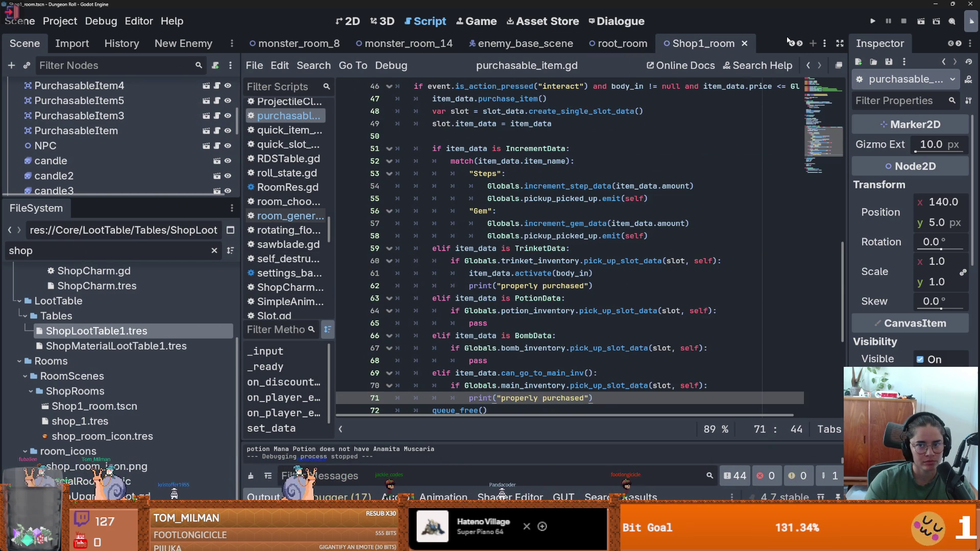
{"action": "scroll", "coordinate": [664, 45], "scroll_direction": "down", "scroll_amount": 1}
{"action": "left_click", "coordinate": [693, 45]}
{"action": "scroll", "coordinate": [553, 190], "scroll_direction": "up", "scroll_amount": 6}
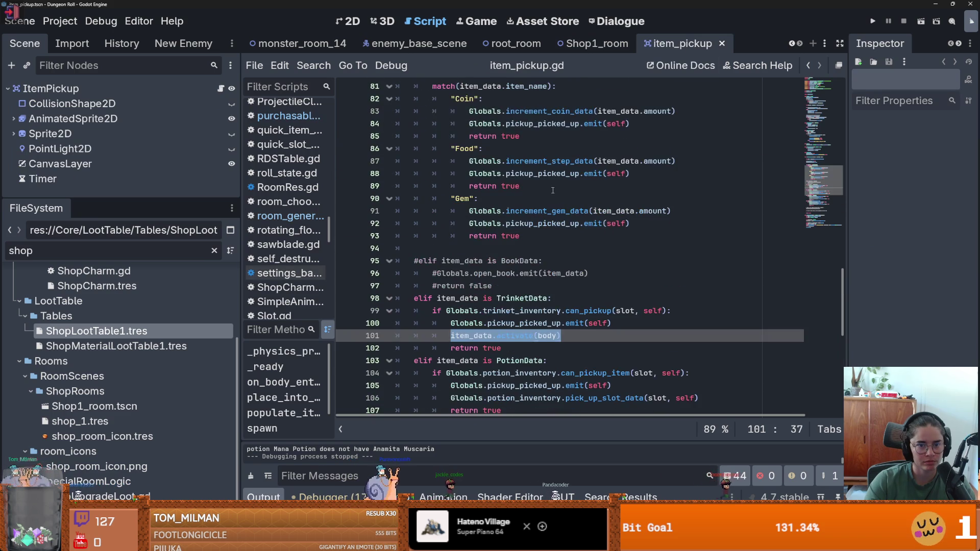
{"action": "key", "text": "ctrl+s"}
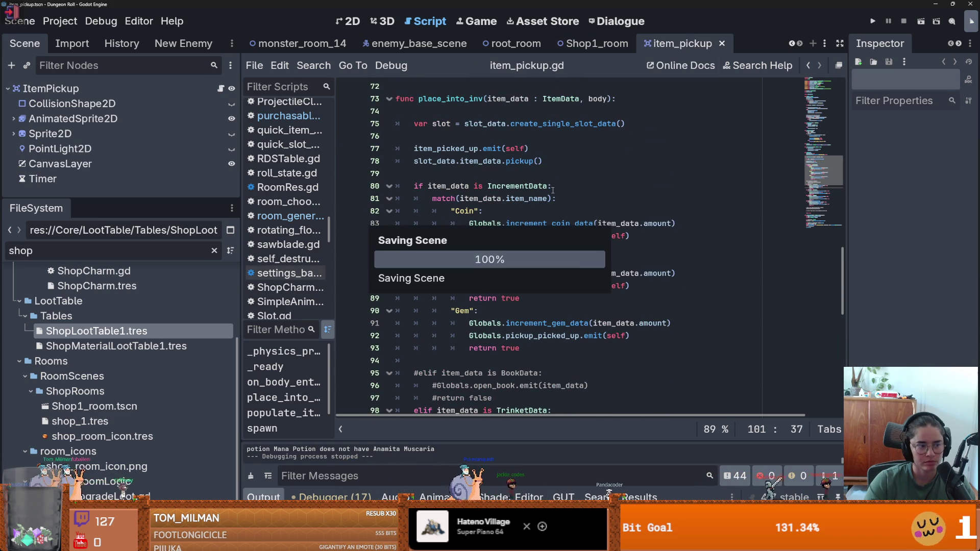
- Resize the node tree and file panels, and clear 'shop' from the FileSystem filter
{"action": "scroll", "coordinate": [552, 189], "scroll_direction": "up", "scroll_amount": 4}
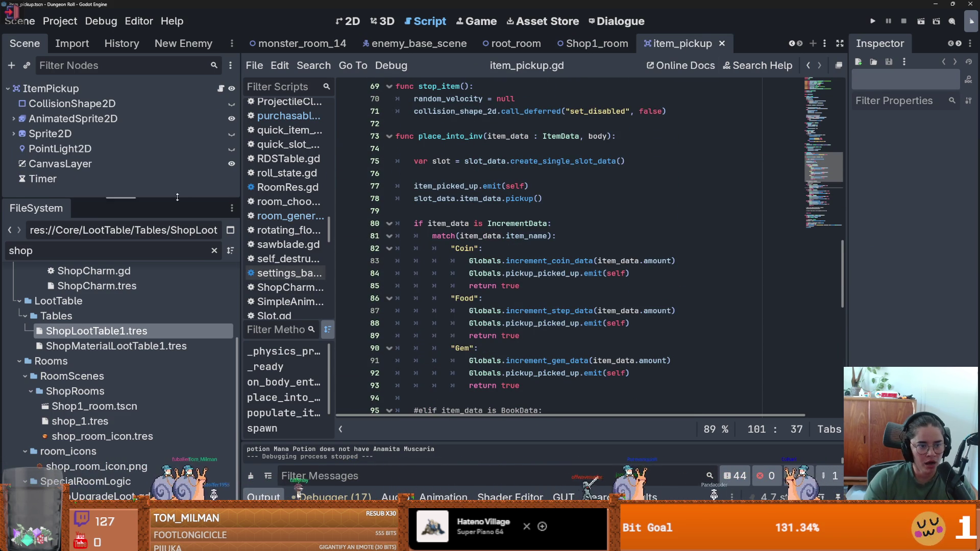
{"action": "left_click_drag", "start_coordinate": [177, 197], "coordinate": [183, 315]}
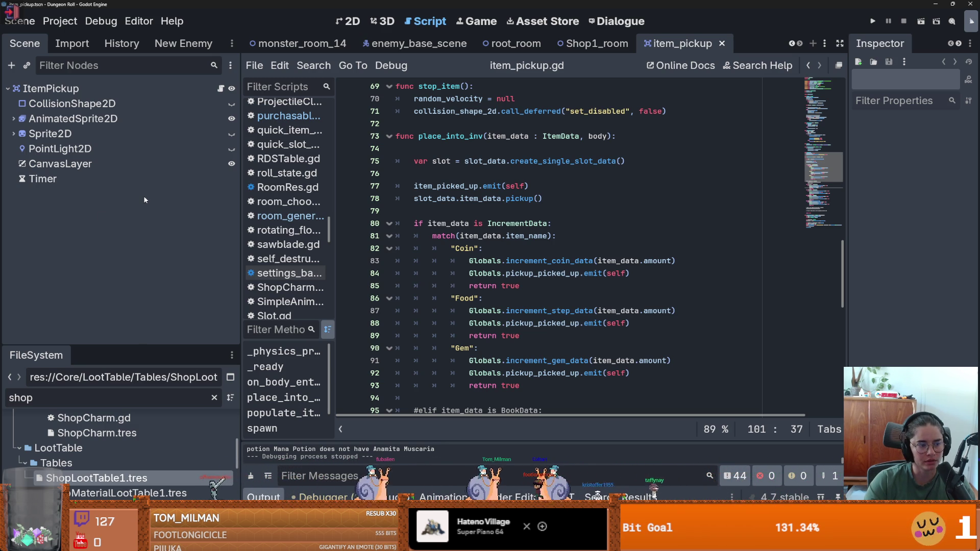
{"action": "mouse_move", "coordinate": [122, 345]}
{"action": "left_mouse_down"}
{"action": "mouse_move", "coordinate": [122, 316]}
{"action": "mouse_move", "coordinate": [177, 191]}
{"action": "left_mouse_up"}
{"action": "key", "text": "BackSpace"}
{"action": "key", "text": "BackSpace"}
{"action": "key", "text": "BackSpace"}
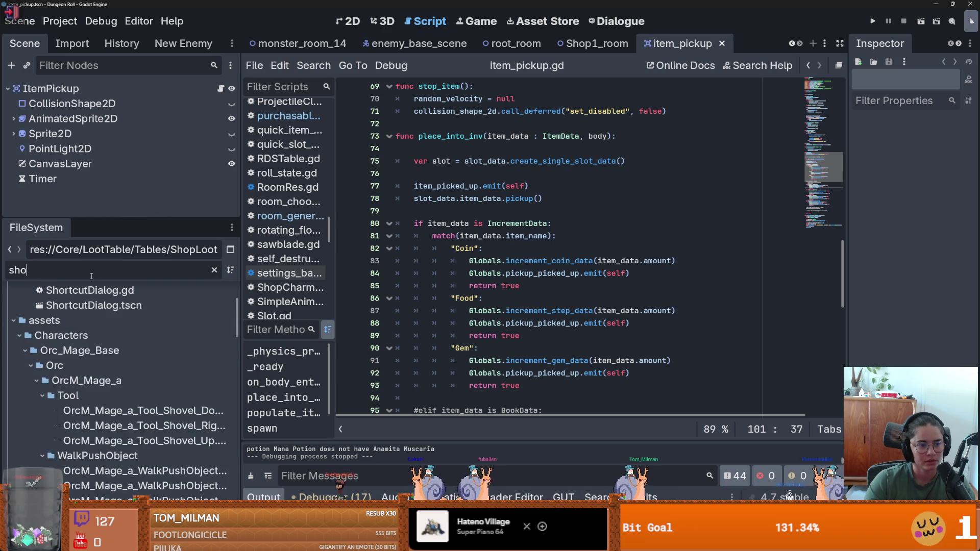
{"action": "key", "text": "BackSpace"}
{"action": "scroll", "coordinate": [790, 45], "scroll_direction": "up", "scroll_amount": 6}
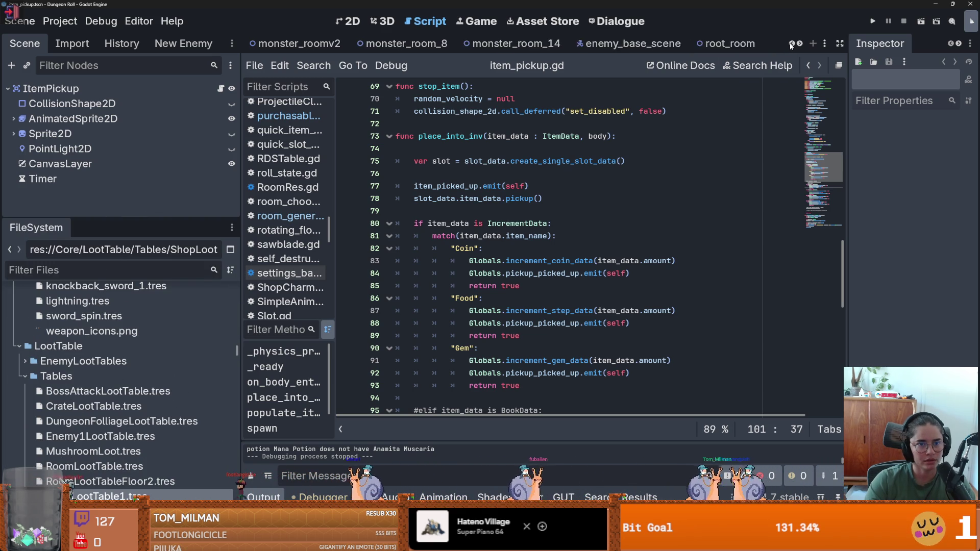
- Close all open scene tabs and reopen Dungeon.tscn from Favorites
{"action": "right_click", "coordinate": [441, 47]}
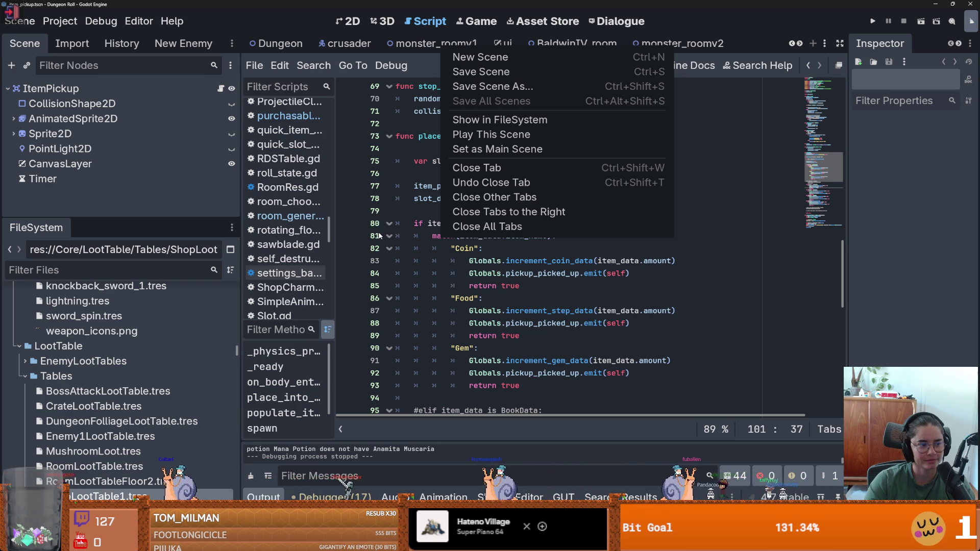
{"action": "left_click", "coordinate": [480, 235]}
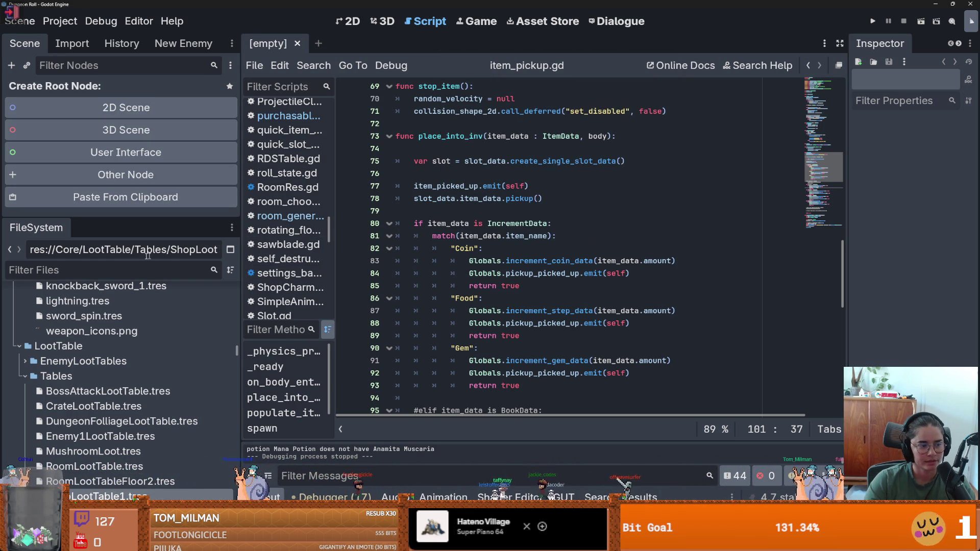
{"action": "scroll", "coordinate": [94, 306], "scroll_direction": "up", "scroll_amount": 15}
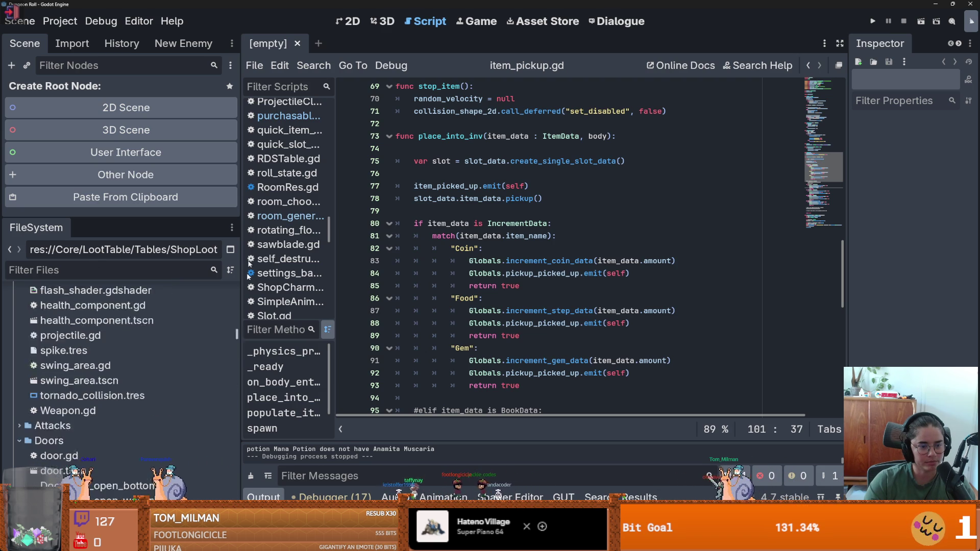
{"action": "double_click", "coordinate": [97, 322]}
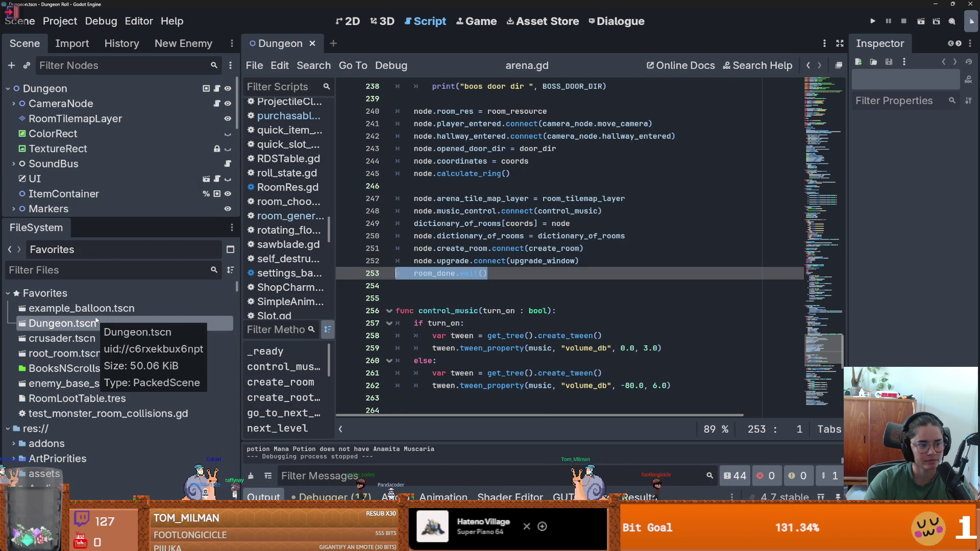
{"action": "left_click_drag", "start_coordinate": [113, 219], "coordinate": [115, 258]}
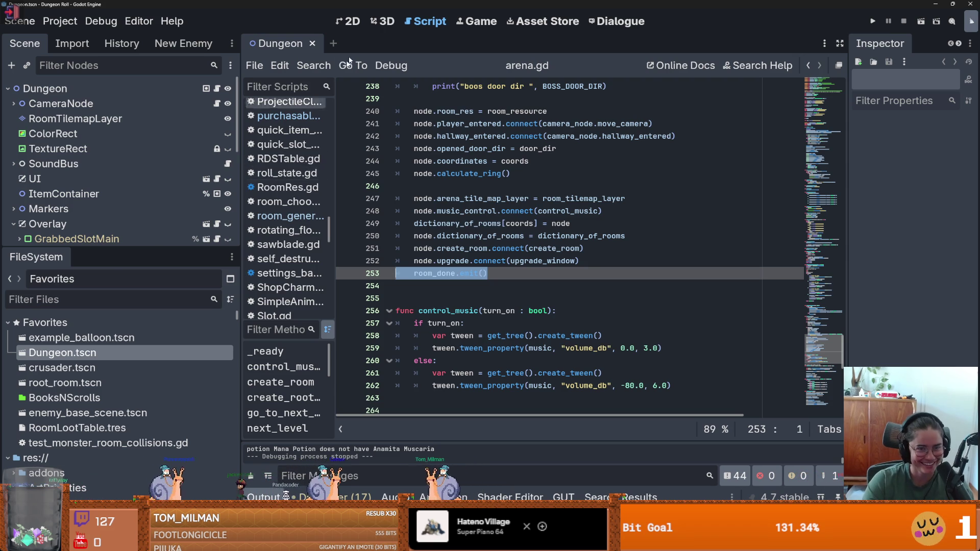
- Save the Dungeon scene in the 2D view and open the Overlay node's CharacterOverlay scene
{"action": "left_click", "coordinate": [348, 23]}
{"action": "scroll", "coordinate": [394, 202], "scroll_direction": "down", "scroll_amount": 1}
{"action": "key", "text": "ctrl+s"}
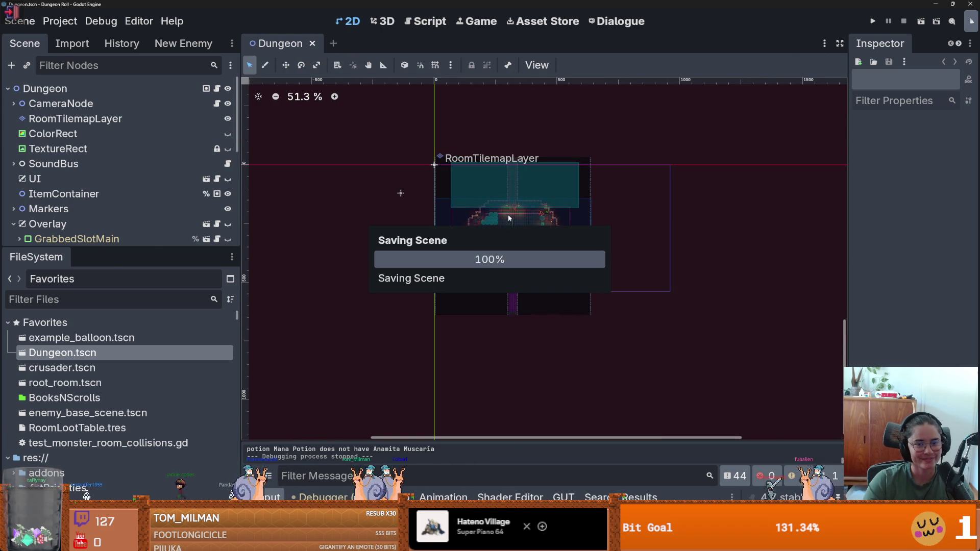
{"action": "scroll", "coordinate": [106, 212], "scroll_direction": "down", "scroll_amount": 2}
{"action": "left_click", "coordinate": [206, 164]}
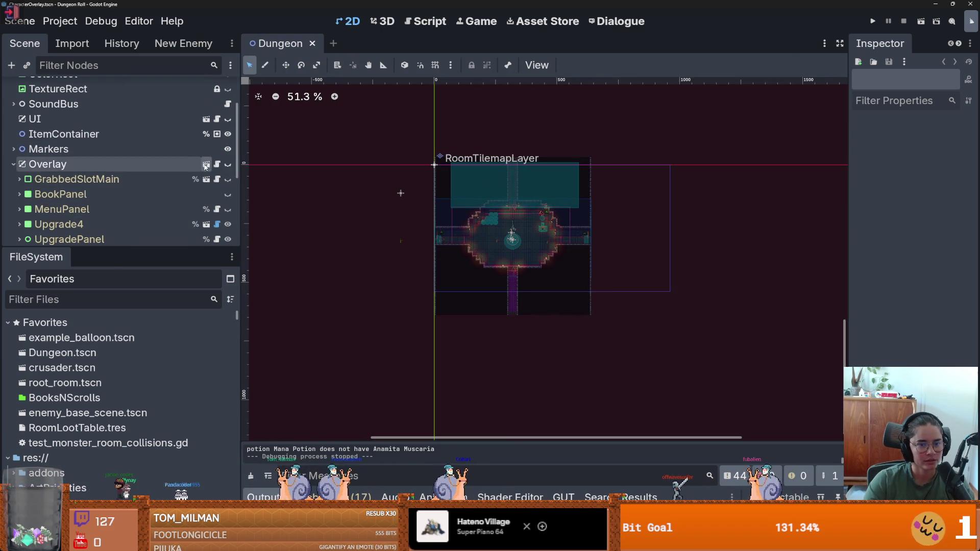
{"action": "scroll", "coordinate": [457, 244], "scroll_direction": "down", "scroll_amount": 2}
{"action": "scroll", "coordinate": [511, 267], "scroll_direction": "up", "scroll_amount": 5}
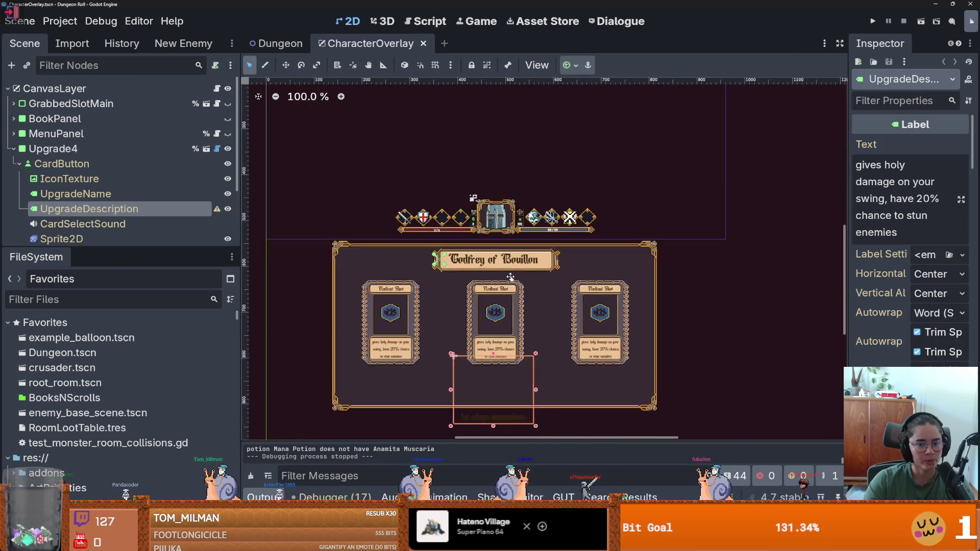
- Clear the selection, inspect the three upgrade cards, and save CharacterOverlay
{"action": "scroll", "coordinate": [511, 267], "scroll_direction": "down", "scroll_amount": 2}
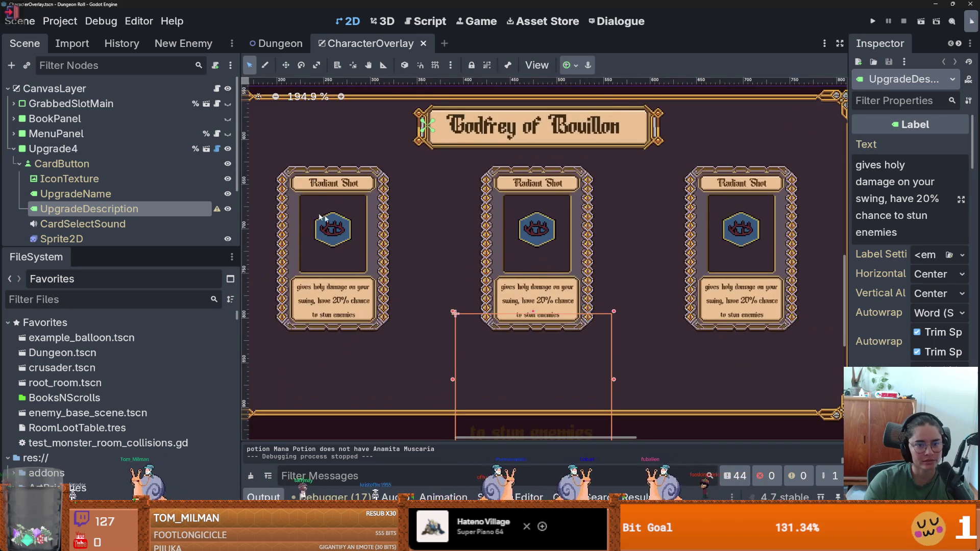
{"action": "scroll", "coordinate": [427, 209], "scroll_direction": "down", "scroll_amount": 1}
{"action": "left_click", "coordinate": [295, 209]}
{"action": "scroll", "coordinate": [582, 238], "scroll_direction": "up", "scroll_amount": 4}
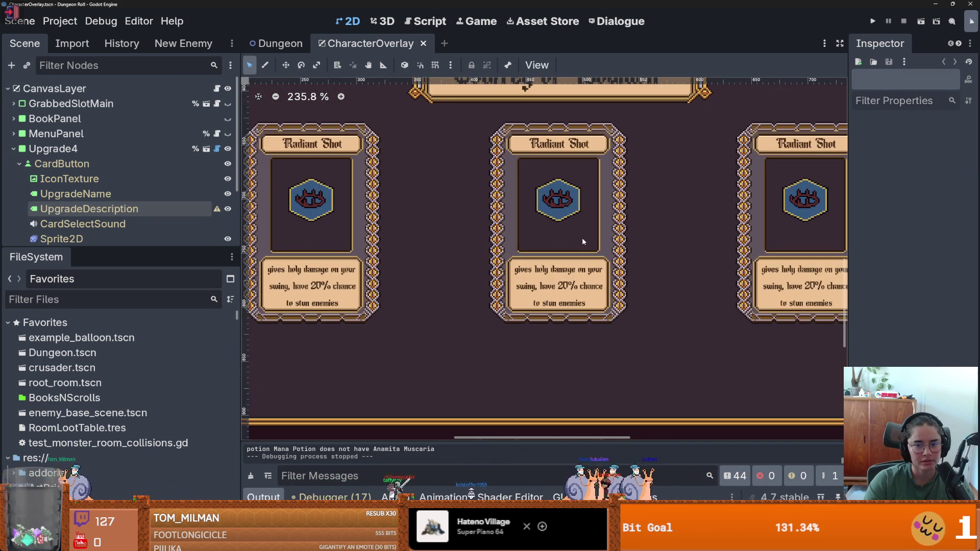
{"action": "scroll", "coordinate": [583, 241], "scroll_direction": "down", "scroll_amount": 1}
{"action": "scroll", "coordinate": [583, 241], "scroll_direction": "up", "scroll_amount": 1}
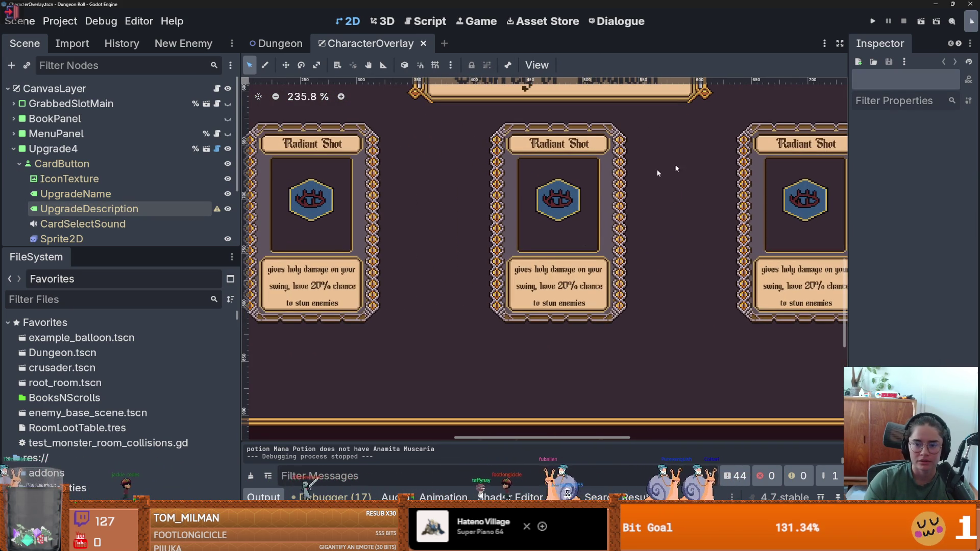
{"action": "scroll", "coordinate": [592, 190], "scroll_direction": "down", "scroll_amount": 1}
{"action": "scroll", "coordinate": [501, 253], "scroll_direction": "up", "scroll_amount": 2}
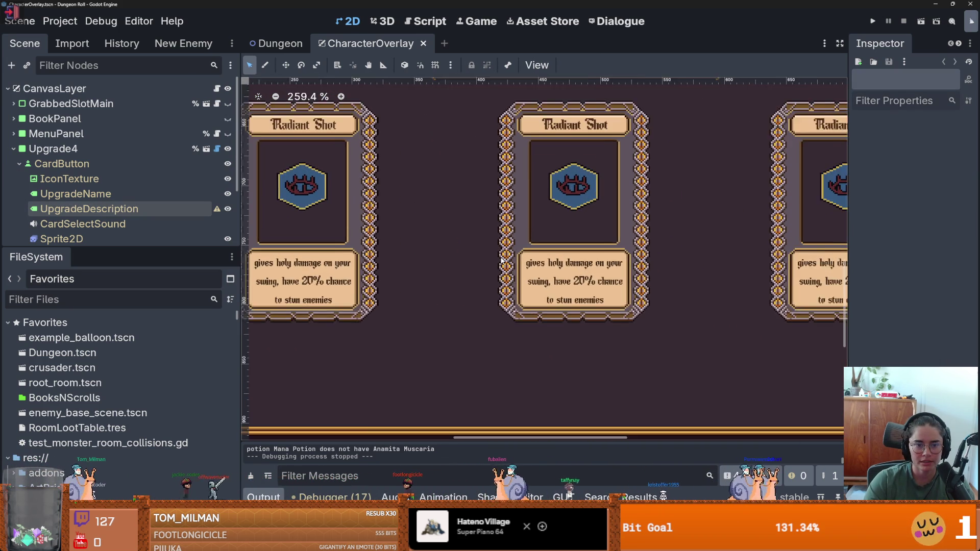
{"action": "scroll", "coordinate": [501, 260], "scroll_direction": "down", "scroll_amount": 2}
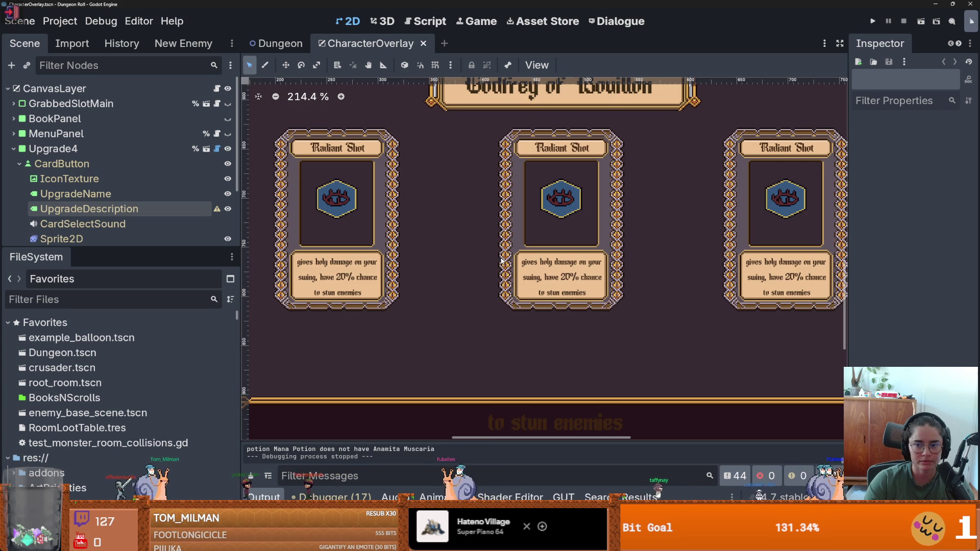
{"action": "scroll", "coordinate": [501, 260], "scroll_direction": "up", "scroll_amount": 1}
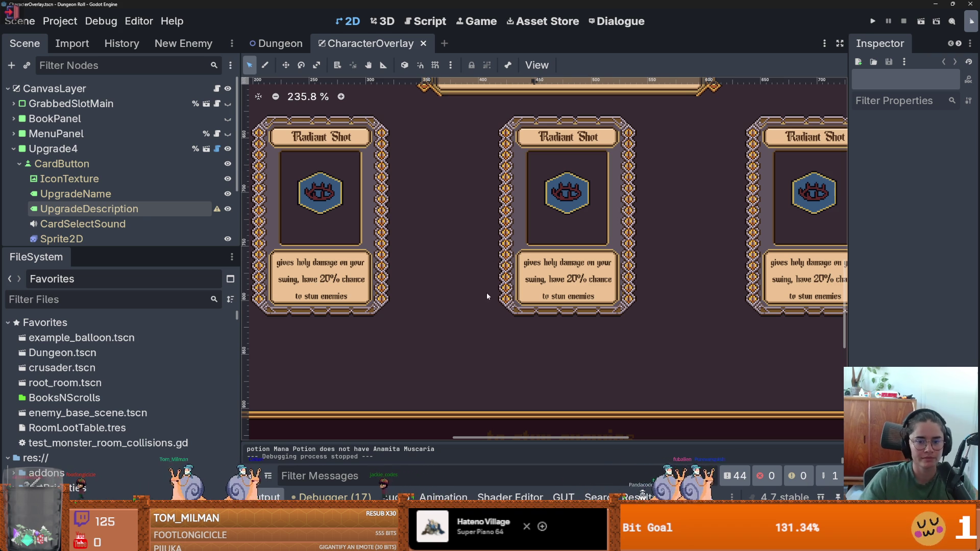
{"action": "scroll", "coordinate": [464, 306], "scroll_direction": "down", "scroll_amount": 3}
{"action": "scroll", "coordinate": [463, 307], "scroll_direction": "down", "scroll_amount": 1}
{"action": "key", "text": "ctrl+s"}
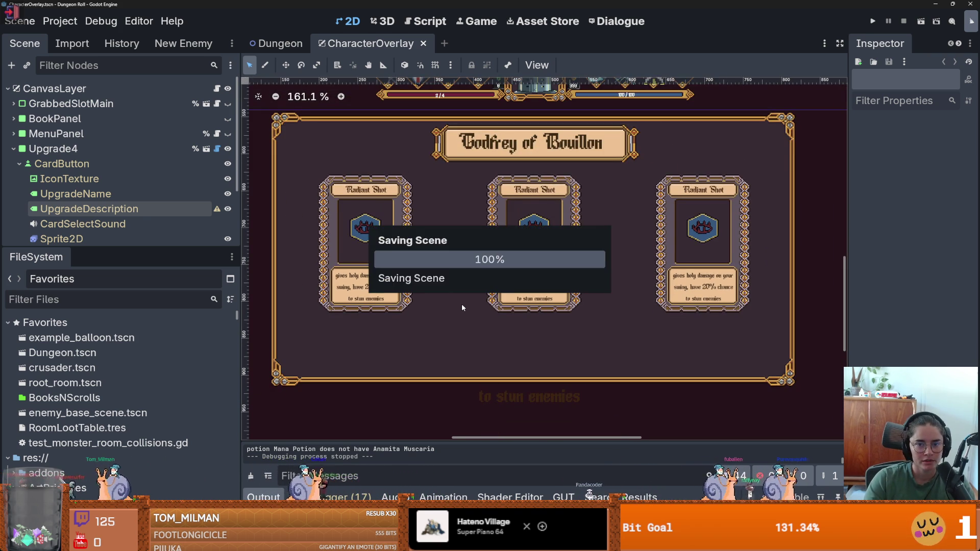
- Check the HBoxContainer and Panels nodes holding the cards, then save CharacterOverlay again
{"action": "scroll", "coordinate": [461, 309], "scroll_direction": "down", "scroll_amount": 1}
{"action": "scroll", "coordinate": [460, 305], "scroll_direction": "down", "scroll_amount": 5}
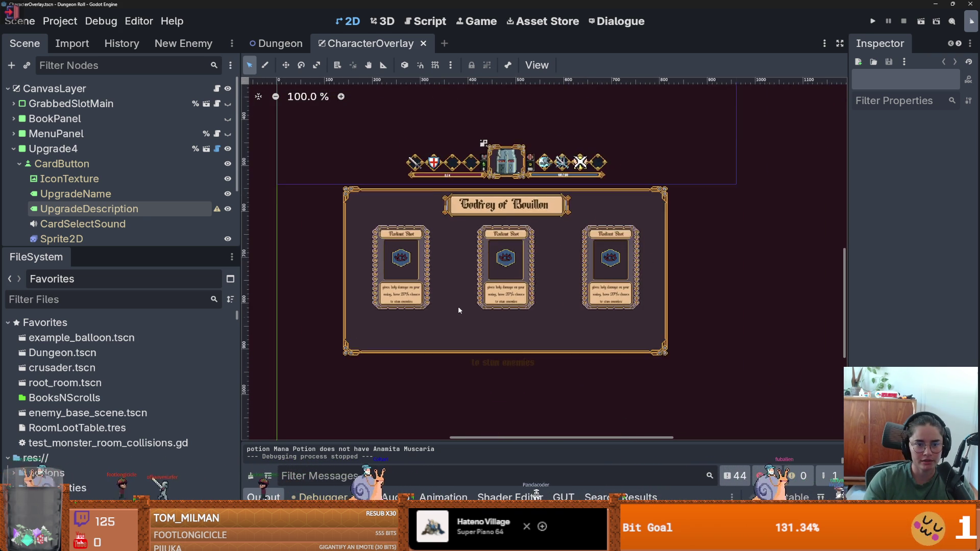
{"action": "scroll", "coordinate": [458, 305], "scroll_direction": "up", "scroll_amount": 5}
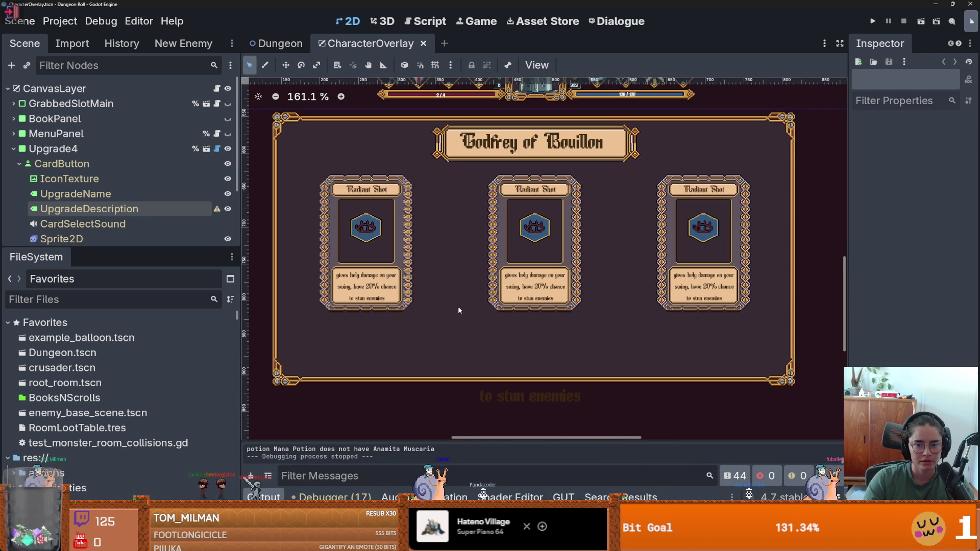
{"action": "left_click", "coordinate": [458, 308]}
{"action": "left_click", "coordinate": [389, 379]}
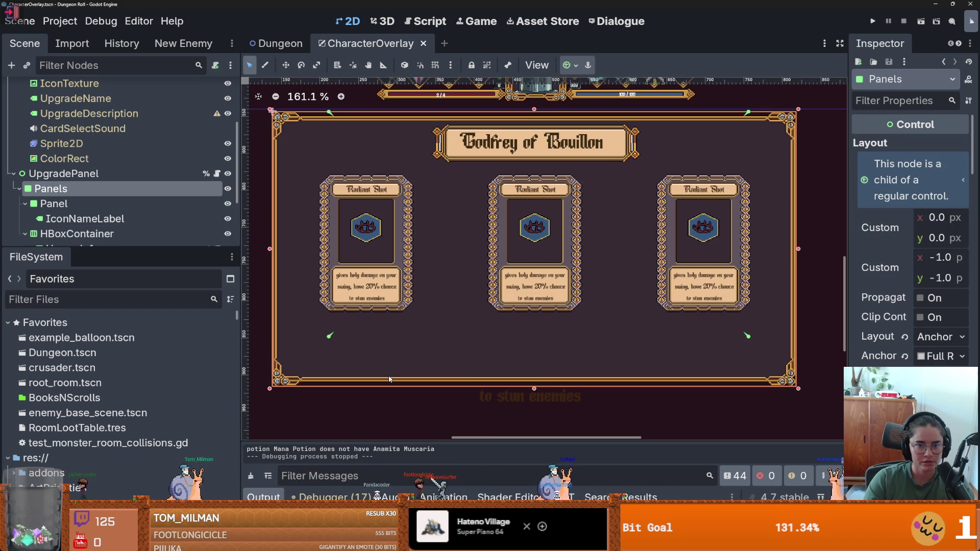
{"action": "scroll", "coordinate": [411, 269], "scroll_direction": "up", "scroll_amount": 6}
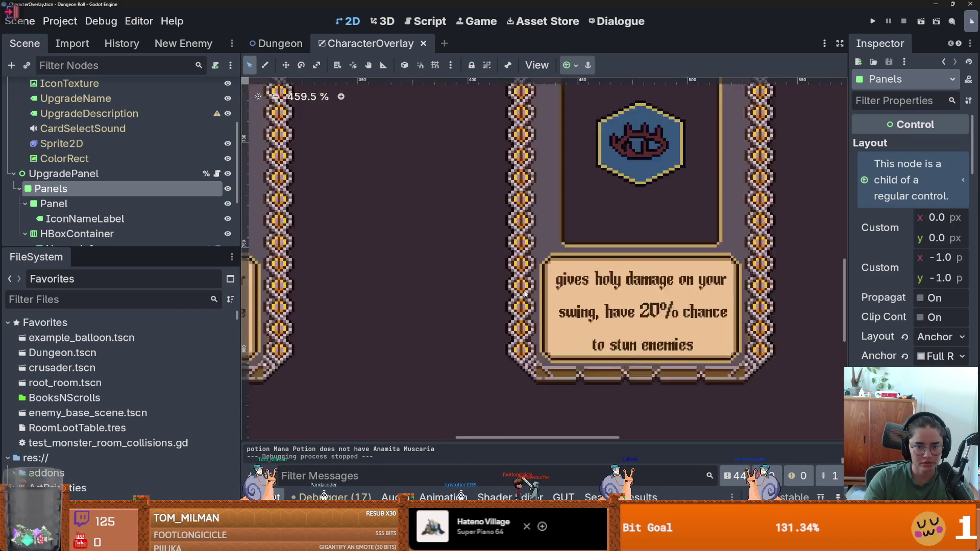
{"action": "scroll", "coordinate": [525, 294], "scroll_direction": "down", "scroll_amount": 3}
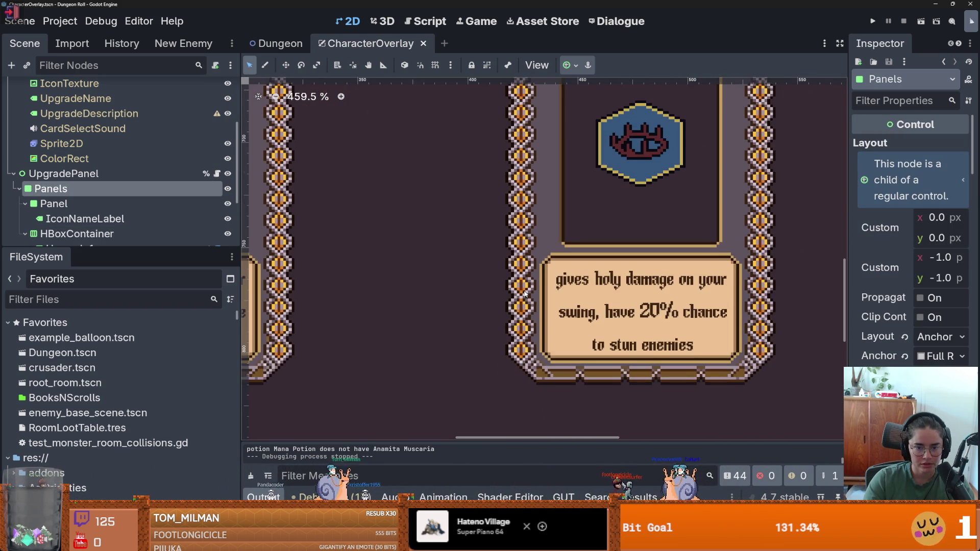
{"action": "scroll", "coordinate": [525, 294], "scroll_direction": "down", "scroll_amount": 5}
{"action": "scroll", "coordinate": [470, 289], "scroll_direction": "up", "scroll_amount": 2}
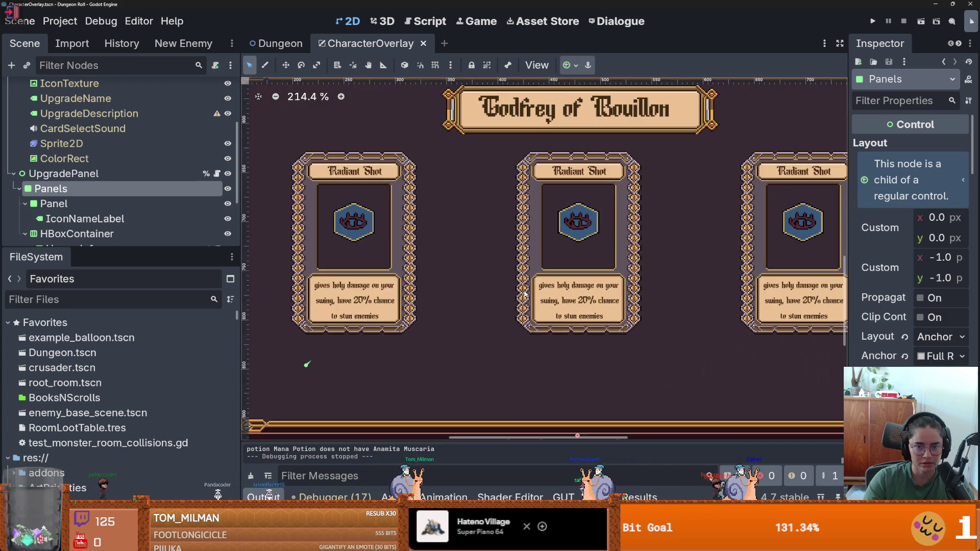
{"action": "scroll", "coordinate": [542, 101], "scroll_direction": "down", "scroll_amount": 2}
{"action": "key", "text": "ctrl+s"}
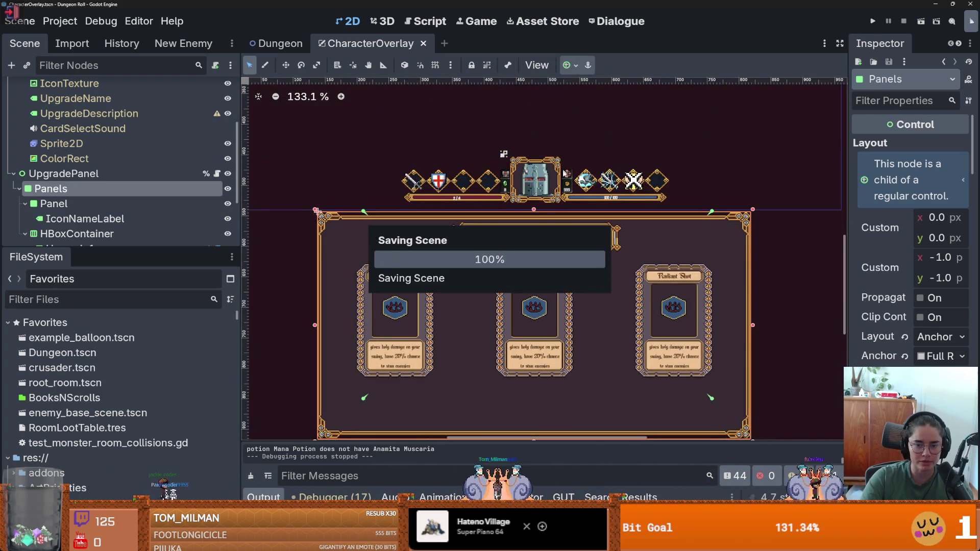
- Select Upgrade1 and open its card scene in the editor
{"action": "scroll", "coordinate": [443, 217], "scroll_direction": "up", "scroll_amount": 2}
{"action": "left_click", "coordinate": [434, 214]}
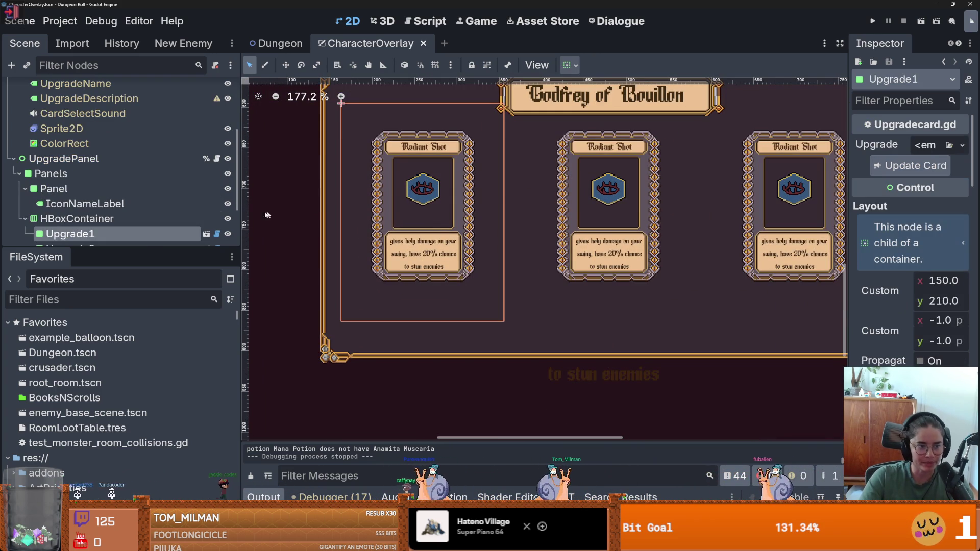
{"action": "left_click_drag", "start_coordinate": [145, 249], "coordinate": [145, 334]}
{"action": "left_click", "coordinate": [206, 247]}
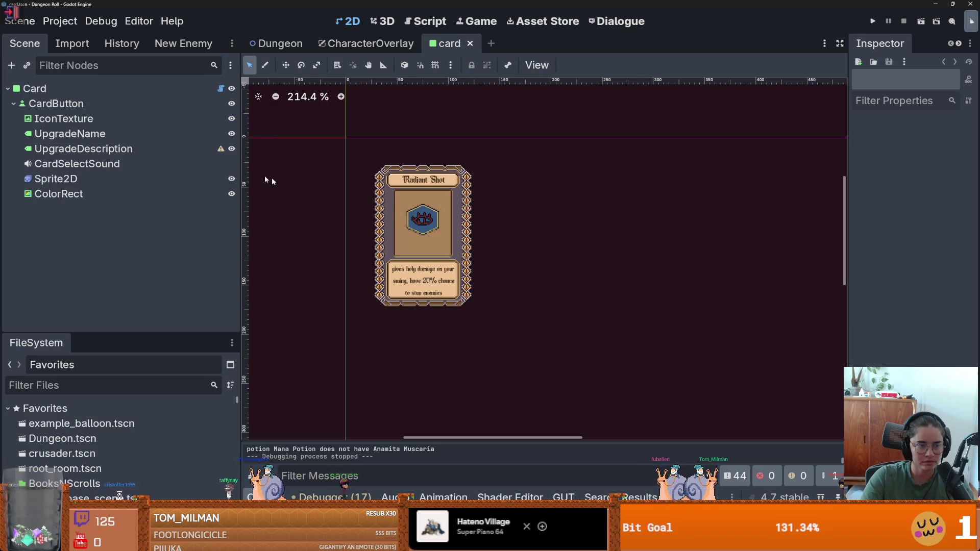
{"action": "left_click", "coordinate": [102, 103]}
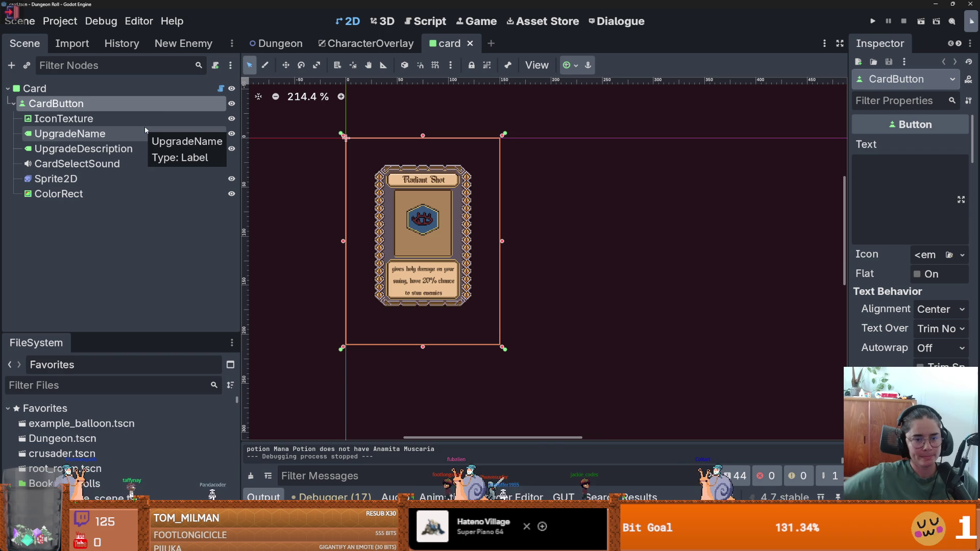
{"action": "left_click", "coordinate": [135, 183]}
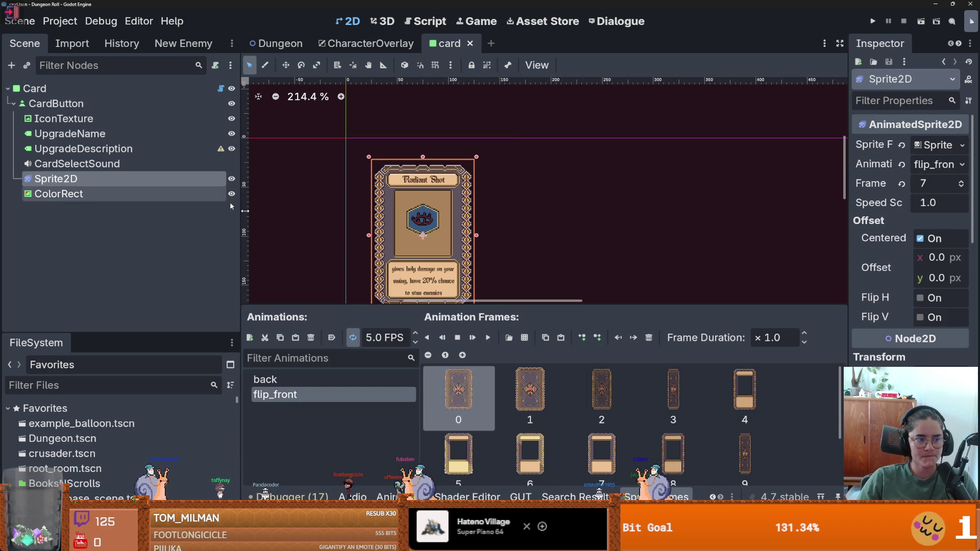
{"action": "left_click", "coordinate": [324, 382]}
{"action": "scroll", "coordinate": [422, 284], "scroll_direction": "down", "scroll_amount": 2}
{"action": "scroll", "coordinate": [405, 129], "scroll_direction": "down", "scroll_amount": 1}
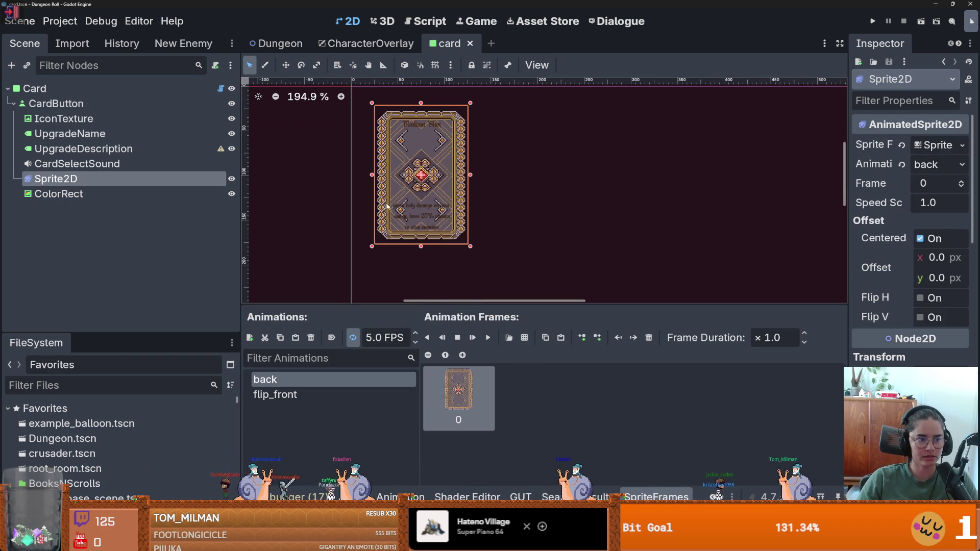
{"action": "left_click", "coordinate": [232, 118]}
{"action": "left_click", "coordinate": [231, 131]}
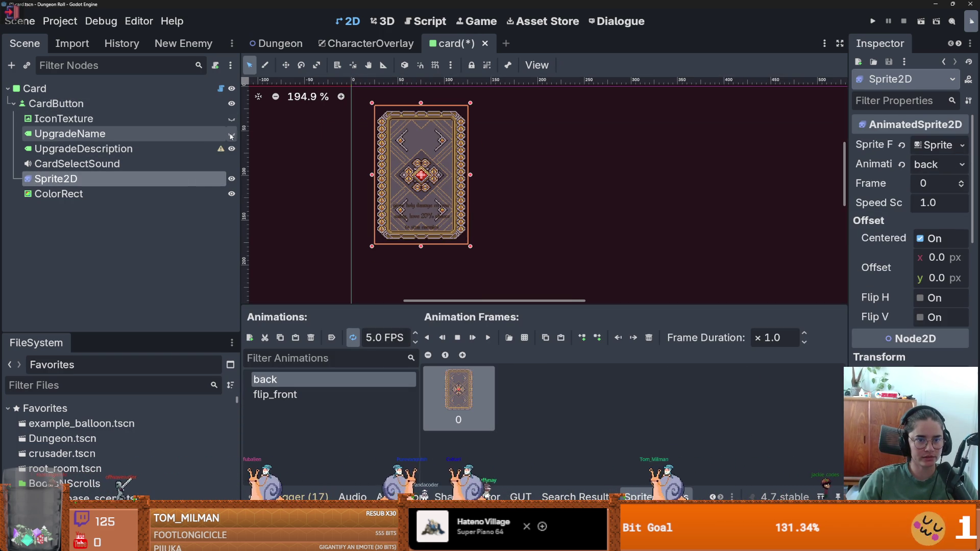
{"action": "left_click", "coordinate": [231, 148]}
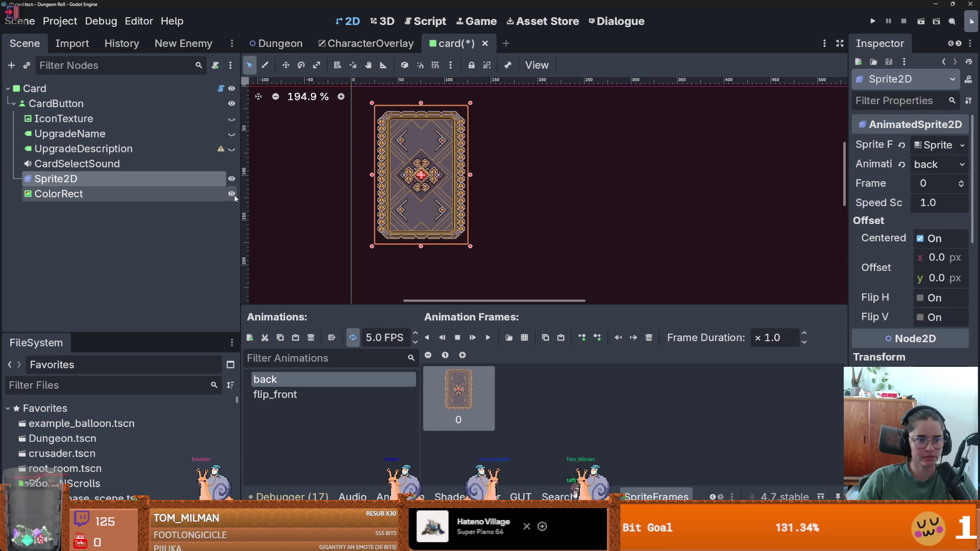
{"action": "left_click", "coordinate": [232, 194]}
{"action": "left_click", "coordinate": [231, 149]}
{"action": "left_click", "coordinate": [231, 134]}
{"action": "left_click", "coordinate": [231, 119]}
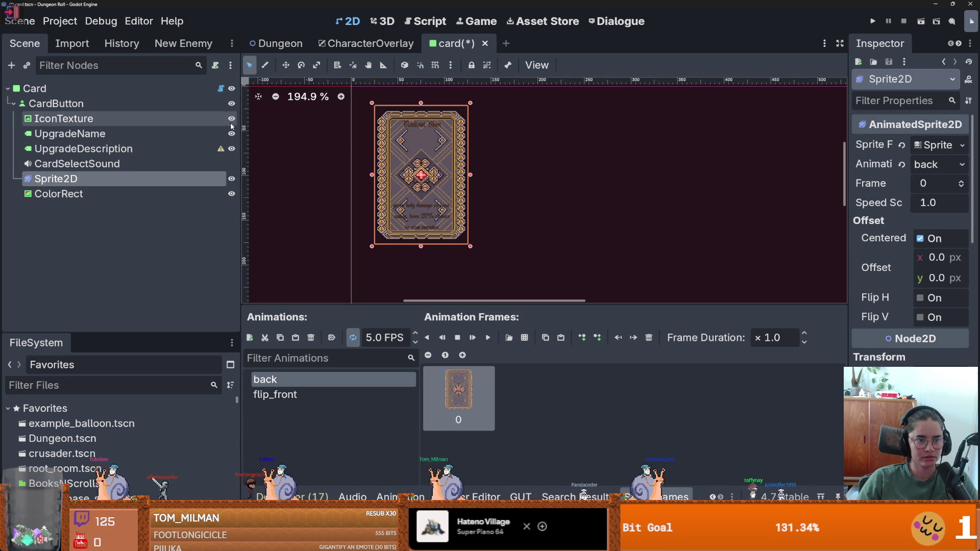
{"action": "key", "text": "ctrl+s"}
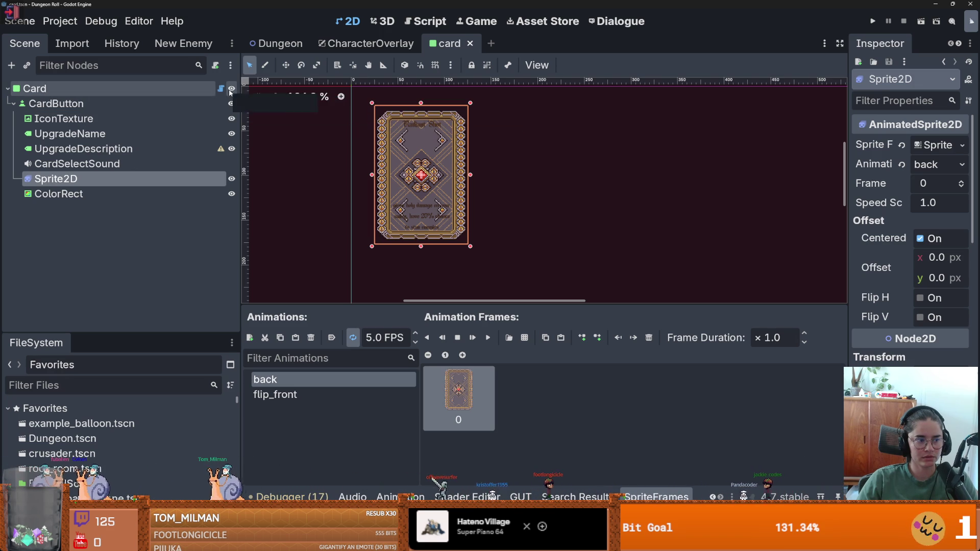
{"action": "left_click", "coordinate": [221, 89]}
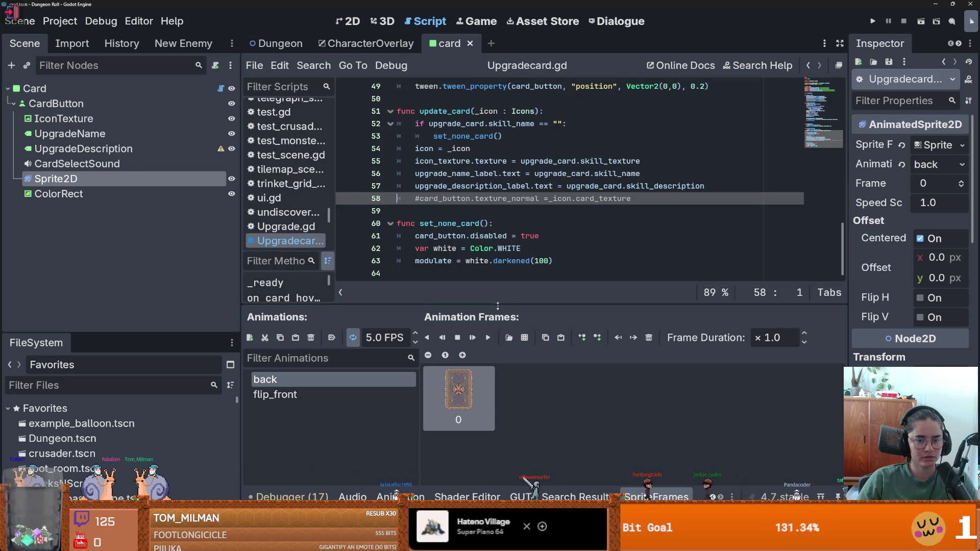
- Add a back_state() function stub with a pass body above on_upgrade_selected and save
{"action": "left_click_drag", "start_coordinate": [499, 309], "coordinate": [499, 350]}
{"action": "scroll", "coordinate": [483, 263], "scroll_direction": "up", "scroll_amount": 14}
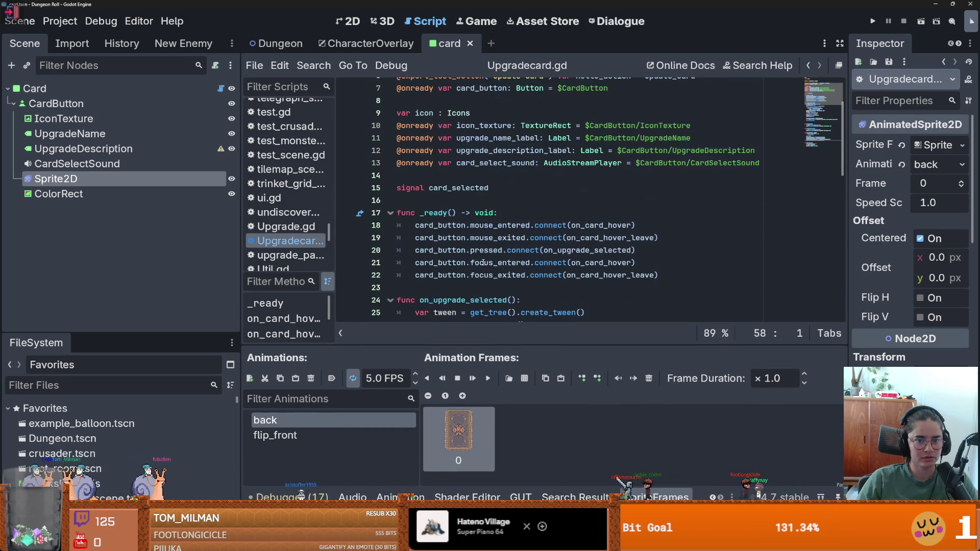
{"action": "scroll", "coordinate": [483, 263], "scroll_direction": "down", "scroll_amount": 4}
{"action": "left_click", "coordinate": [412, 138]}
{"action": "key", "text": "Return"}
{"action": "key", "text": "Return"}
{"action": "key", "text": "Up"}
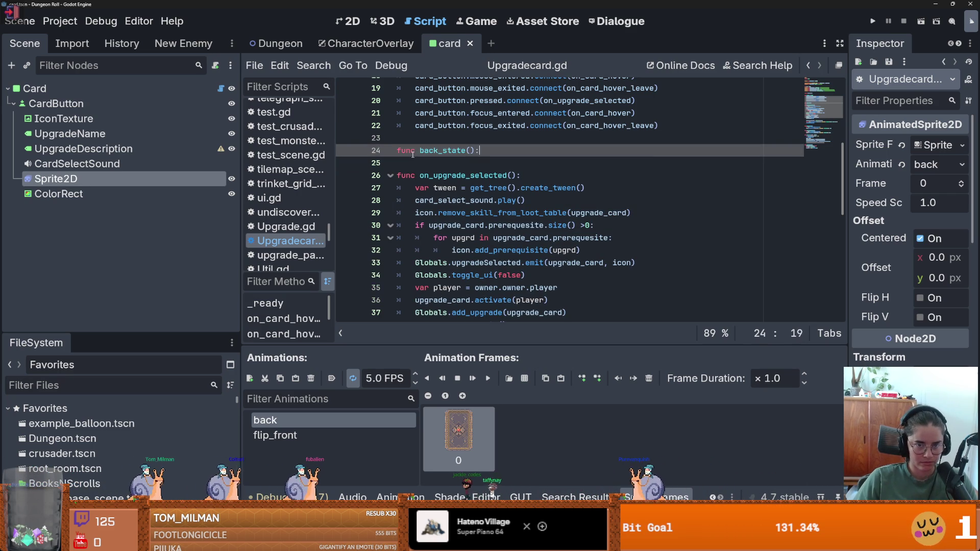
{"action": "key", "text": "Return"}
{"action": "type", "text": "pass"}
{"action": "key", "text": "ctrl+s"}
- Select the IconTexture, UpgradeName and UpgradeDescription nodes in the card's 2D view
{"action": "scroll", "coordinate": [476, 177], "scroll_direction": "up", "scroll_amount": 5}
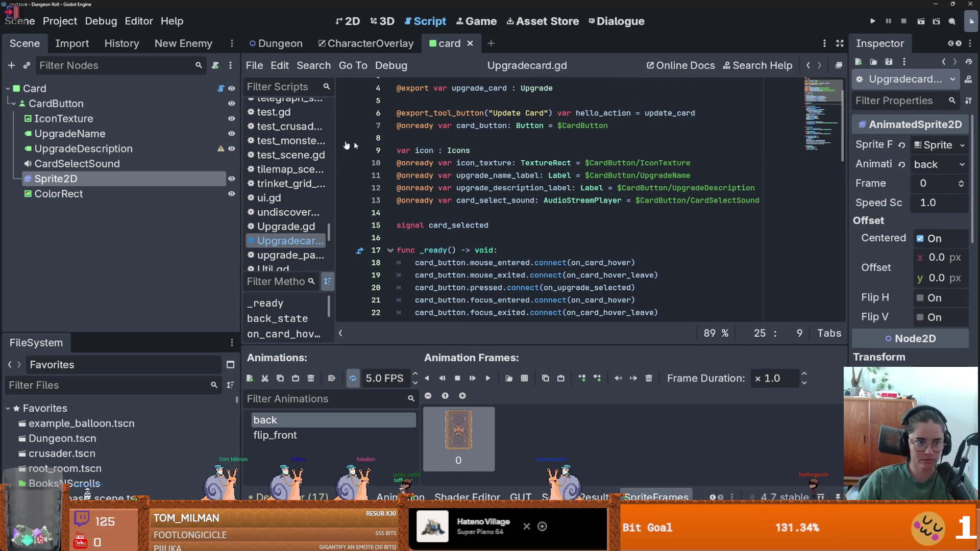
{"action": "left_click", "coordinate": [358, 25]}
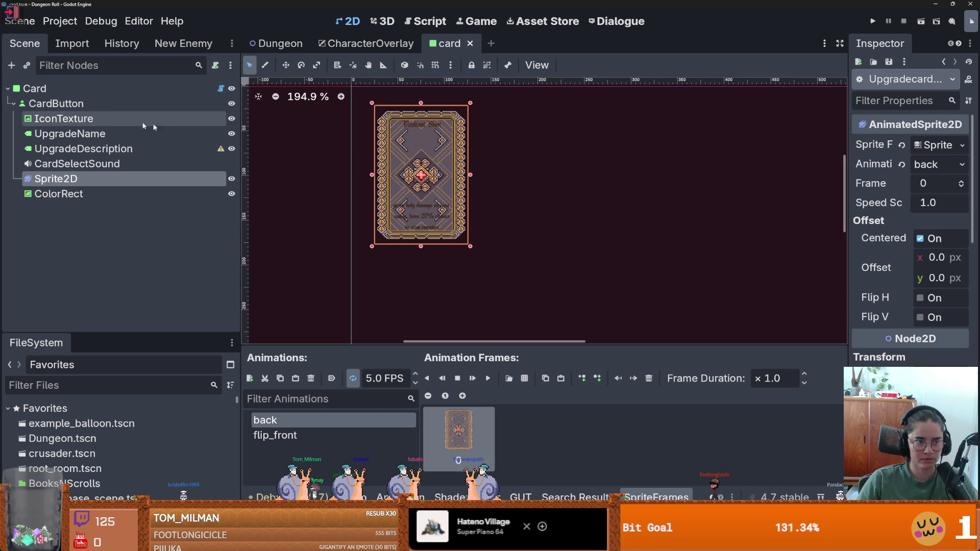
{"action": "left_click", "coordinate": [122, 118]}
{"action": "left_click", "coordinate": [102, 134], "text": "shift"}
{"action": "left_click", "coordinate": [103, 150], "text": "shift"}
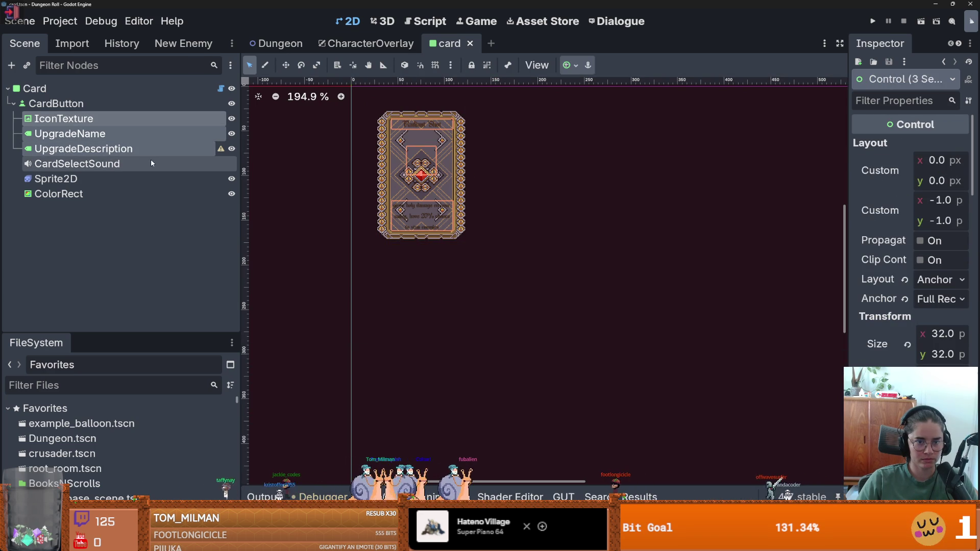
{"action": "left_click", "coordinate": [220, 89]}
- Replace pass in back_state with icon_texture.hide()
{"action": "double_click", "coordinate": [423, 361]}
{"action": "type", "text": "icon"}
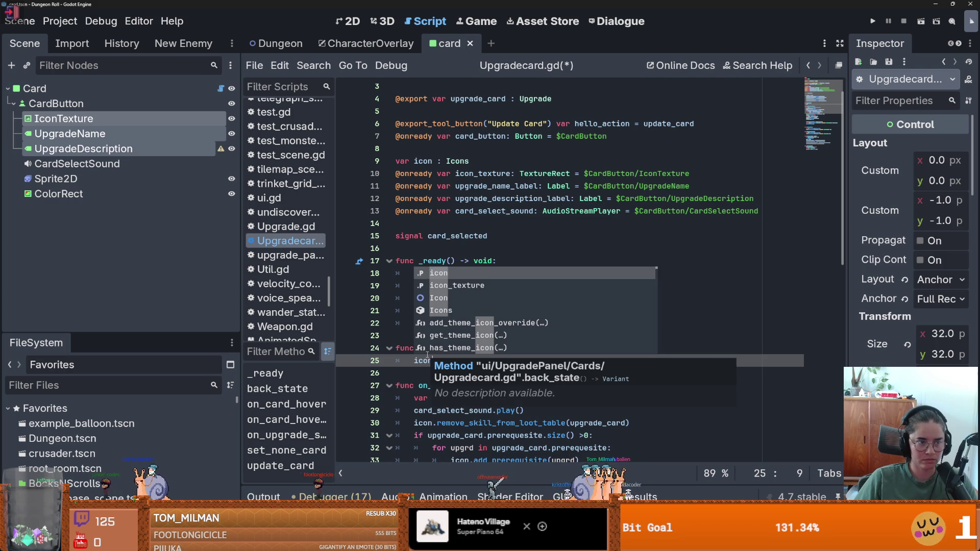
{"action": "key", "text": "Down"}
{"action": "key", "text": "Return"}
{"action": "type", "text": ".hide("}
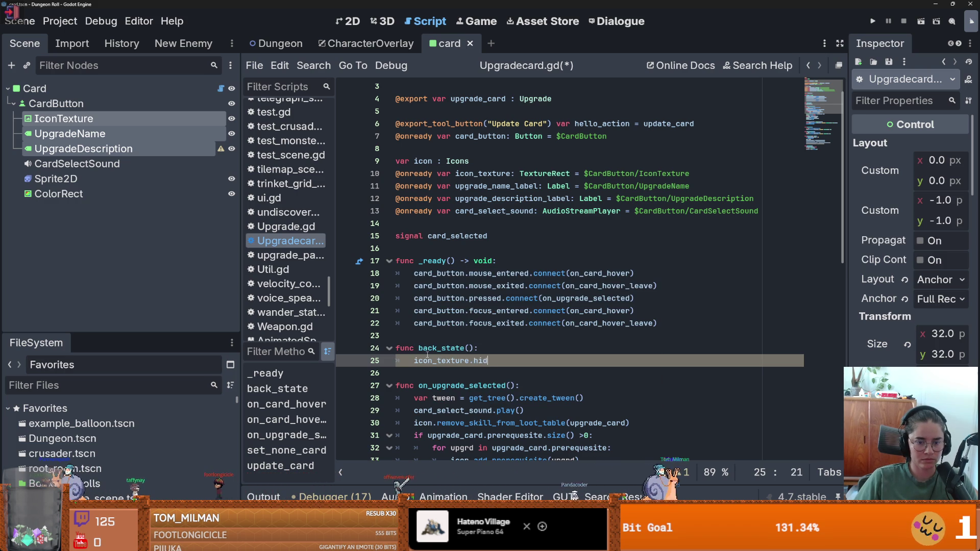
{"action": "key", "text": "End"}
{"action": "key", "text": "Return"}
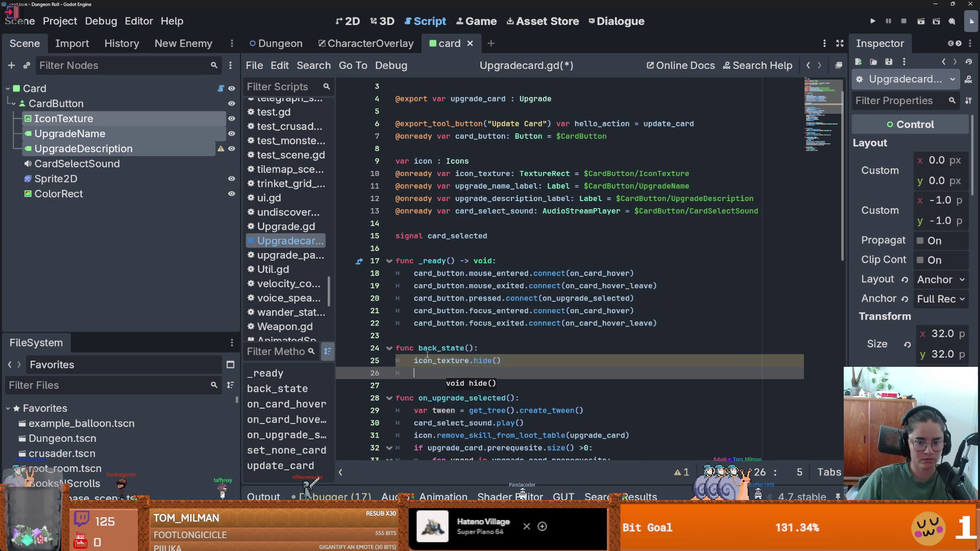
- Add upgrade_name_label.hide() and upgrade_description_label.hide() lines to back_state
{"action": "type", "text": "up"}
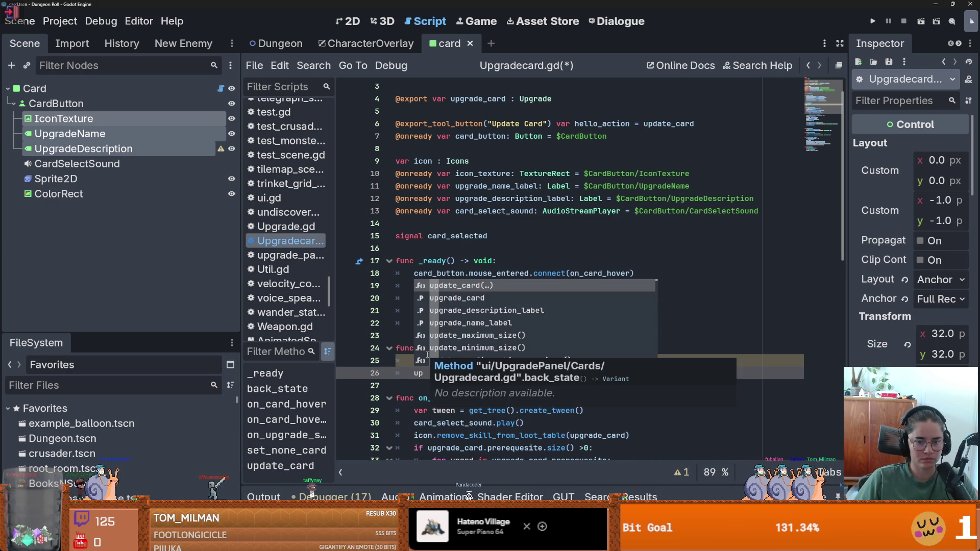
{"action": "key", "text": "Down"}
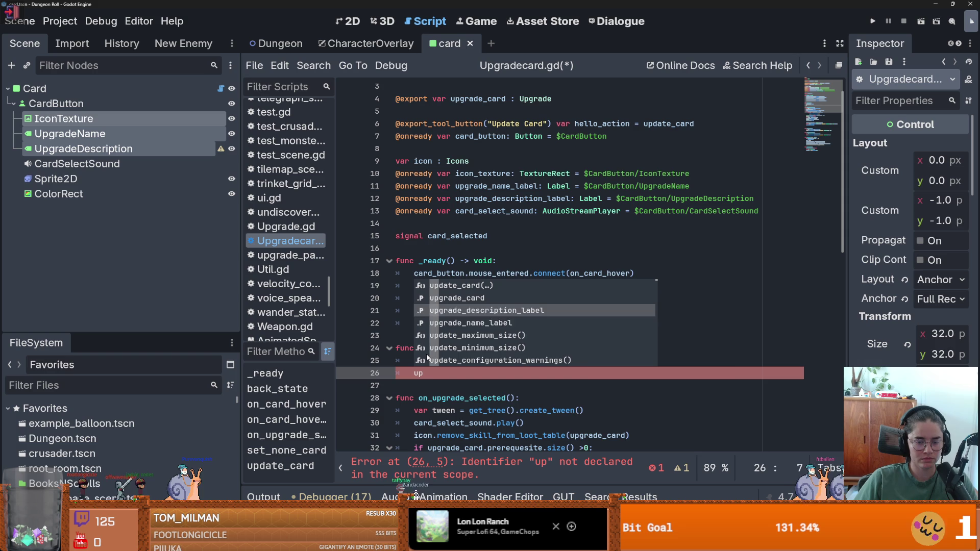
{"action": "key", "text": "Down"}
{"action": "key", "text": "Return"}
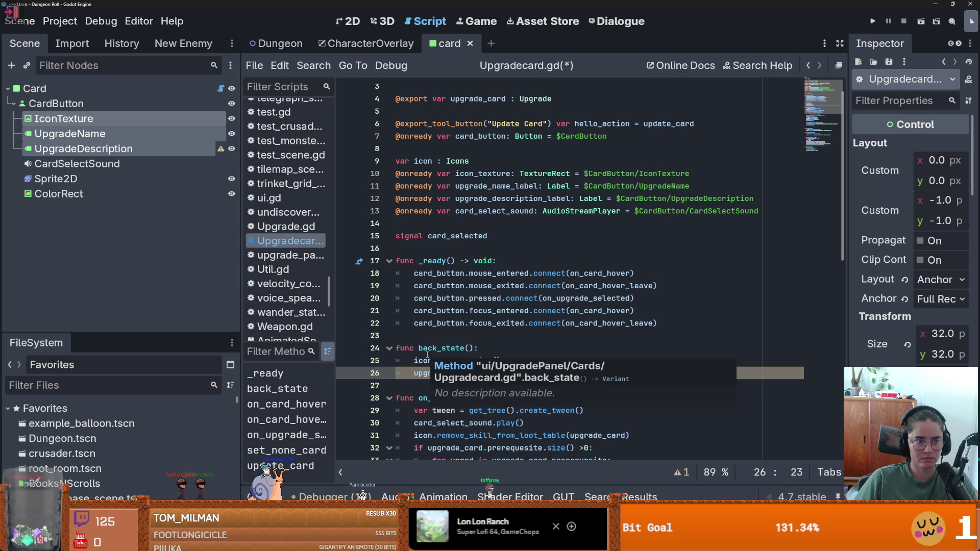
{"action": "type", "text": ".hide()"}
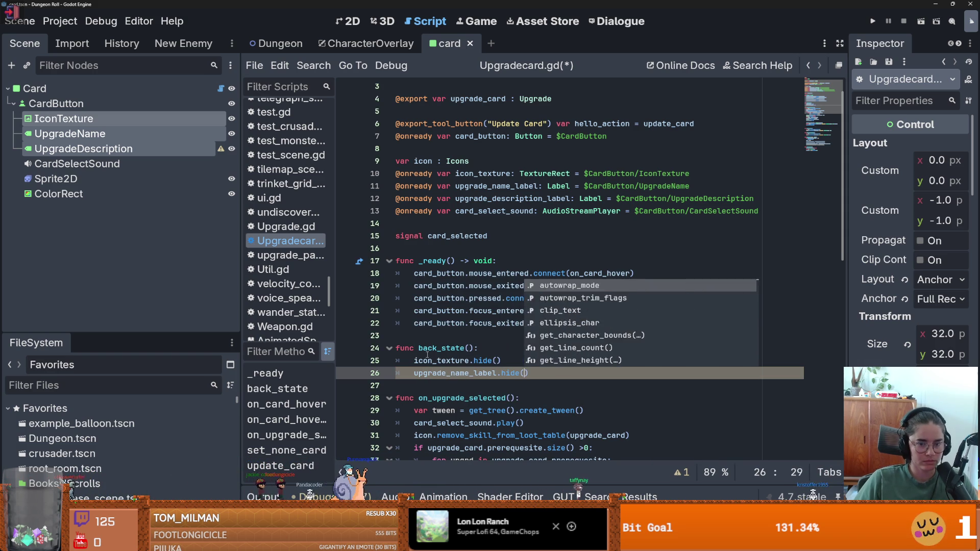
{"action": "key", "text": "Return"}
{"action": "type", "text": "up"}
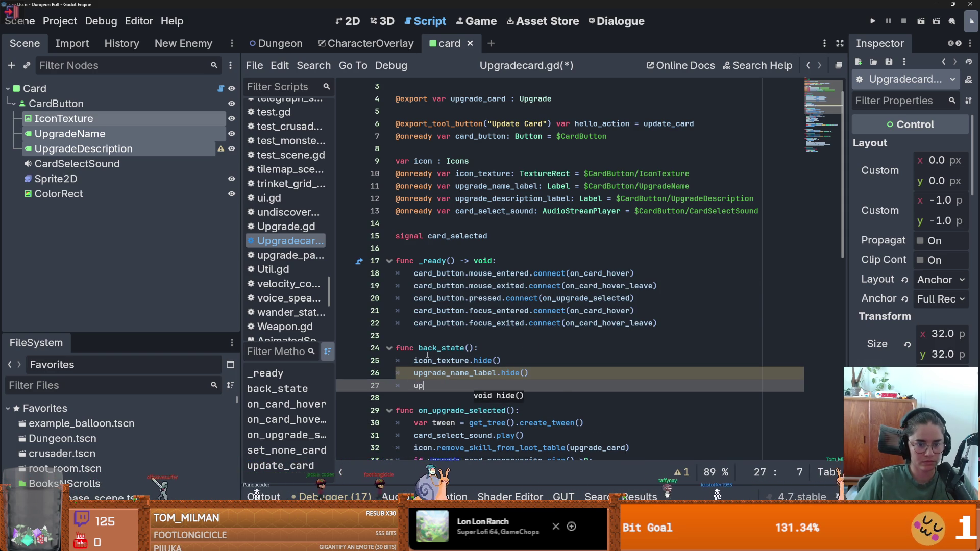
{"action": "key", "text": "Down"}
{"action": "key", "text": "Down"}
{"action": "key", "text": "Return"}
{"action": "type", "text": ".hide("}
{"action": "key", "text": "Return"}
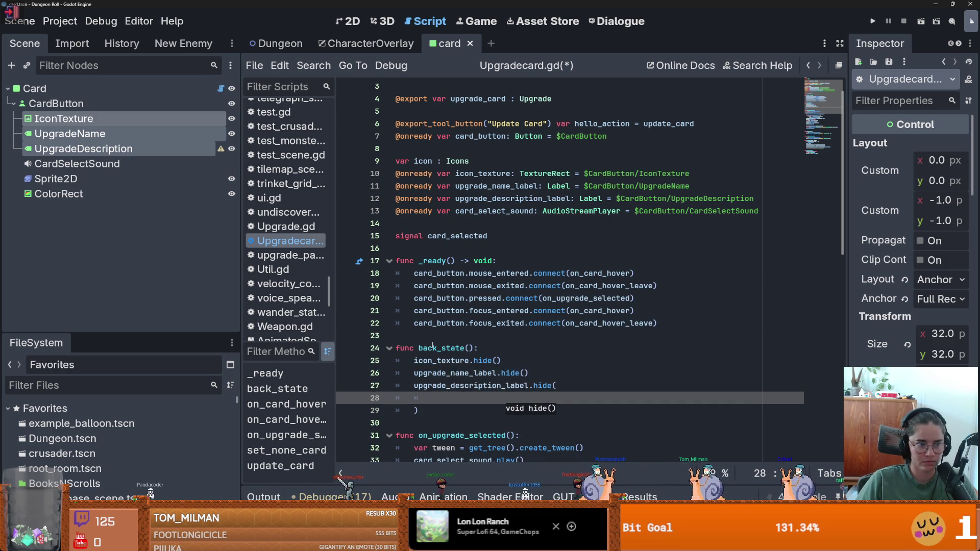
{"action": "mouse_move", "coordinate": [33, 178]}
{"action": "left_mouse_down"}
{"action": "mouse_move", "coordinate": [439, 263]}
{"action": "mouse_move", "coordinate": [439, 228]}
{"action": "mouse_move", "coordinate": [473, 228]}
{"action": "left_mouse_up"}
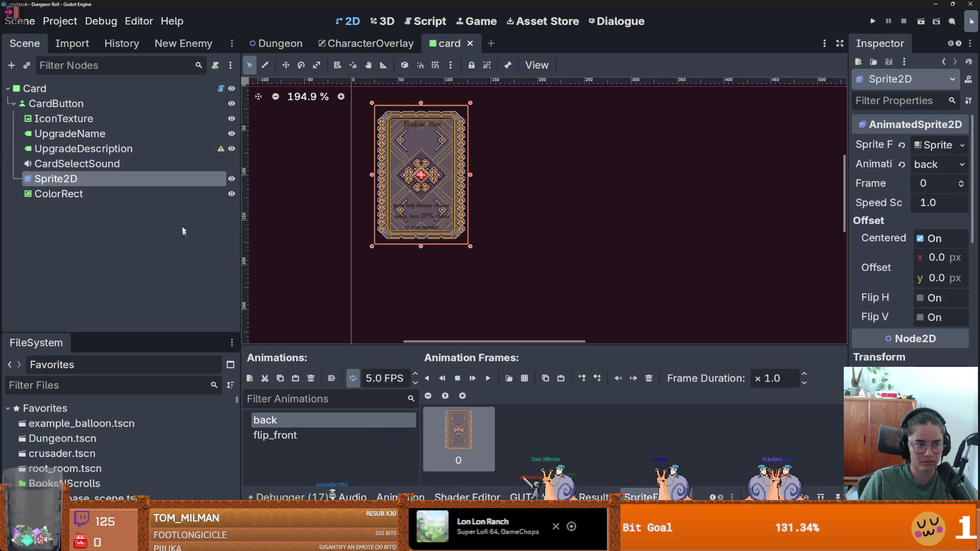
- Drag the Sprite2D node into the script to create an onready sprite_2d reference
{"action": "left_click", "coordinate": [220, 88]}
{"action": "mouse_move", "coordinate": [46, 178]}
{"action": "left_mouse_down"}
{"action": "mouse_move", "coordinate": [443, 233]}
{"action": "mouse_move", "coordinate": [207, 175]}
{"action": "left_mouse_up"}
{"action": "left_click", "coordinate": [479, 225]}
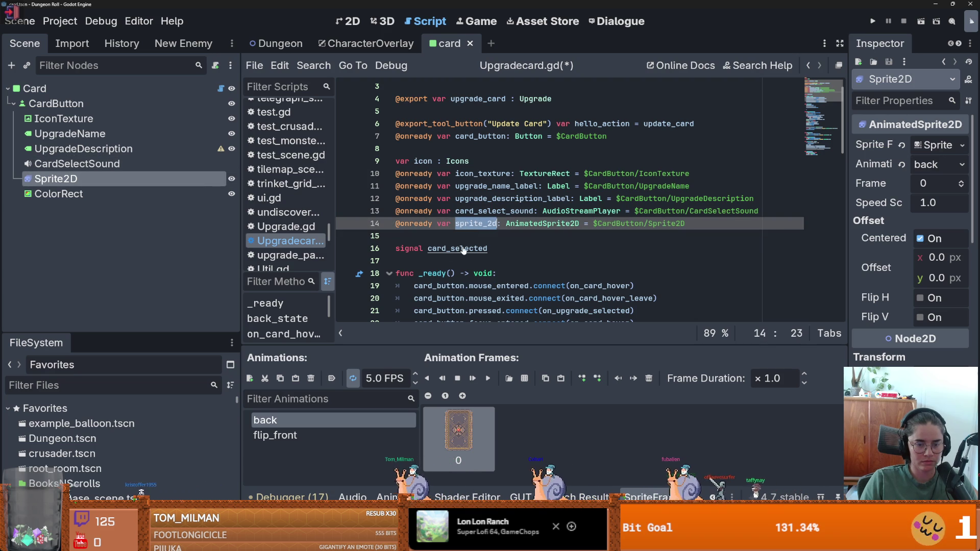
{"action": "scroll", "coordinate": [463, 249], "scroll_direction": "down", "scroll_amount": 4}
{"action": "scroll", "coordinate": [482, 256], "scroll_direction": "down", "scroll_amount": 1}
- Make back_state play the 'back' animation on sprite_2d and save the script
{"action": "left_click", "coordinate": [441, 233]}
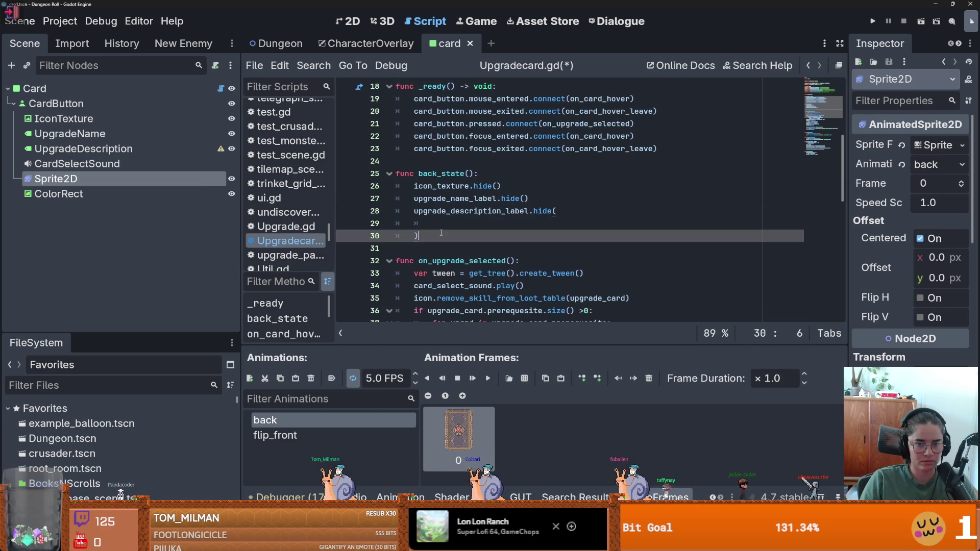
{"action": "key", "text": "BackSpace"}
{"action": "key", "text": "BackSpace"}
{"action": "key", "text": "BackSpace"}
{"action": "key", "text": "BackSpace"}
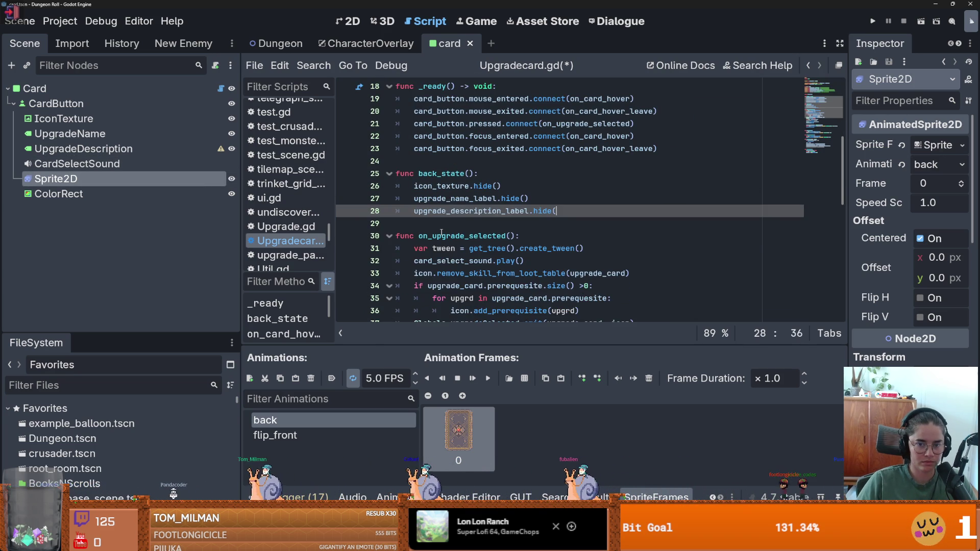
{"action": "type", "text": ")"}
{"action": "key", "text": "Return"}
{"action": "type", "text": "pla"}
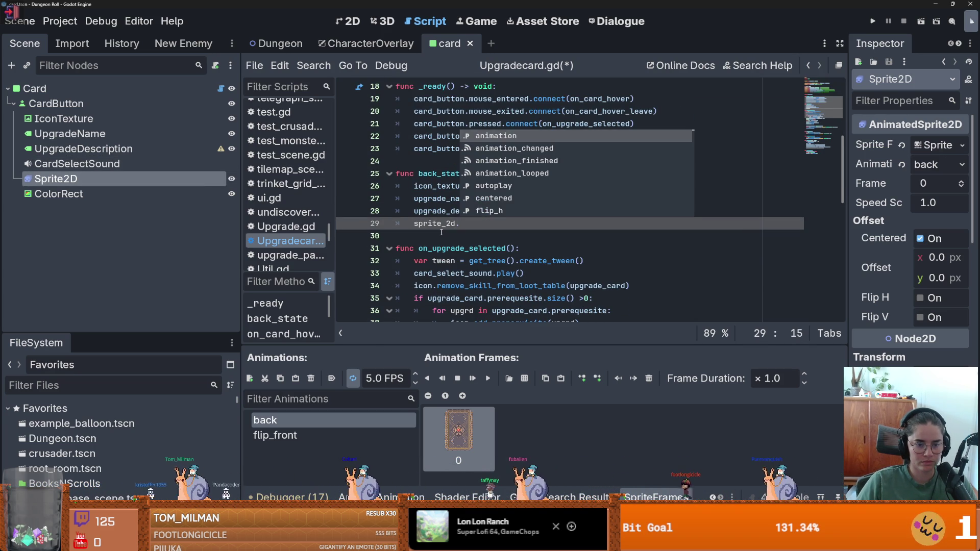
{"action": "key", "text": "Return"}
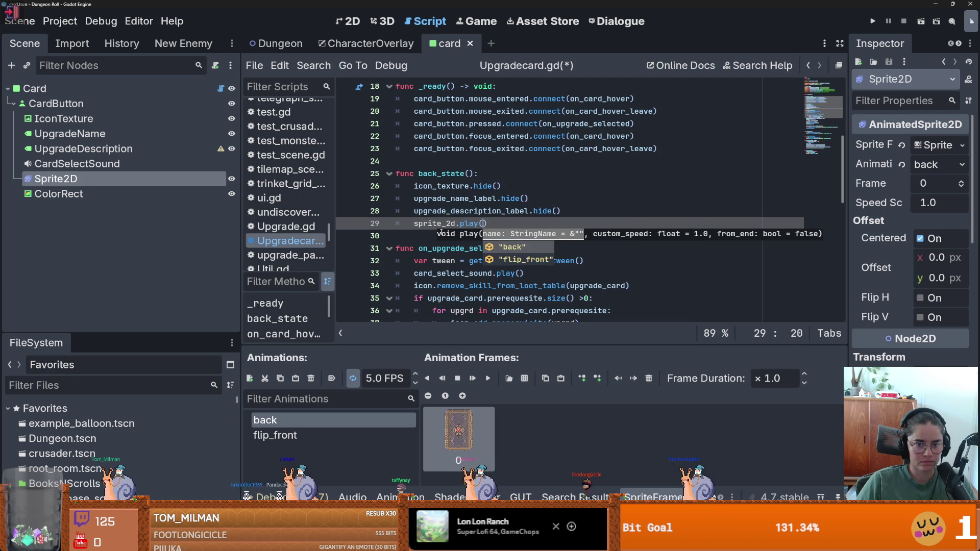
{"action": "key", "text": "Left"}
{"action": "key", "text": "Left"}
{"action": "key", "text": "Left"}
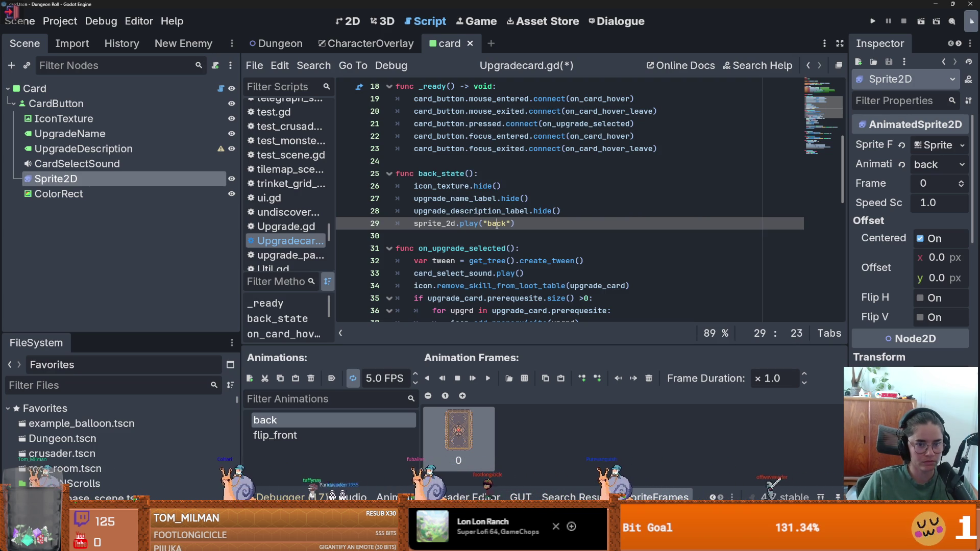
{"action": "key", "text": "ctrl+s"}
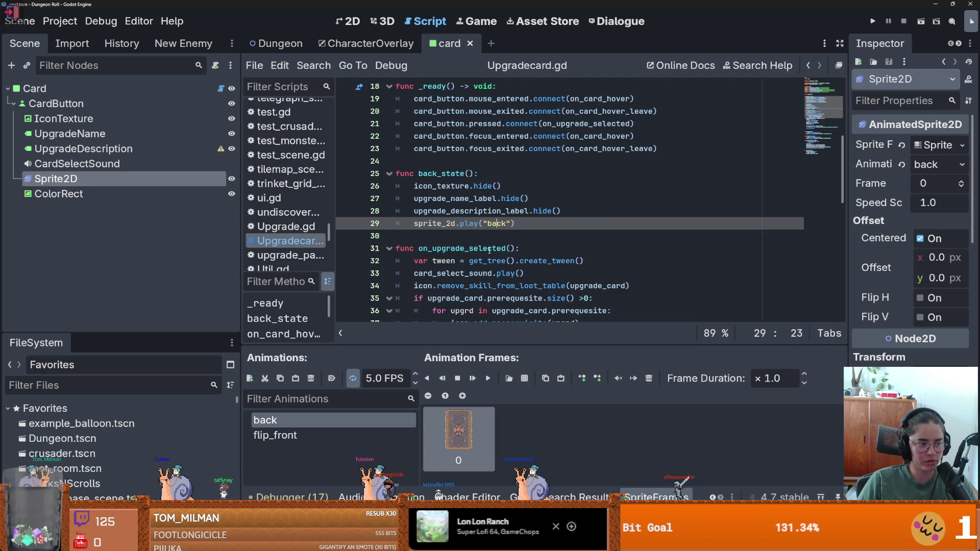
{"action": "key", "text": "Down"}
{"action": "key", "text": "ctrl+s"}
{"action": "scroll", "coordinate": [467, 241], "scroll_direction": "down", "scroll_amount": 1}
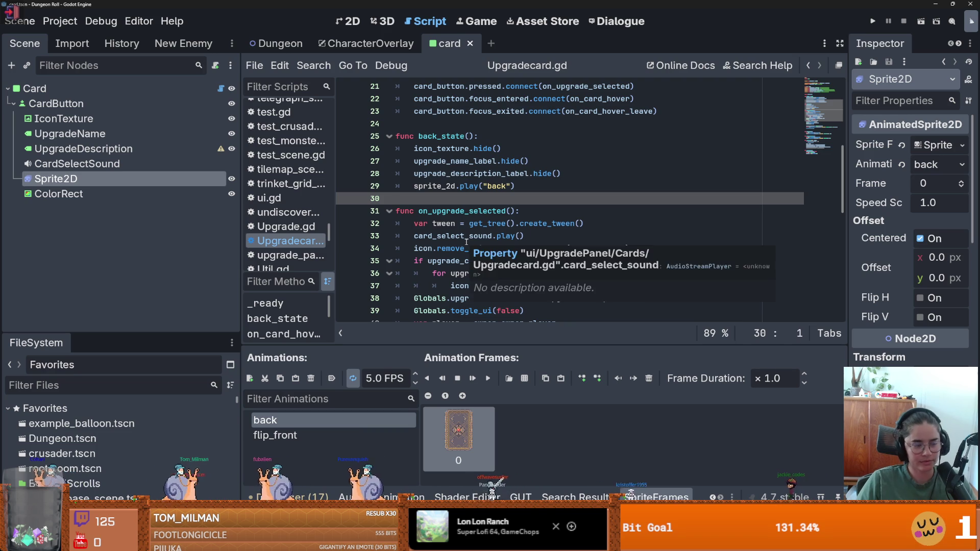
{"action": "left_click", "coordinate": [503, 186]}
{"action": "key", "text": "ctrl+s"}
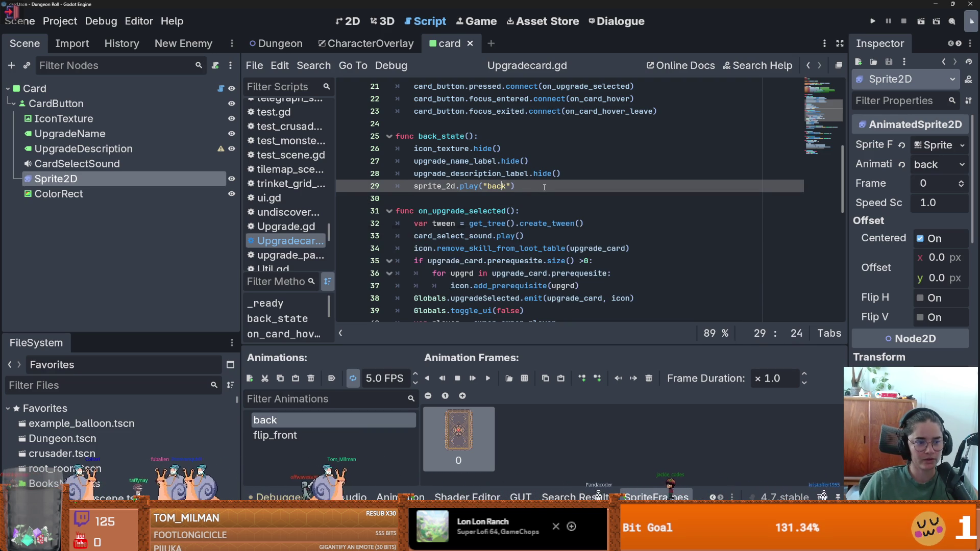
- Start a flip_card() function that plays the flip_front animation on sprite_2d
{"action": "left_click", "coordinate": [545, 187]}
{"action": "key", "text": "Return"}
{"action": "key", "text": "Return"}
{"action": "key", "text": "Return"}
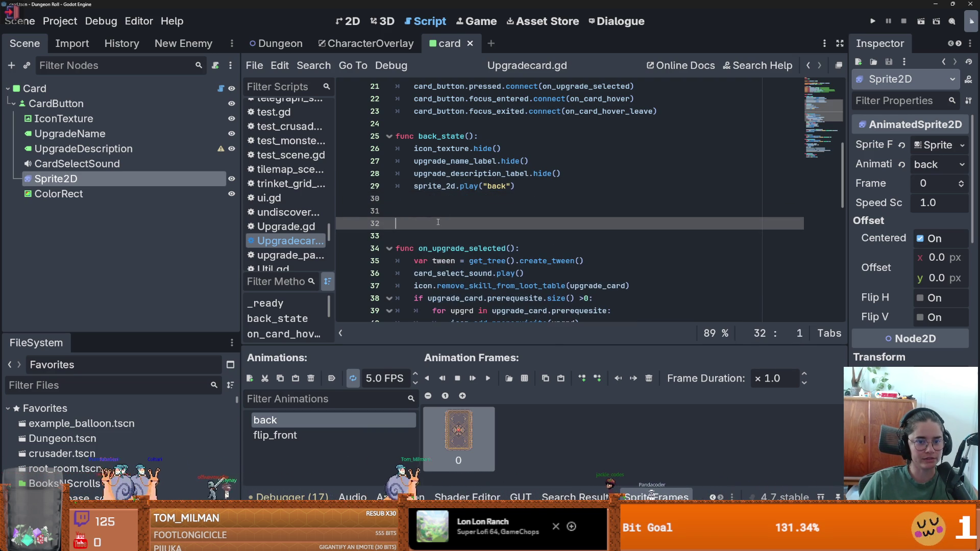
{"action": "type", "text": "func flip_card():"}
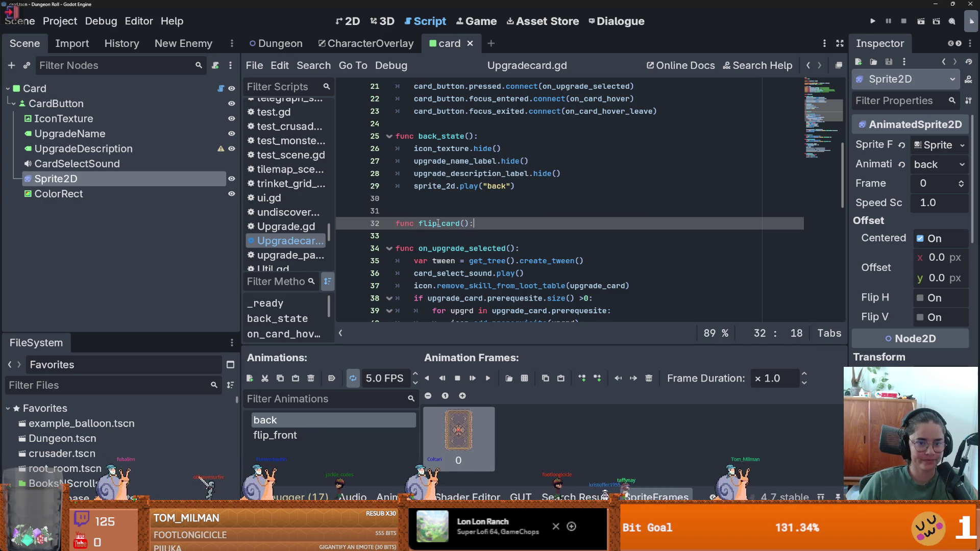
{"action": "key", "text": "Return"}
{"action": "type", "text": "sp"}
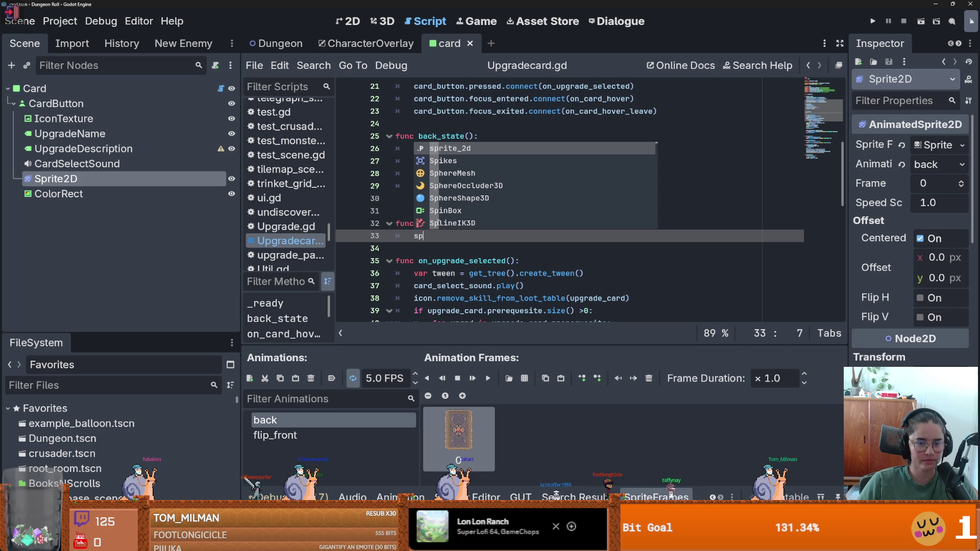
{"action": "key", "text": "Return"}
{"action": "type", "text": ".play("}
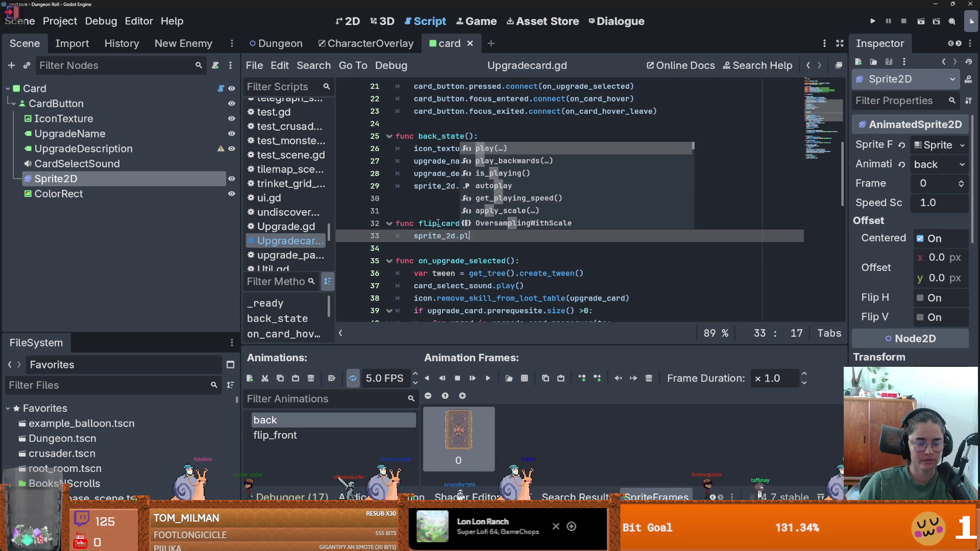
{"action": "key", "text": "Down"}
{"action": "key", "text": "Return"}
{"action": "key", "text": "Return"}
- Add await sprite_2d.animation_finished to flip_card
{"action": "type", "text": "aw"}
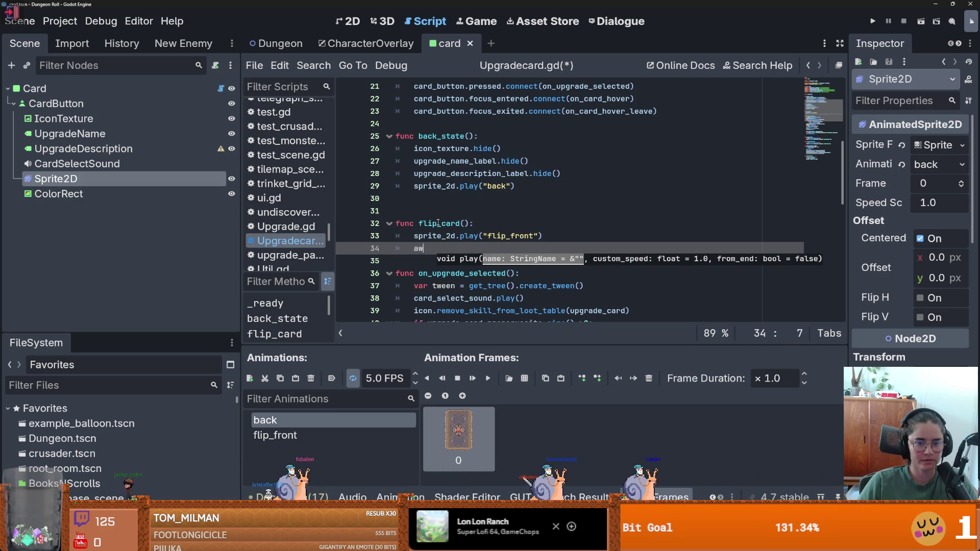
{"action": "type", "text": "ait spri"}
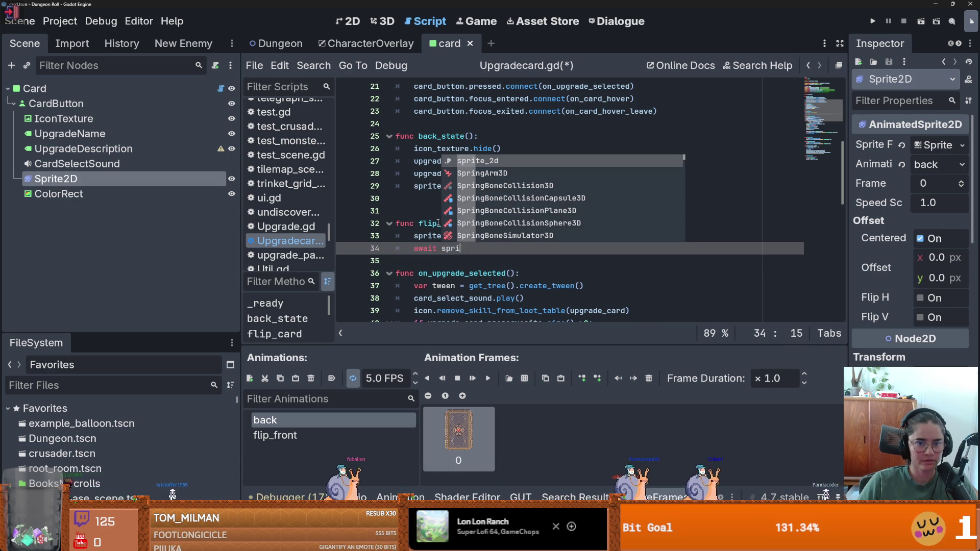
{"action": "key", "text": "Return"}
{"action": "type", "text": "."}
{"action": "key", "text": "Down"}
{"action": "key", "text": "Down"}
{"action": "key", "text": "Return"}
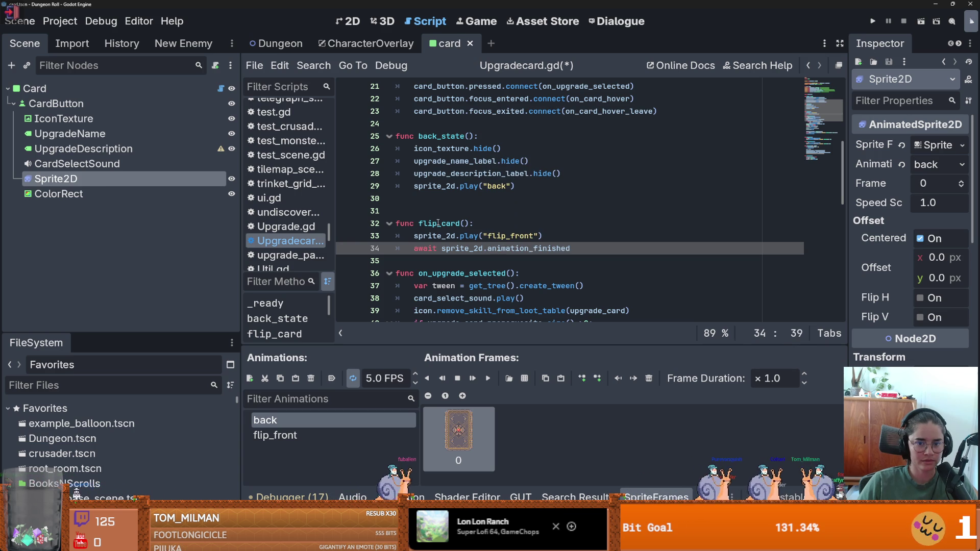
{"action": "key", "text": "Return"}
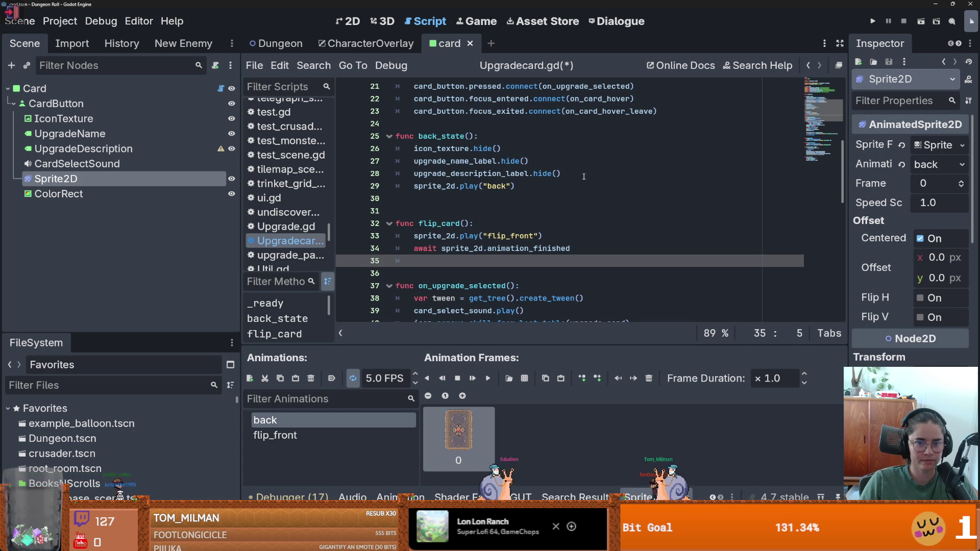
- Copy the three hide lines into flip_card, change them to show(), save, and return to CharacterOverlay
{"action": "left_click_drag", "start_coordinate": [583, 175], "coordinate": [411, 154]}
{"action": "key", "text": "ctrl+c"}
{"action": "left_click", "coordinate": [422, 258]}
{"action": "key", "text": "ctrl+v"}
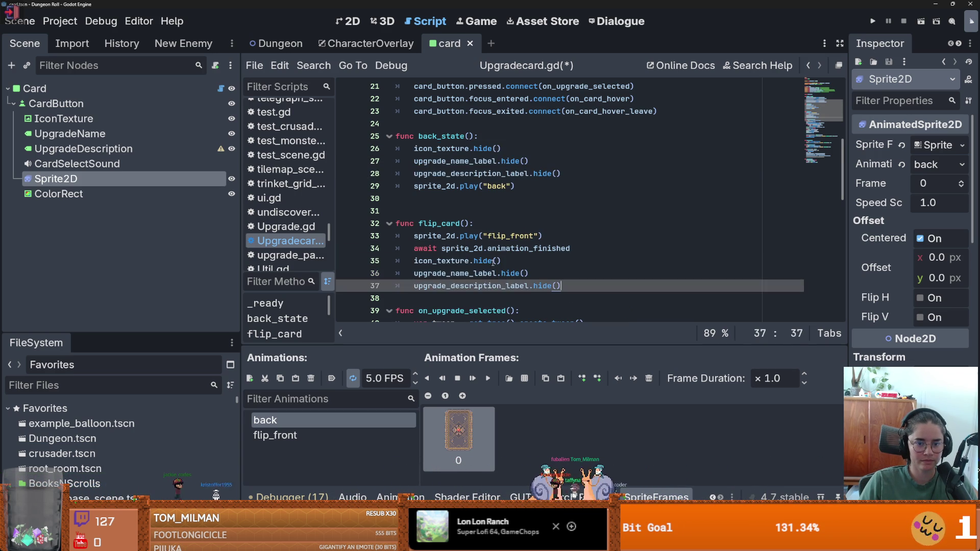
{"action": "double_click", "coordinate": [485, 261]}
{"action": "type", "text": "show"}
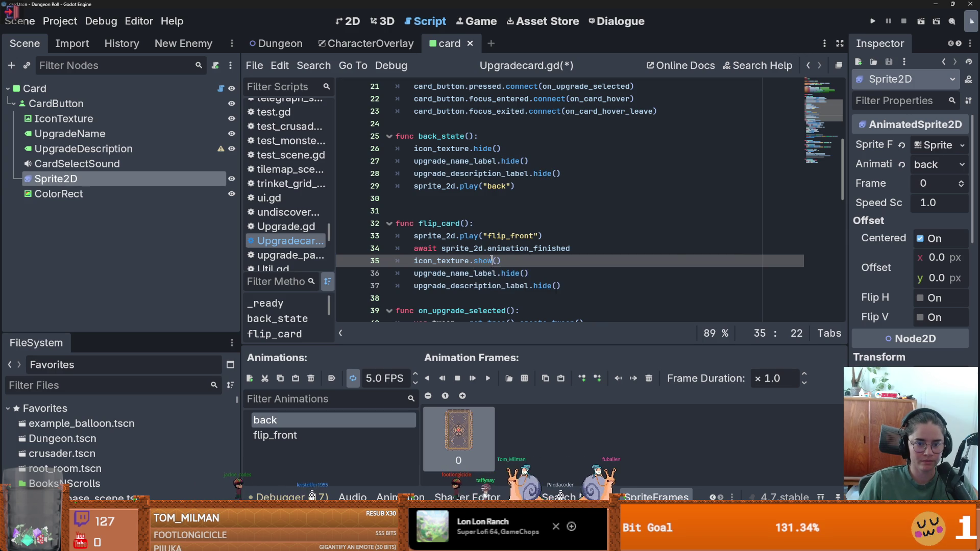
{"action": "double_click", "coordinate": [510, 273]}
{"action": "type", "text": "show"}
{"action": "double_click", "coordinate": [542, 286]}
{"action": "type", "text": "show"}
{"action": "key", "text": "ctrl+s"}
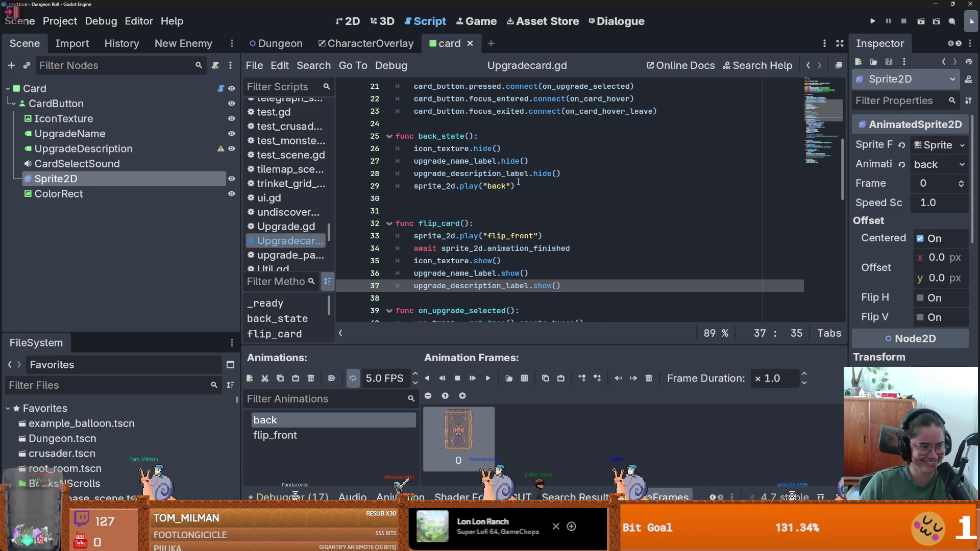
{"action": "key", "text": "ctrl+s"}
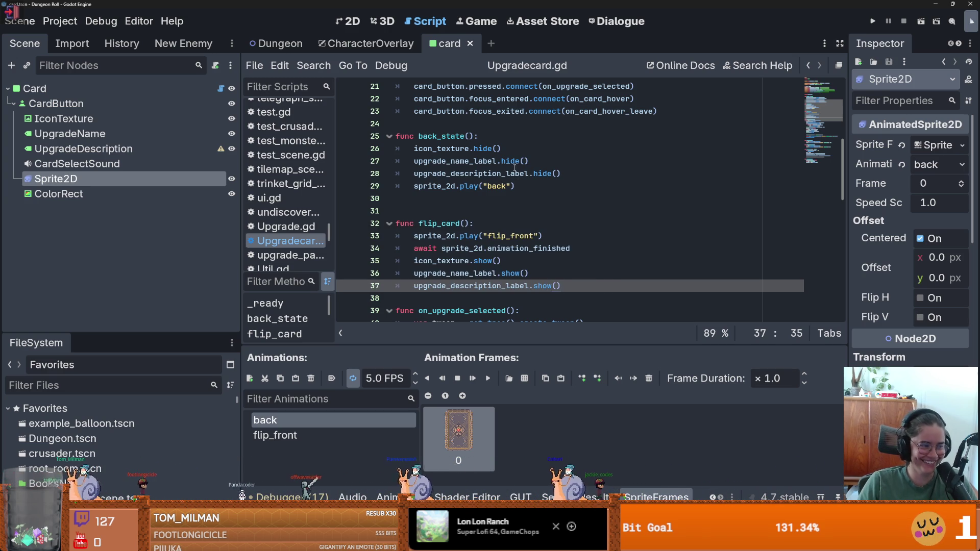
{"action": "left_click", "coordinate": [366, 43]}
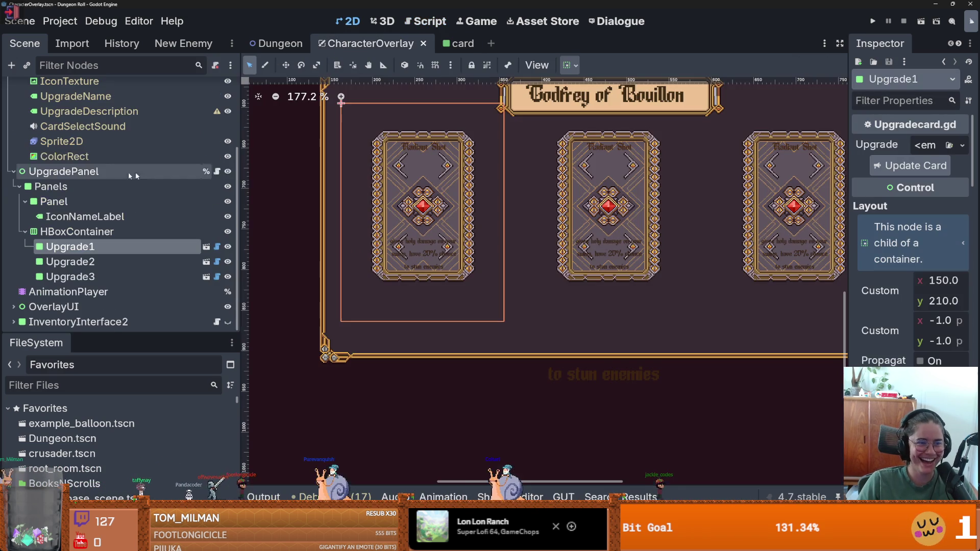
- Load the AnimationPlayer's reveal_upgrade_overlay animation in an enlarged animation editor
{"action": "left_click", "coordinate": [71, 292]}
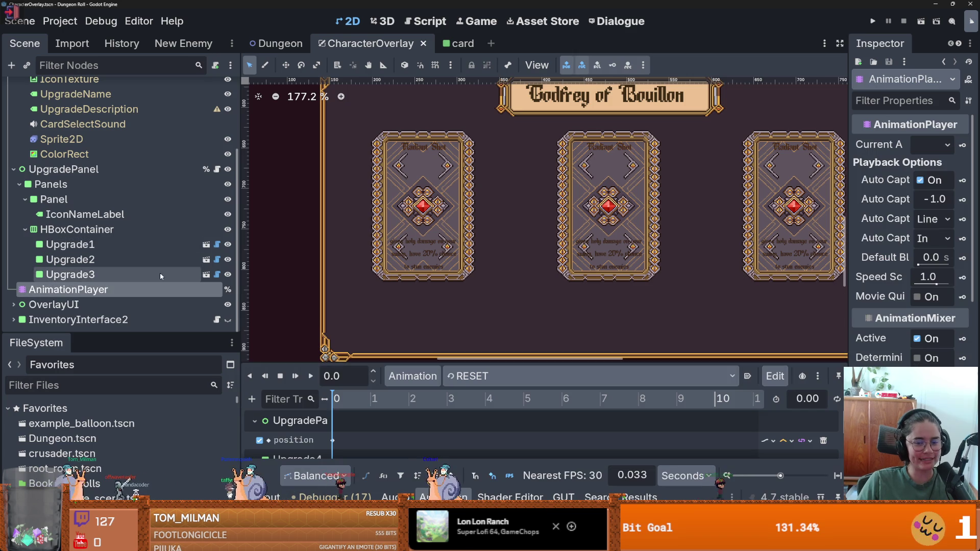
{"action": "left_click_drag", "start_coordinate": [427, 363], "coordinate": [429, 204]}
{"action": "left_click", "coordinate": [510, 220]}
{"action": "left_click", "coordinate": [528, 253]}
{"action": "left_click", "coordinate": [511, 216]}
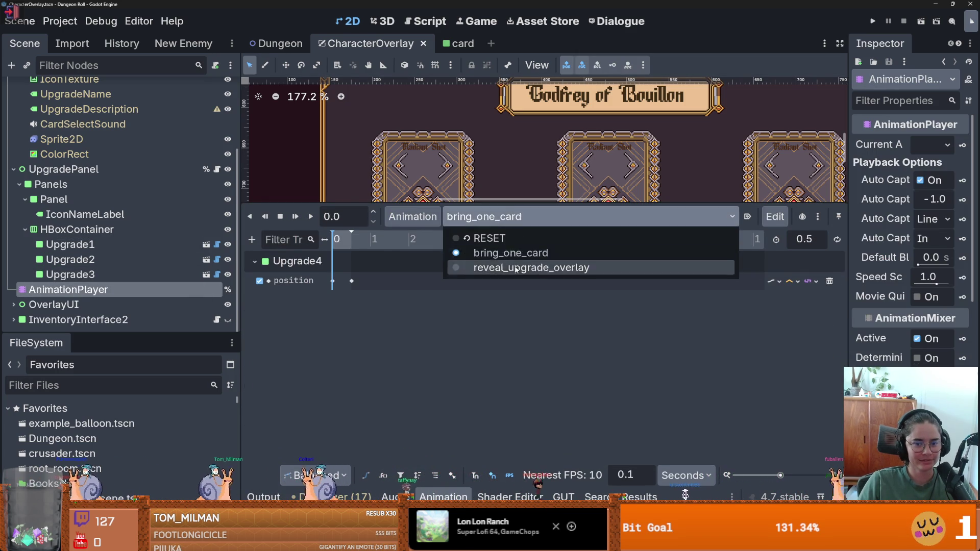
{"action": "left_click", "coordinate": [504, 265]}
{"action": "left_click", "coordinate": [371, 243]}
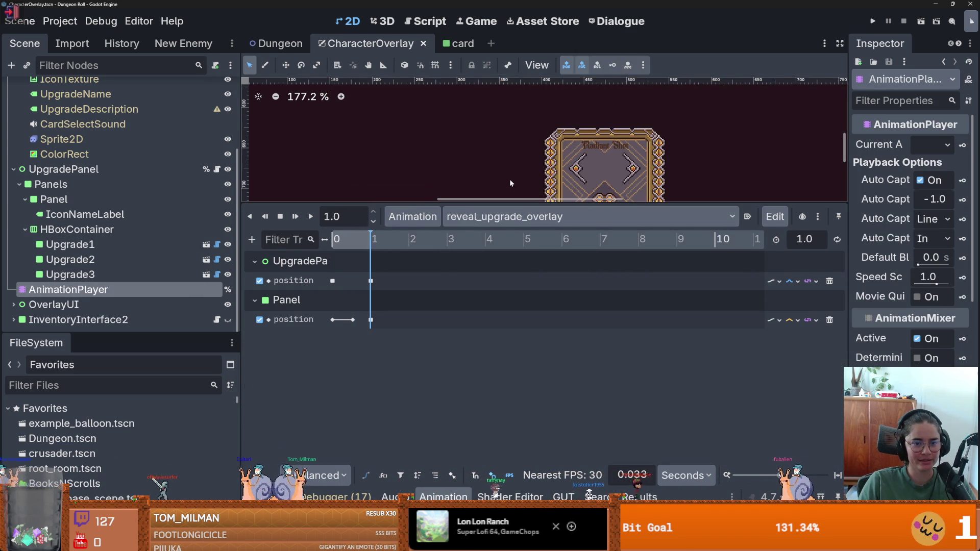
{"action": "scroll", "coordinate": [508, 184], "scroll_direction": "down", "scroll_amount": 8}
{"action": "scroll", "coordinate": [503, 163], "scroll_direction": "up", "scroll_amount": 2}
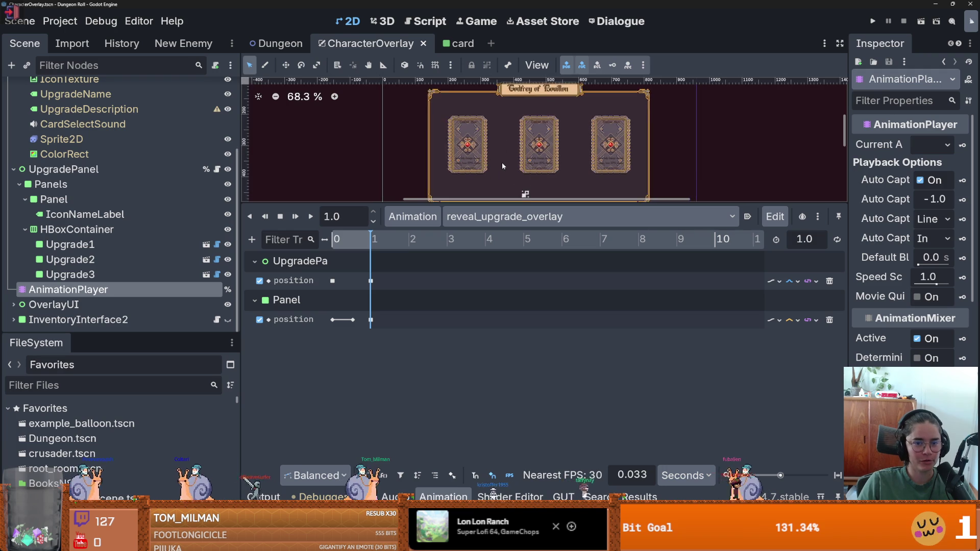
{"action": "scroll", "coordinate": [501, 153], "scroll_direction": "up", "scroll_amount": 2}
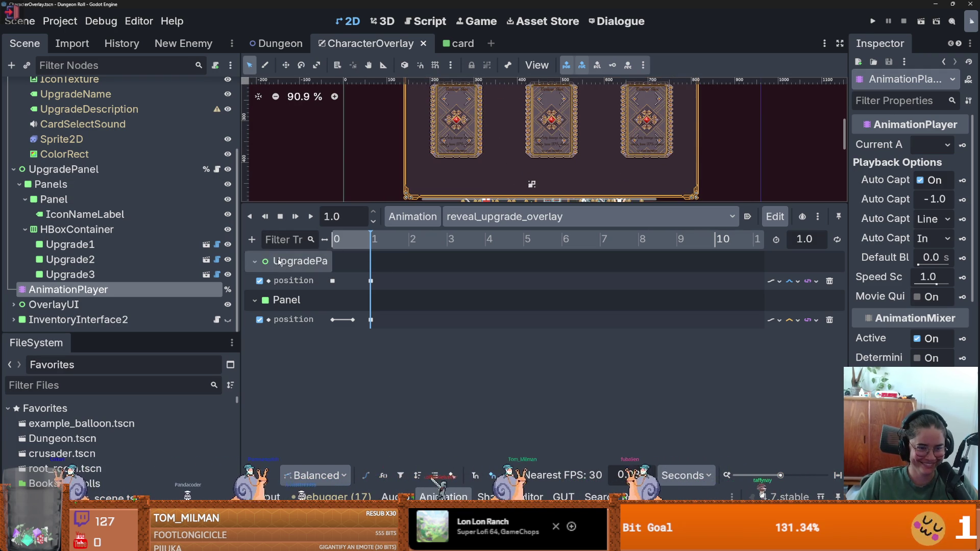
- Add a Call Method track targeting the Upgrade1 node
{"action": "left_click", "coordinate": [251, 240]}
{"action": "left_click", "coordinate": [288, 333]}
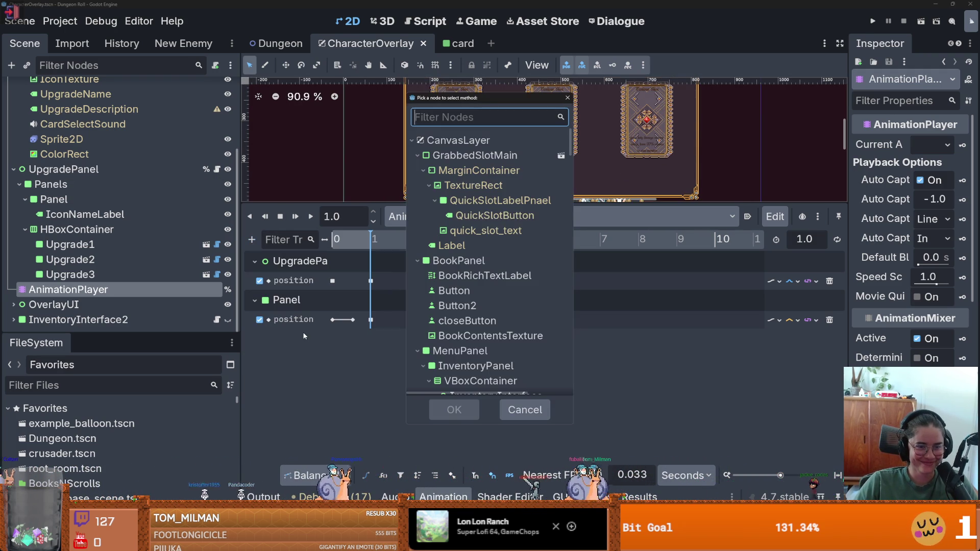
{"action": "scroll", "coordinate": [495, 322], "scroll_direction": "down", "scroll_amount": 3}
{"action": "scroll", "coordinate": [502, 317], "scroll_direction": "down", "scroll_amount": 5}
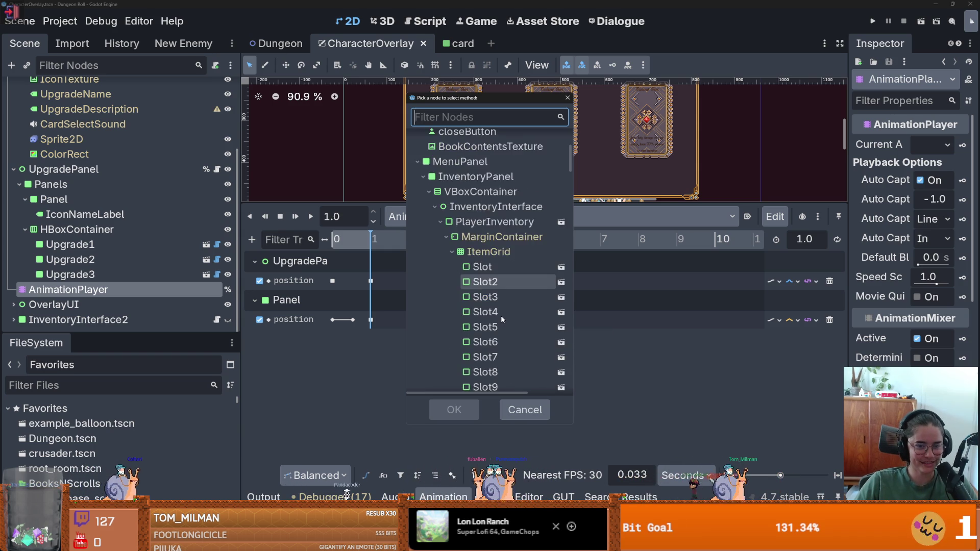
{"action": "scroll", "coordinate": [508, 301], "scroll_direction": "down", "scroll_amount": 6}
{"action": "scroll", "coordinate": [512, 305], "scroll_direction": "down", "scroll_amount": 3}
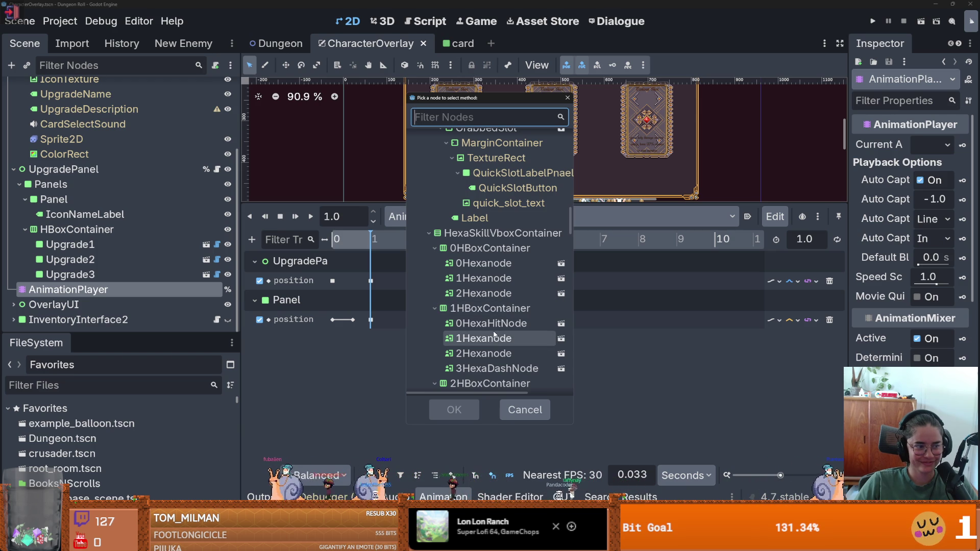
{"action": "scroll", "coordinate": [494, 332], "scroll_direction": "down", "scroll_amount": 10}
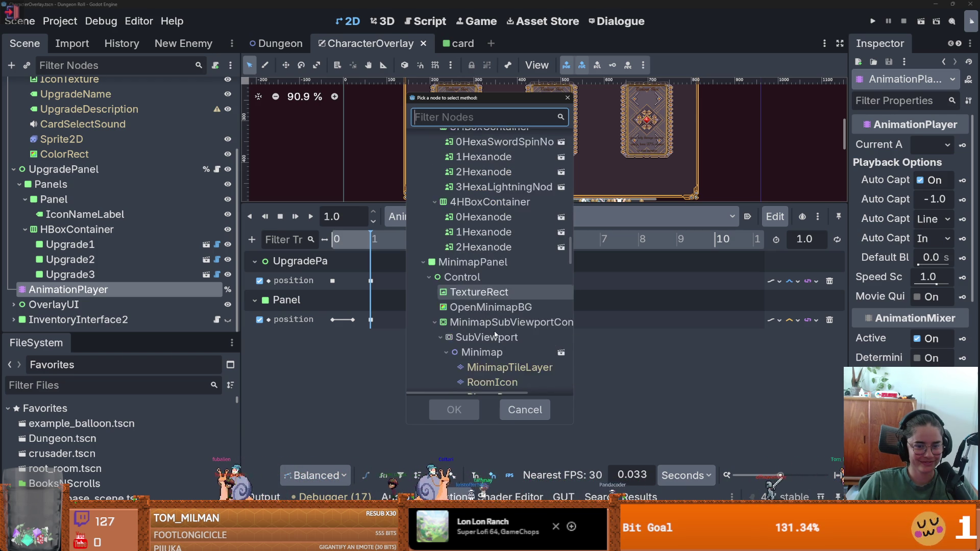
{"action": "scroll", "coordinate": [494, 331], "scroll_direction": "down", "scroll_amount": 5}
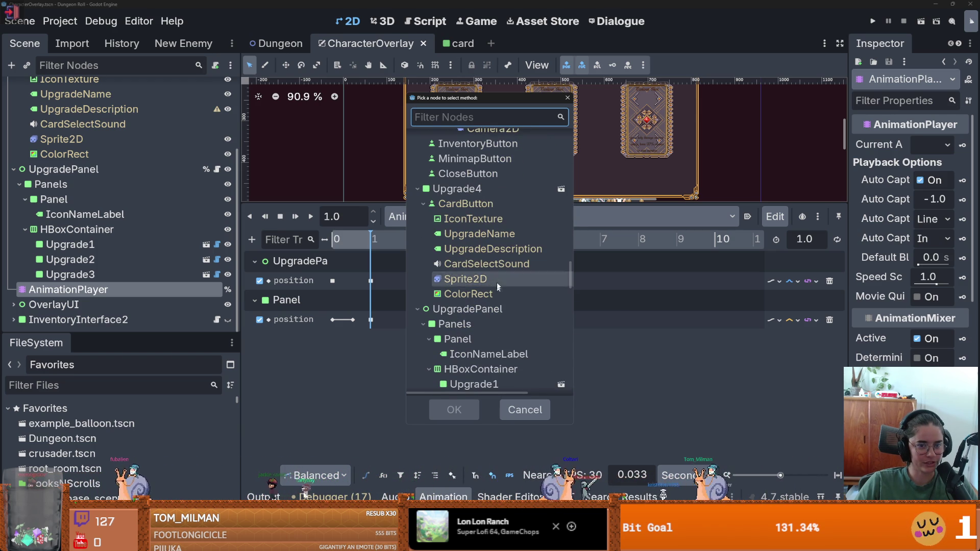
{"action": "scroll", "coordinate": [505, 286], "scroll_direction": "down", "scroll_amount": 2}
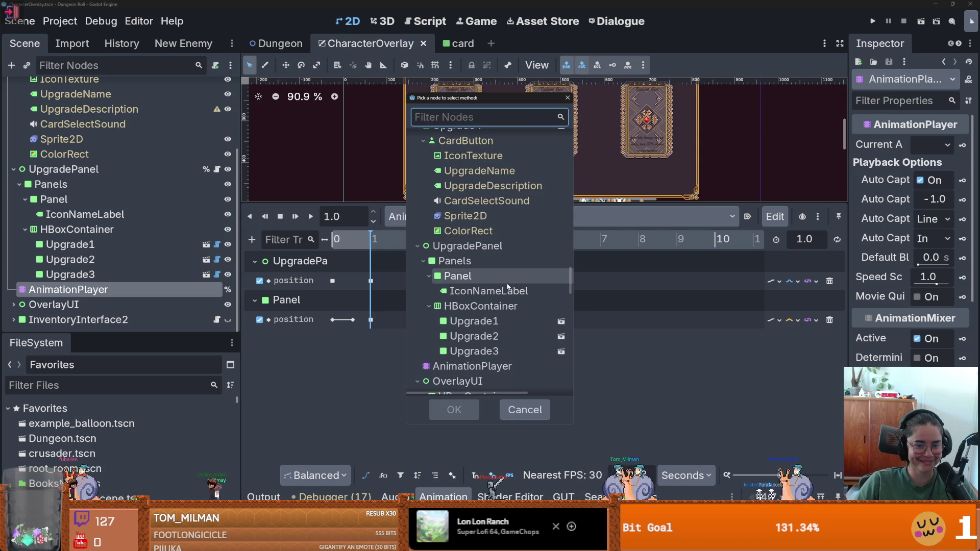
{"action": "double_click", "coordinate": [519, 320]}
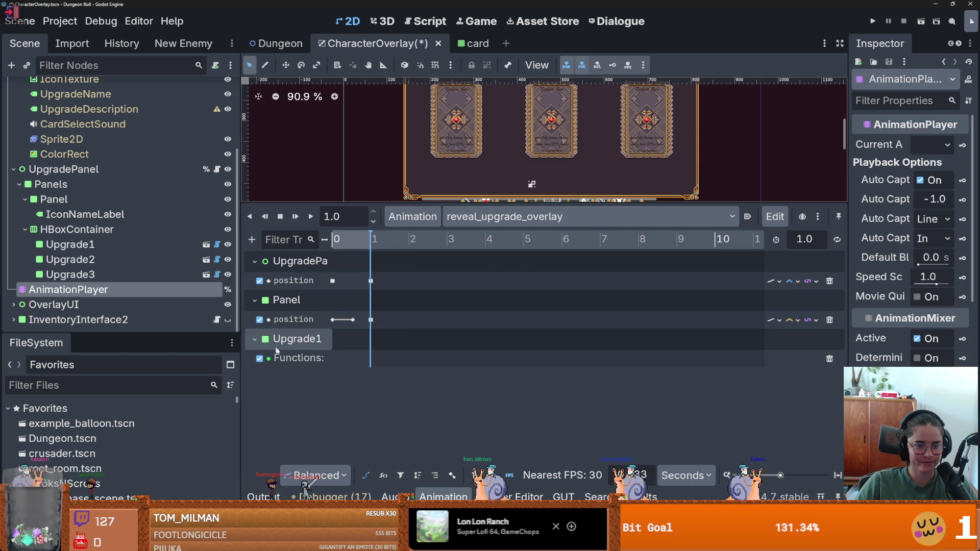
- Add Call Method tracks for Upgrade2 and Upgrade3 and set the length to 20 seconds
{"action": "left_click", "coordinate": [251, 239]}
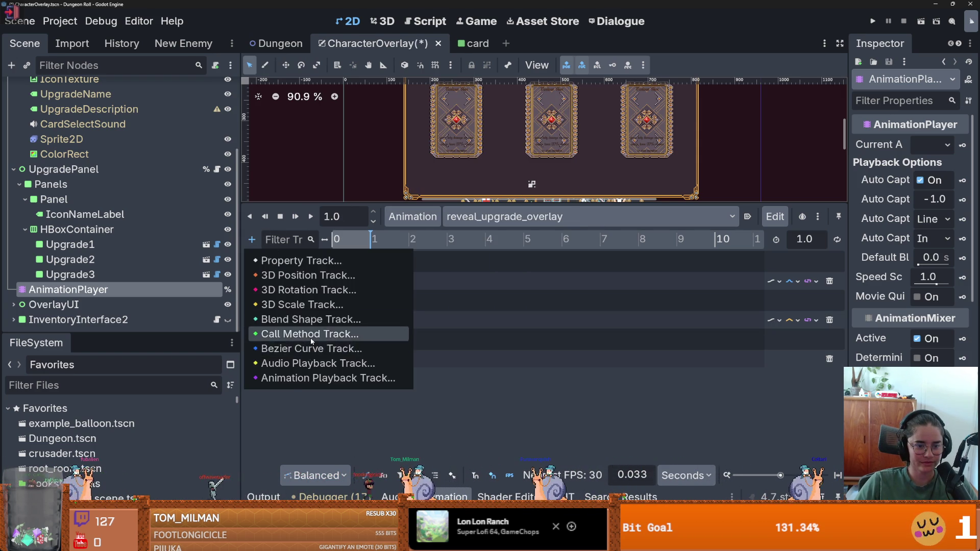
{"action": "left_click", "coordinate": [304, 333]}
{"action": "left_click", "coordinate": [475, 337]}
{"action": "double_click", "coordinate": [475, 341]}
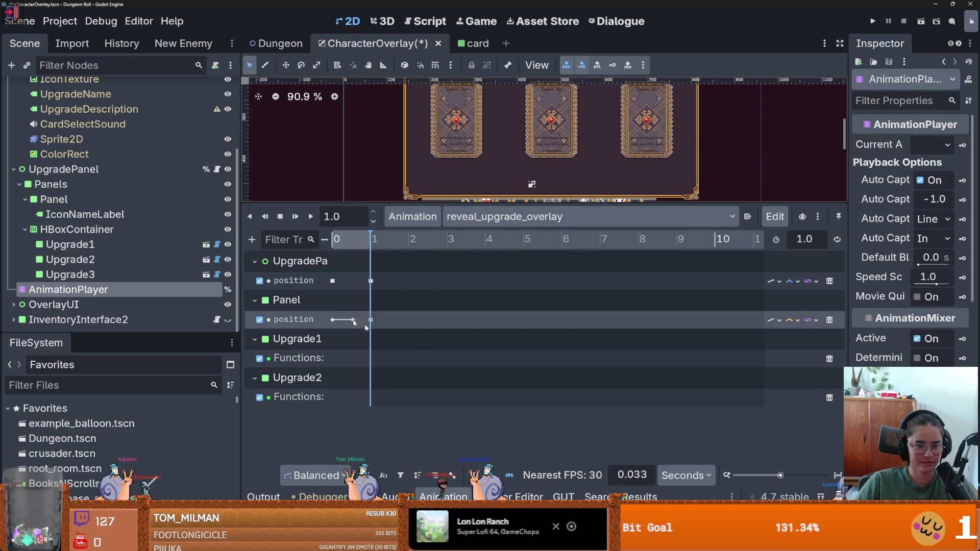
{"action": "left_click", "coordinate": [251, 240]}
{"action": "left_click", "coordinate": [322, 340]}
{"action": "left_click", "coordinate": [449, 351]}
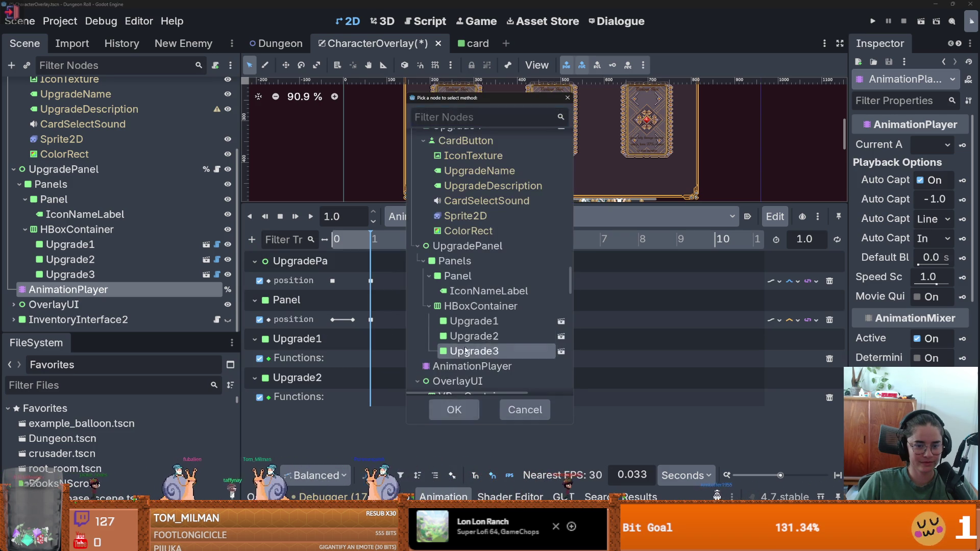
{"action": "double_click", "coordinate": [449, 351]}
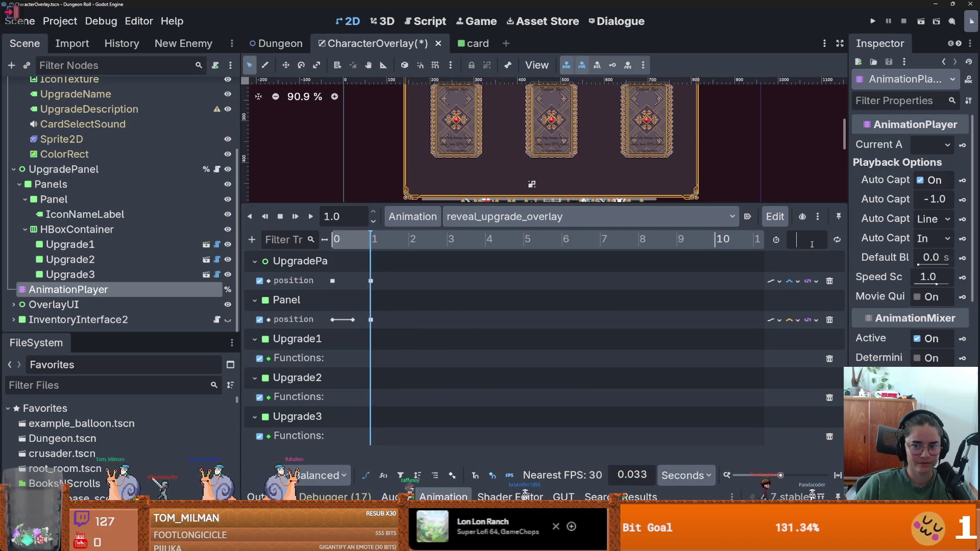
{"action": "left_click", "coordinate": [807, 239]}
{"action": "type", "text": "20"}
{"action": "key", "text": "Return"}
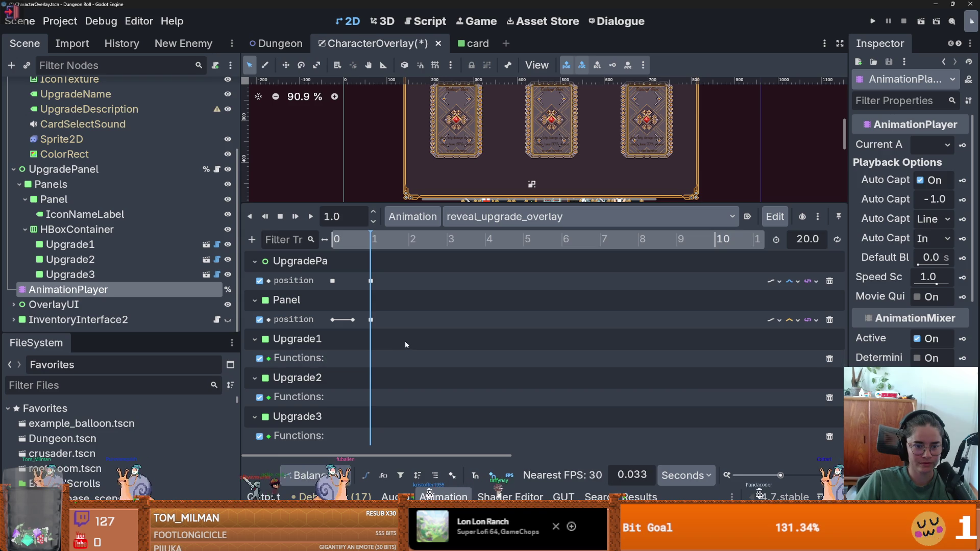
- Insert a flip_card key on Upgrade1 at 1.2 s and set the animation length to 2 seconds
{"action": "right_click", "coordinate": [395, 357]}
{"action": "left_click", "coordinate": [408, 367]}
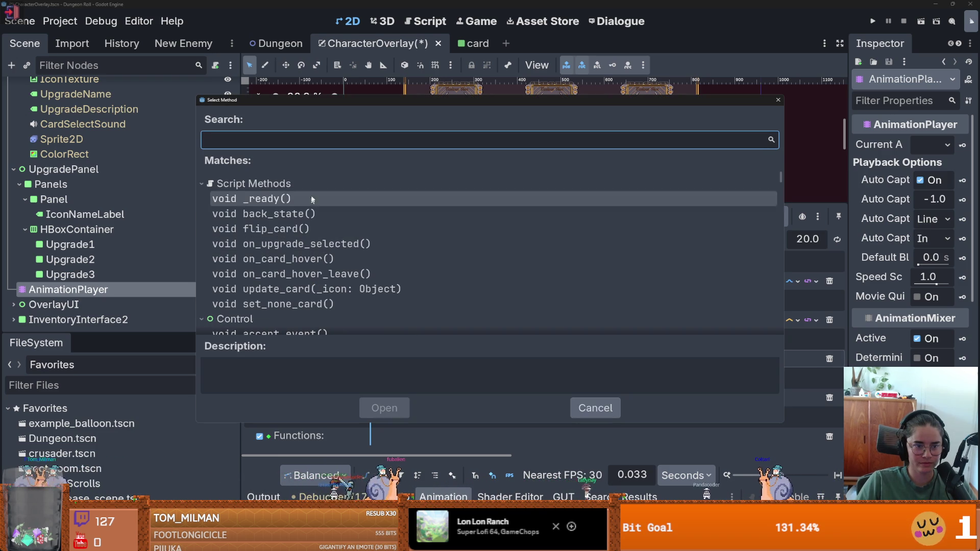
{"action": "left_click", "coordinate": [308, 230]}
{"action": "left_click", "coordinate": [385, 408]}
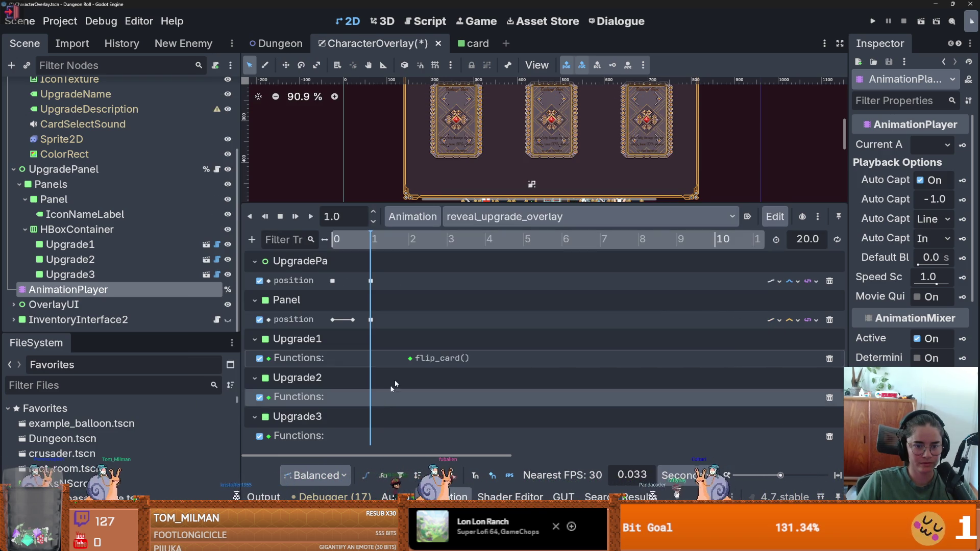
{"action": "left_click_drag", "start_coordinate": [411, 360], "coordinate": [401, 360]}
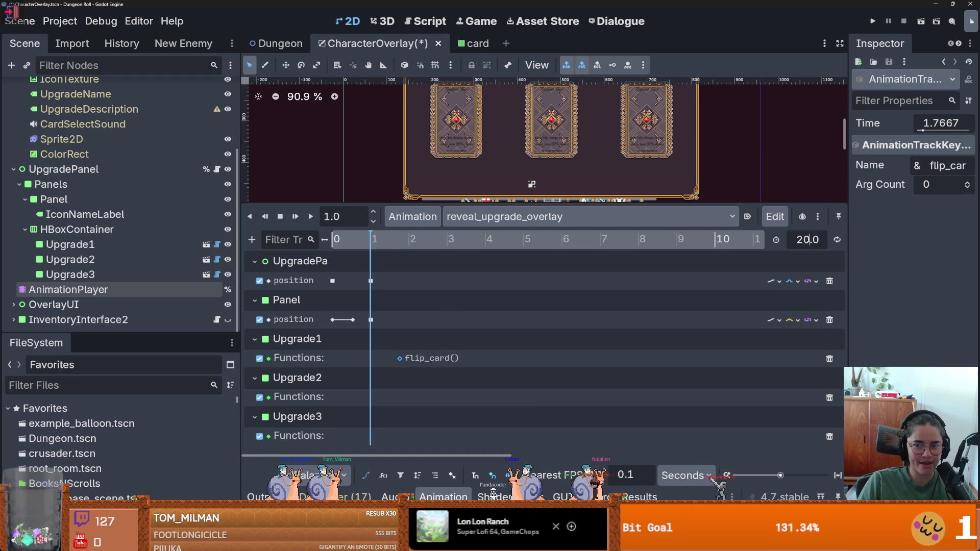
{"action": "key", "text": "BackSpace"}
{"action": "key", "text": "Return"}
{"action": "left_click_drag", "start_coordinate": [400, 358], "coordinate": [379, 358]}
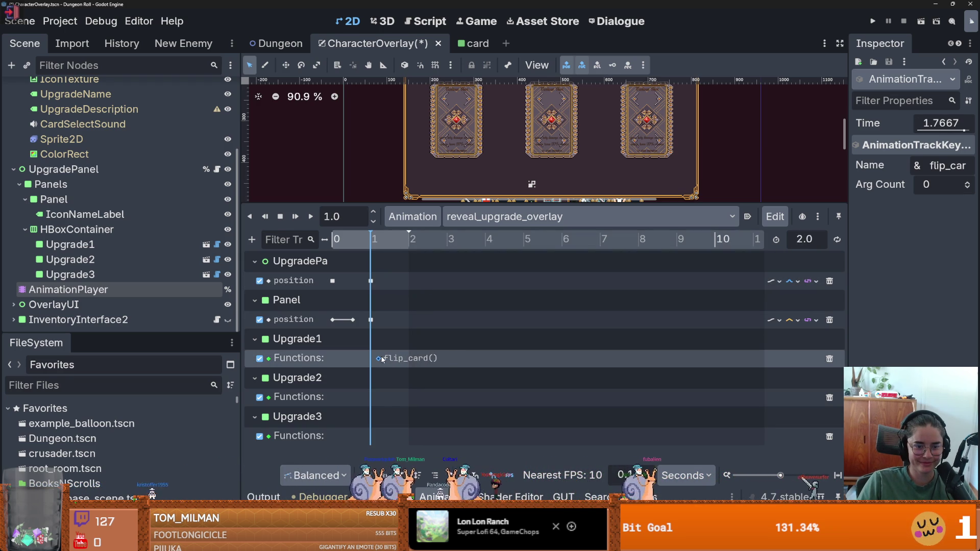
{"action": "left_click", "coordinate": [372, 396]}
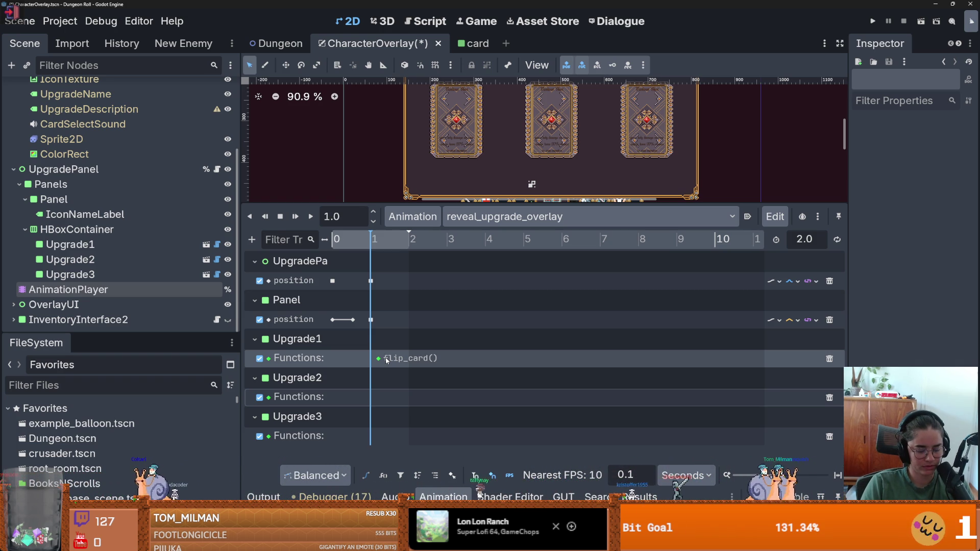
- Insert flip_card() keys on the Upgrade2 and Upgrade3 tracks and scrub to preview the flips
{"action": "right_click", "coordinate": [386, 397]}
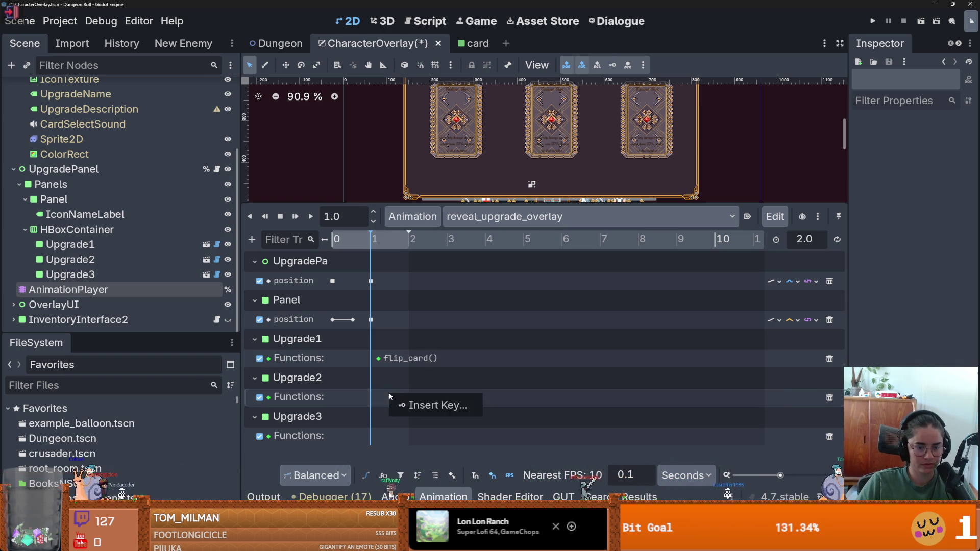
{"action": "left_click", "coordinate": [416, 405]}
{"action": "double_click", "coordinate": [311, 228]}
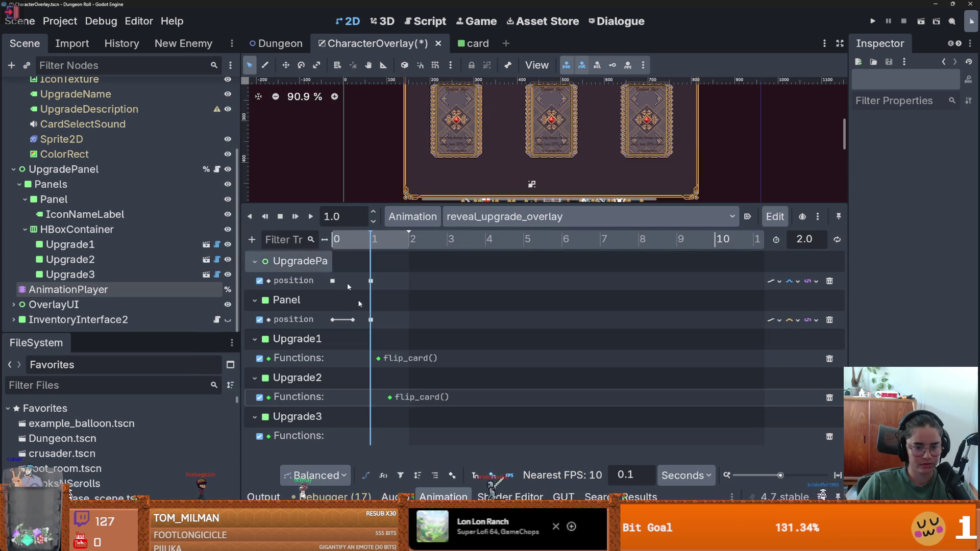
{"action": "right_click", "coordinate": [401, 438]}
{"action": "left_click", "coordinate": [416, 444]}
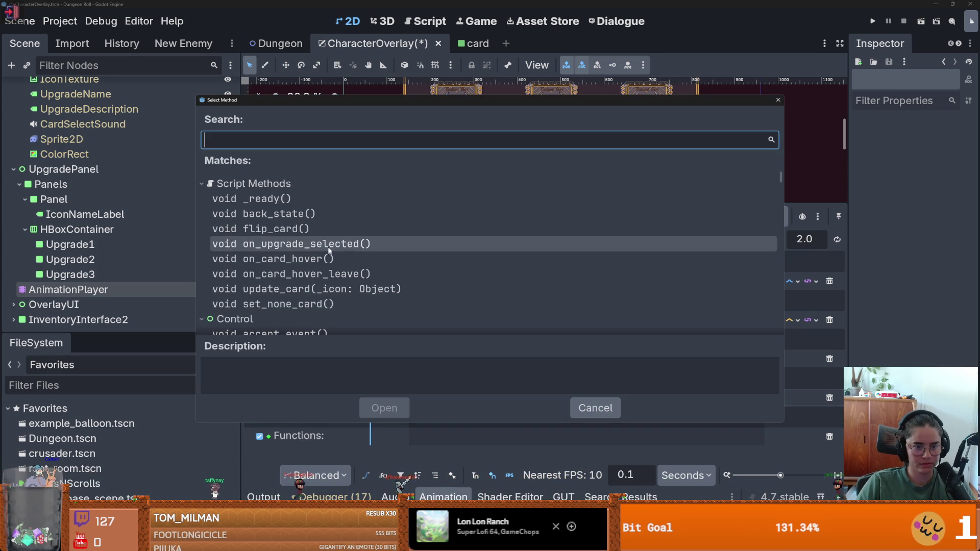
{"action": "double_click", "coordinate": [311, 229]}
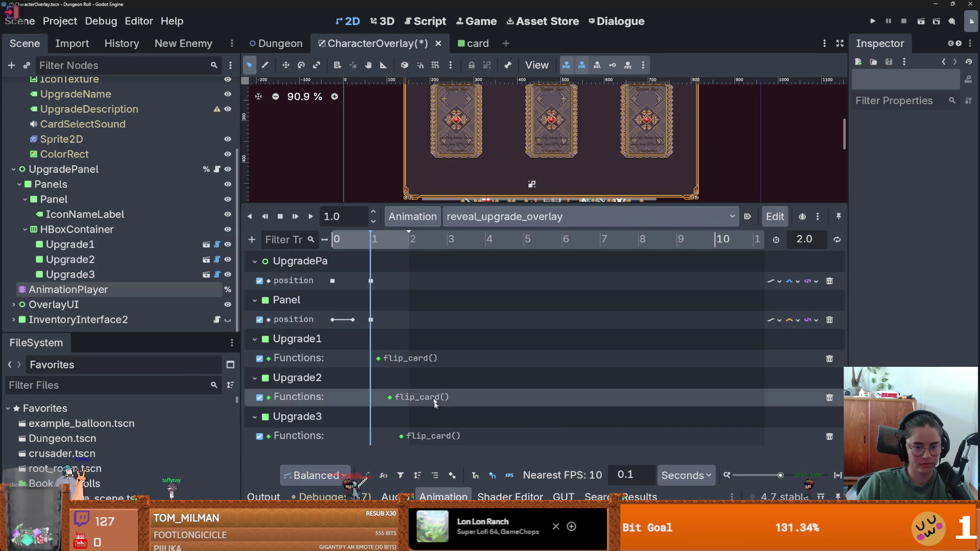
{"action": "left_click", "coordinate": [390, 397]}
{"action": "mouse_move", "coordinate": [379, 240]}
{"action": "left_mouse_down"}
{"action": "mouse_move", "coordinate": [341, 240]}
{"action": "mouse_move", "coordinate": [386, 240]}
{"action": "mouse_move", "coordinate": [389, 252]}
{"action": "mouse_move", "coordinate": [379, 249]}
{"action": "mouse_move", "coordinate": [391, 255]}
{"action": "left_mouse_up"}
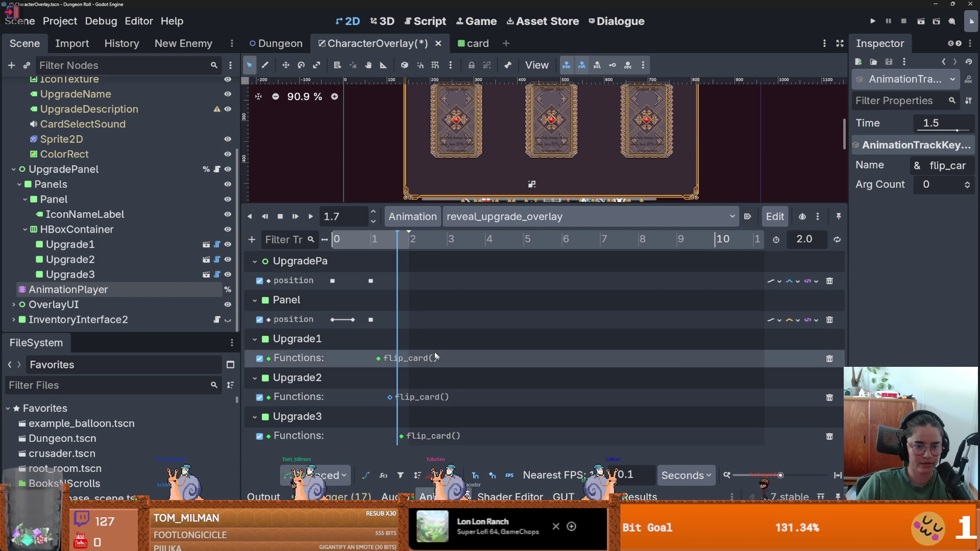
- Resize the scene view and timeline to check all three Upgrade tracks, saving CharacterOverlay with Ctrl+S
{"action": "key", "text": "ctrl+s"}
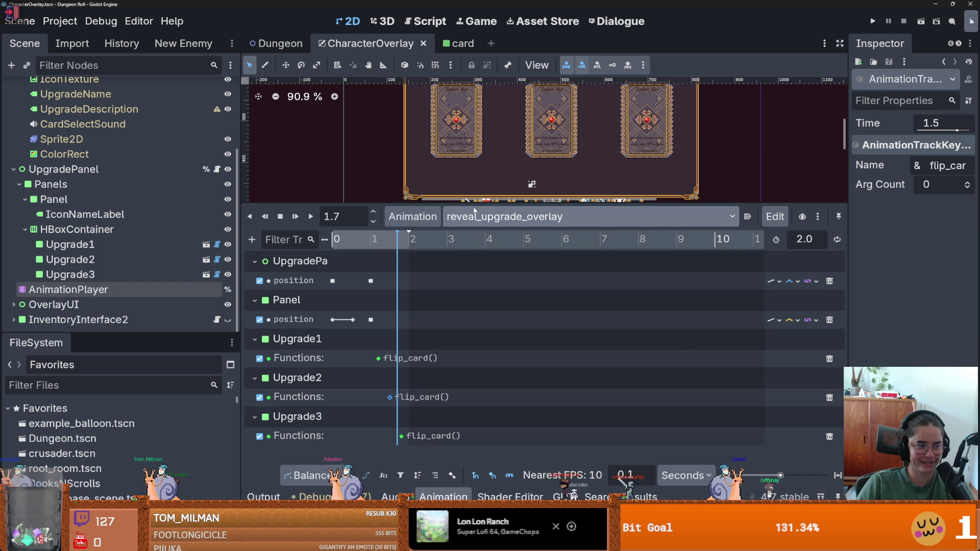
{"action": "mouse_move", "coordinate": [482, 203]}
{"action": "left_mouse_down"}
{"action": "mouse_move", "coordinate": [497, 341]}
{"action": "mouse_move", "coordinate": [526, 233]}
{"action": "left_mouse_up"}
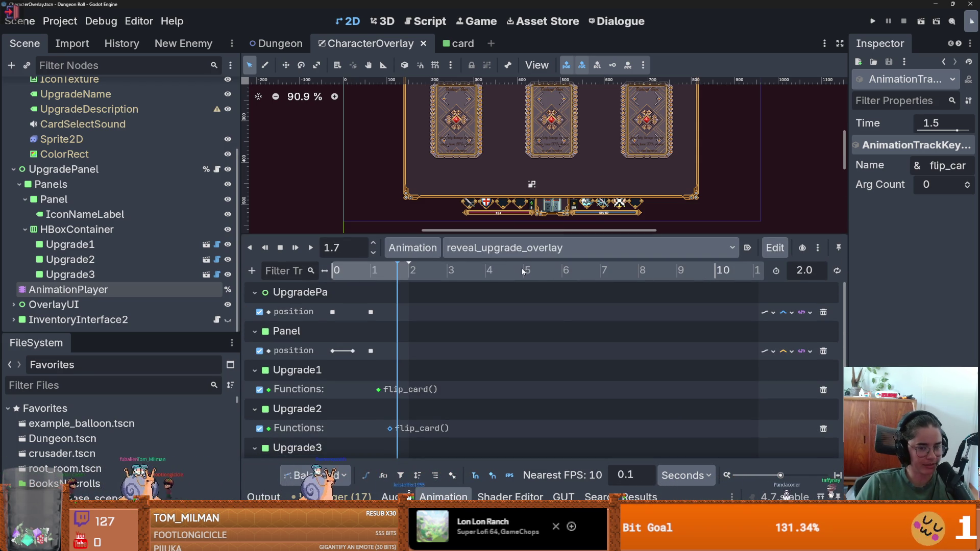
{"action": "mouse_move", "coordinate": [555, 233]}
{"action": "left_mouse_down"}
{"action": "mouse_move", "coordinate": [564, 188]}
{"action": "mouse_move", "coordinate": [562, 231]}
{"action": "left_mouse_up"}
{"action": "scroll", "coordinate": [471, 323], "scroll_direction": "down", "scroll_amount": 2}
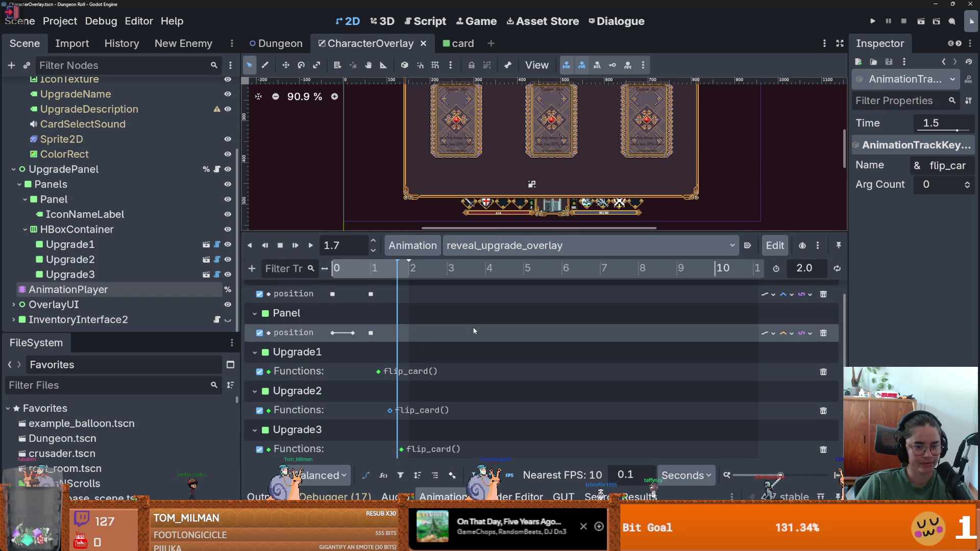
{"action": "mouse_move", "coordinate": [513, 232]}
{"action": "left_mouse_down"}
{"action": "mouse_move", "coordinate": [517, 352]}
{"action": "mouse_move", "coordinate": [519, 193]}
{"action": "left_mouse_up"}
{"action": "key", "text": "ctrl+s"}
{"action": "scroll", "coordinate": [488, 211], "scroll_direction": "down", "scroll_amount": 4}
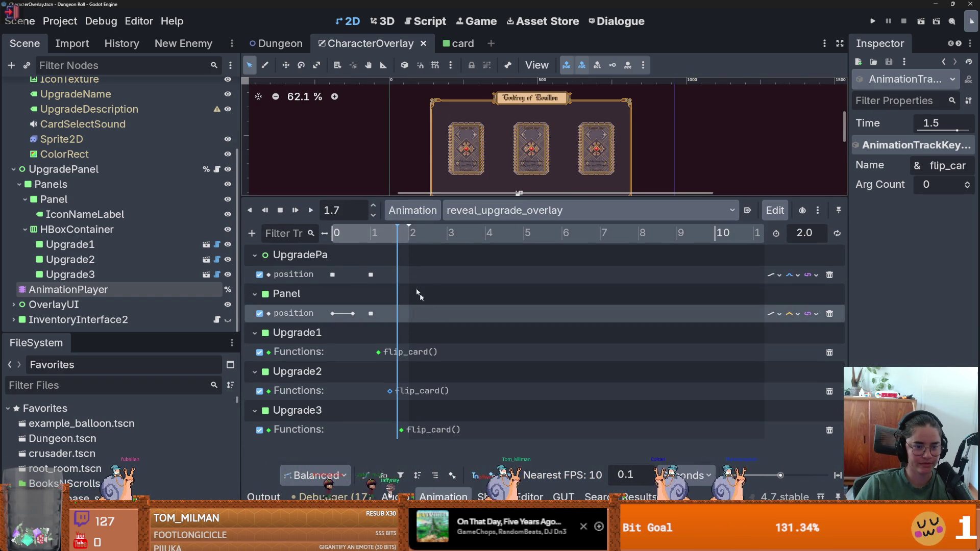
{"action": "left_click_drag", "start_coordinate": [519, 194], "coordinate": [473, 252]}
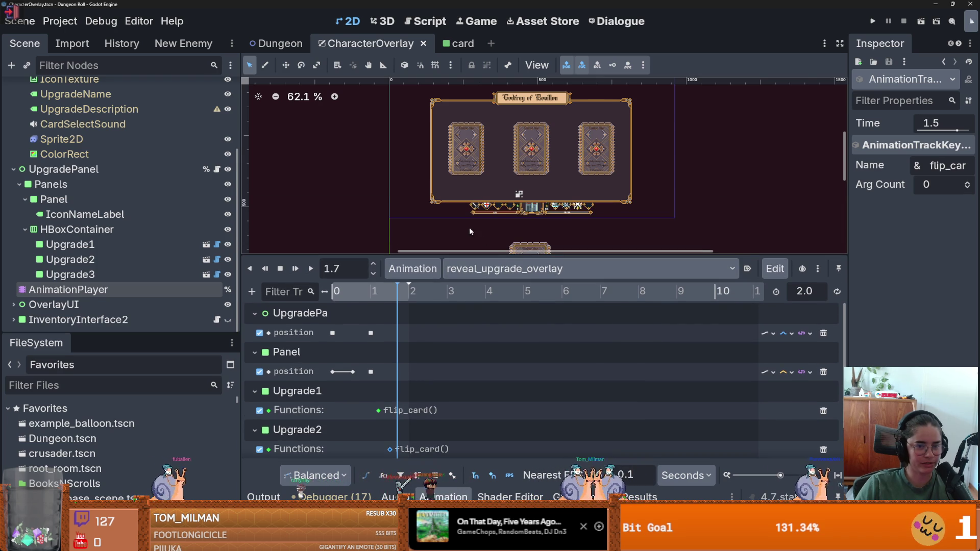
{"action": "scroll", "coordinate": [459, 224], "scroll_direction": "down", "scroll_amount": 1}
{"action": "key", "text": "ctrl+s"}
{"action": "scroll", "coordinate": [408, 223], "scroll_direction": "up", "scroll_amount": 1}
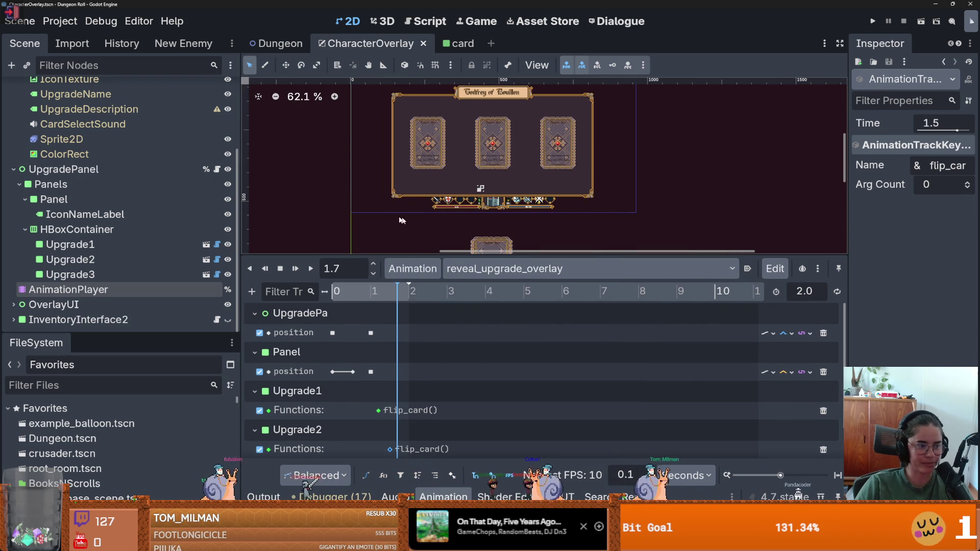
- Launch the game in debug mode with its window maximized
{"action": "left_click", "coordinate": [172, 293]}
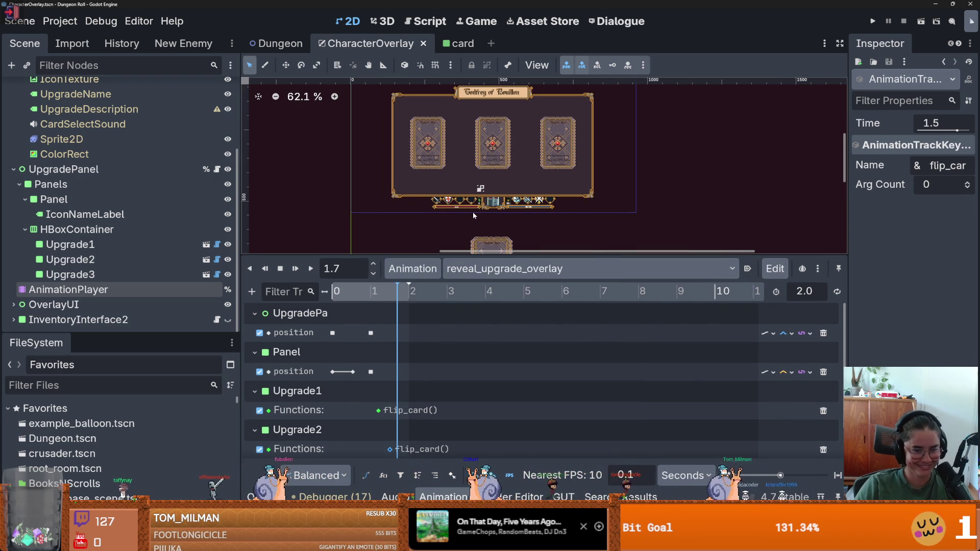
{"action": "left_click", "coordinate": [873, 21]}
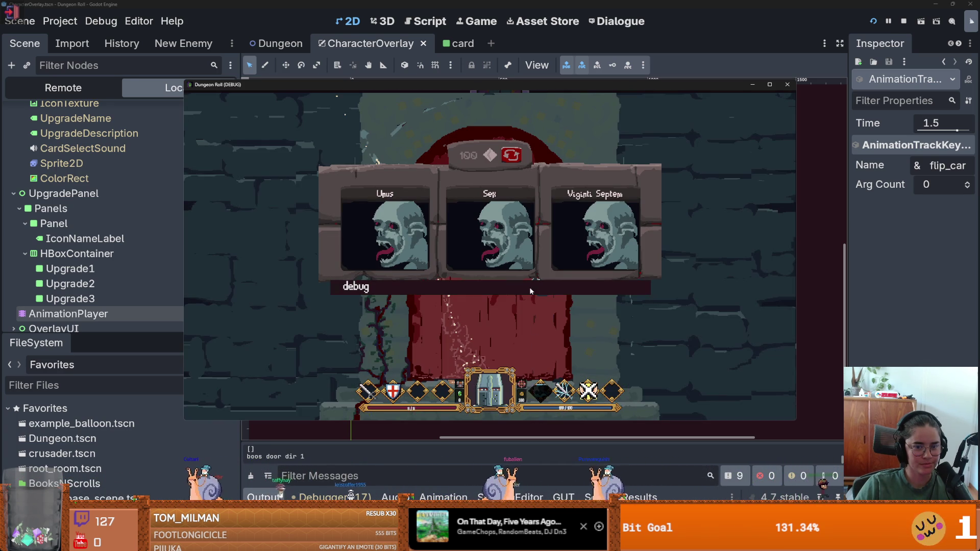
{"action": "left_click", "coordinate": [530, 292]}
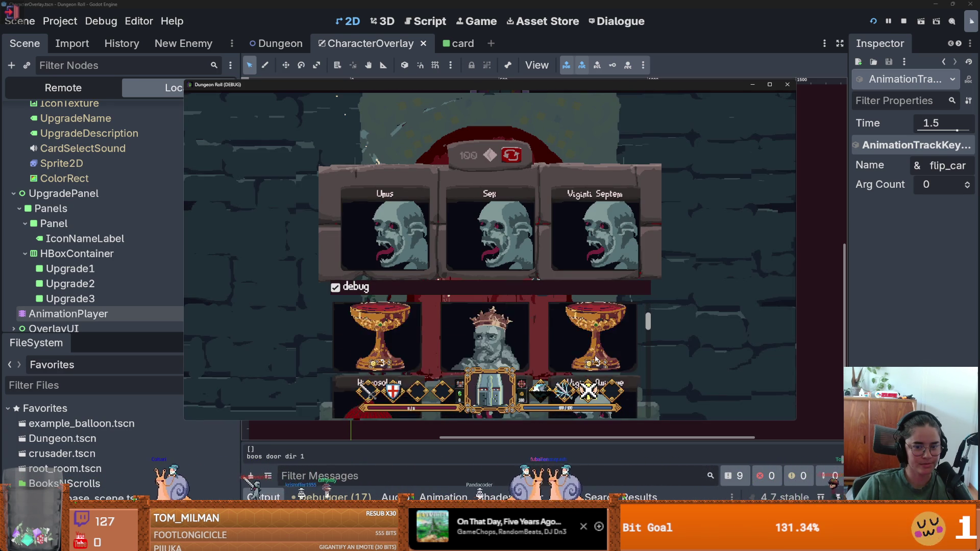
{"action": "left_click", "coordinate": [770, 85]}
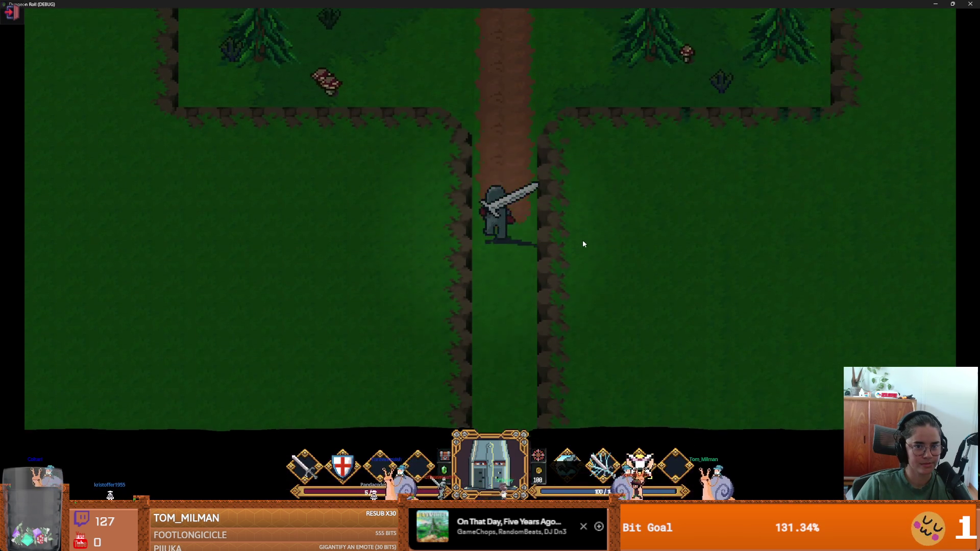
- Walk to Godfrey and talk through to the upgrade cards, then stop the game and save
{"action": "key", "text": "w"}
{"action": "key", "text": "w"}
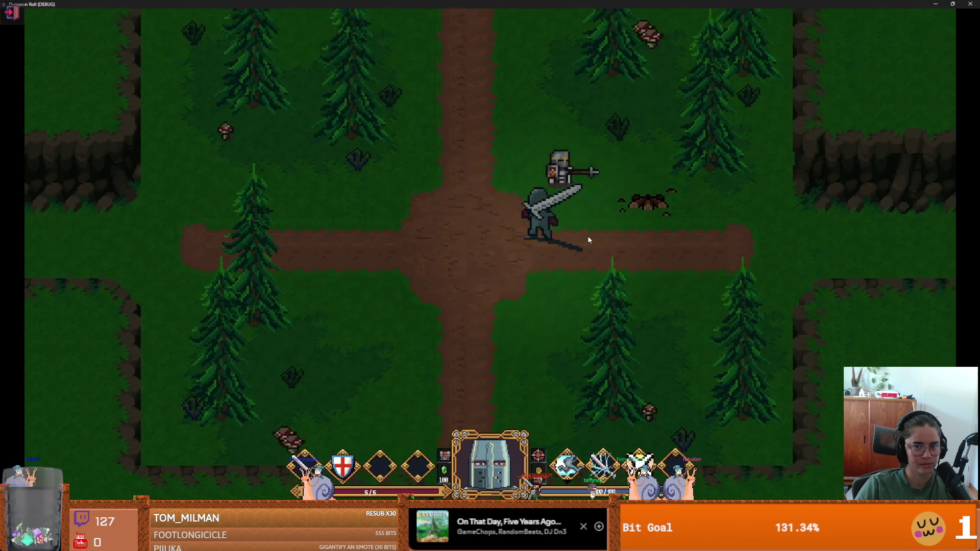
{"action": "key", "text": "e"}
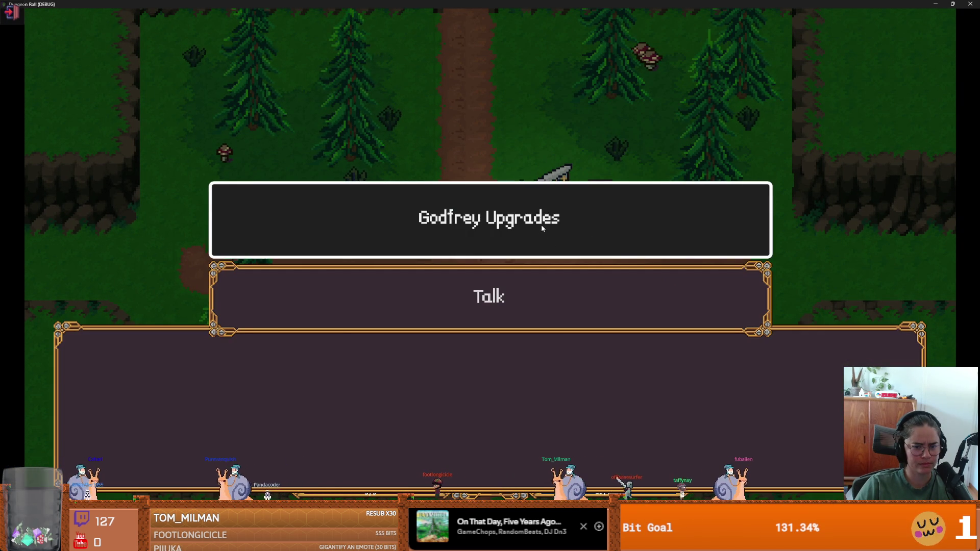
{"action": "key", "text": "e"}
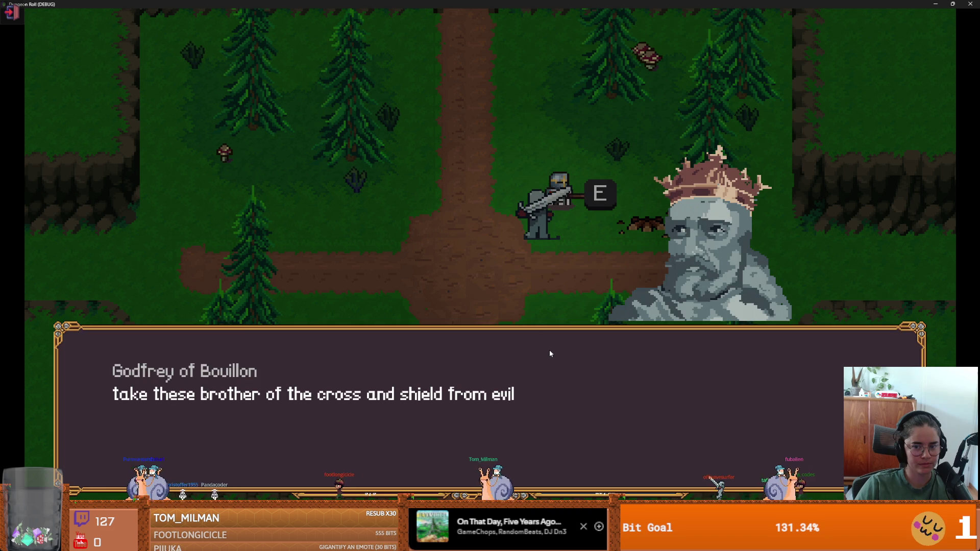
{"action": "key", "text": "e"}
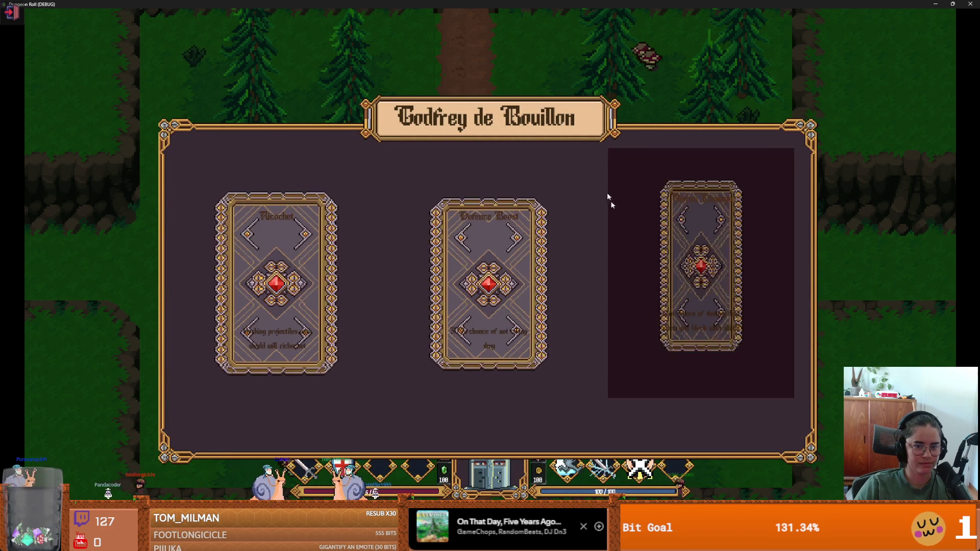
{"action": "double_click", "coordinate": [568, 5]}
{"action": "left_click", "coordinate": [754, 221]}
{"action": "key", "text": "ctrl+s"}
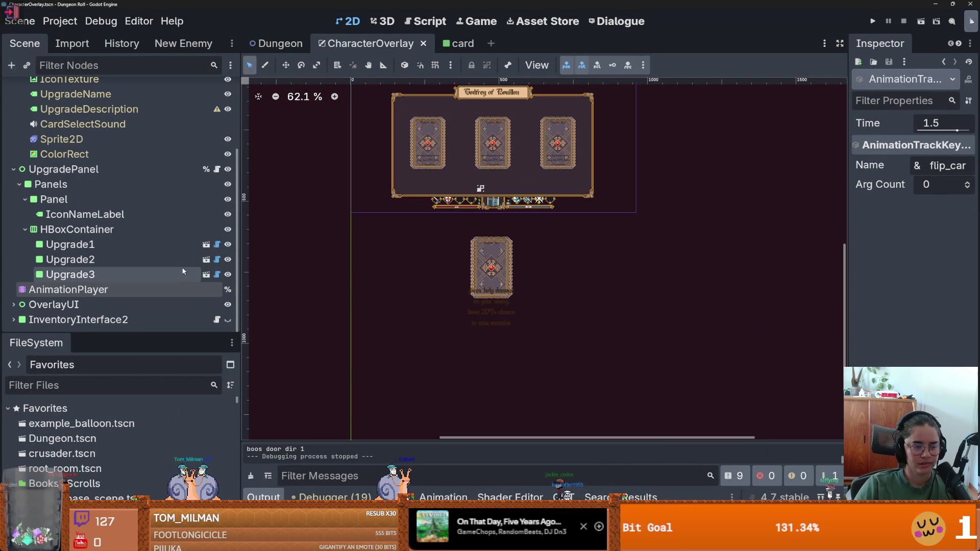
- In the card scene, set every flip_front frame to a 0.4 frame duration
{"action": "left_click", "coordinate": [206, 244]}
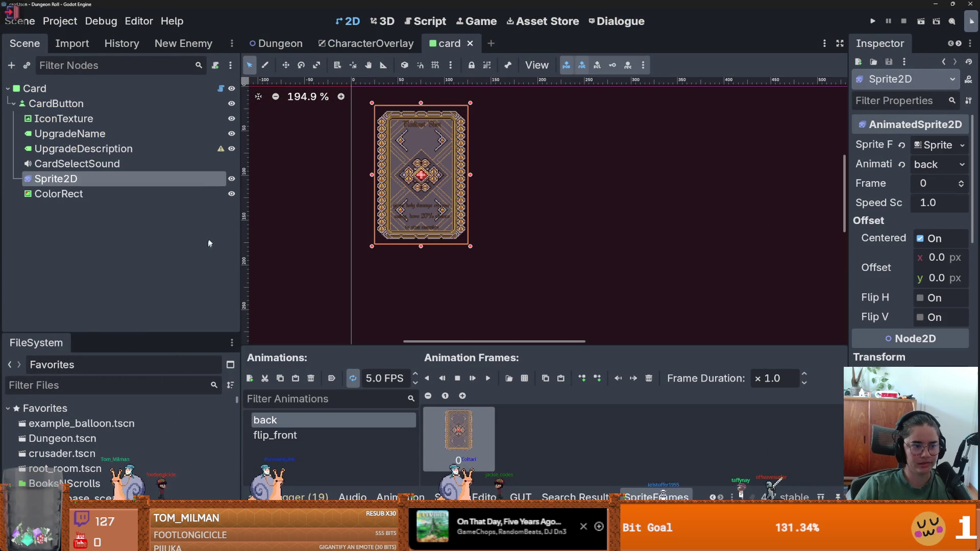
{"action": "left_click", "coordinate": [301, 435]}
{"action": "key", "text": "ctrl+s"}
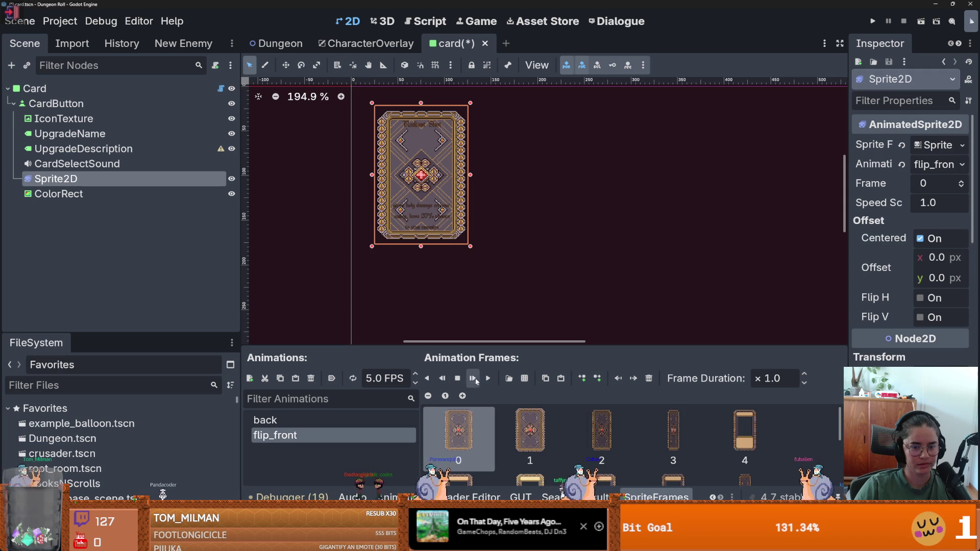
{"action": "left_click", "coordinate": [488, 378]}
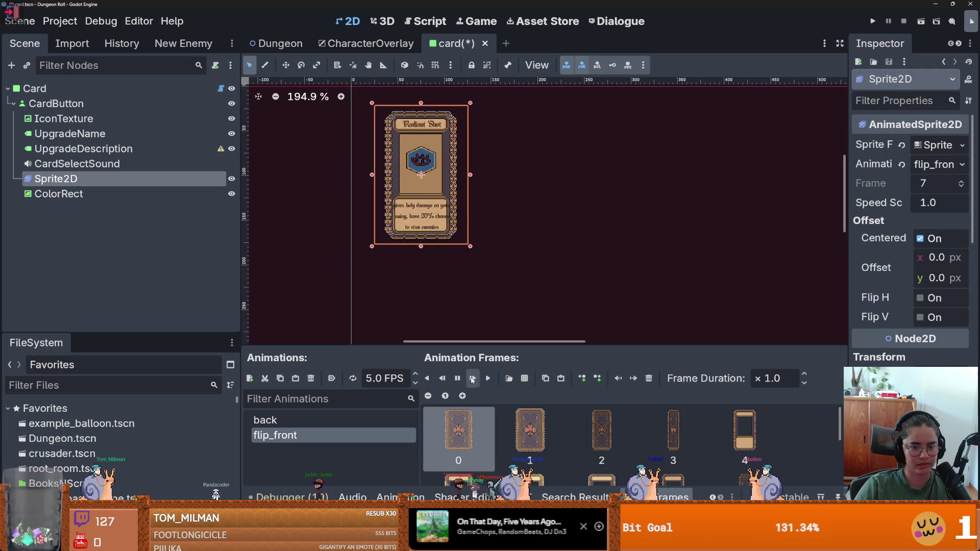
{"action": "left_click_drag", "start_coordinate": [577, 347], "coordinate": [587, 149]}
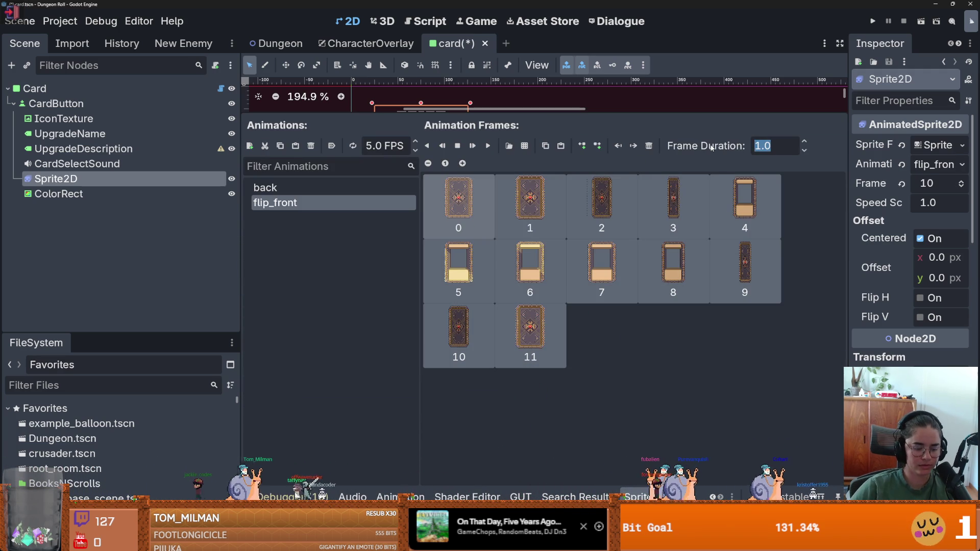
{"action": "type", "text": "× 0.4"}
{"action": "key", "text": "Return"}
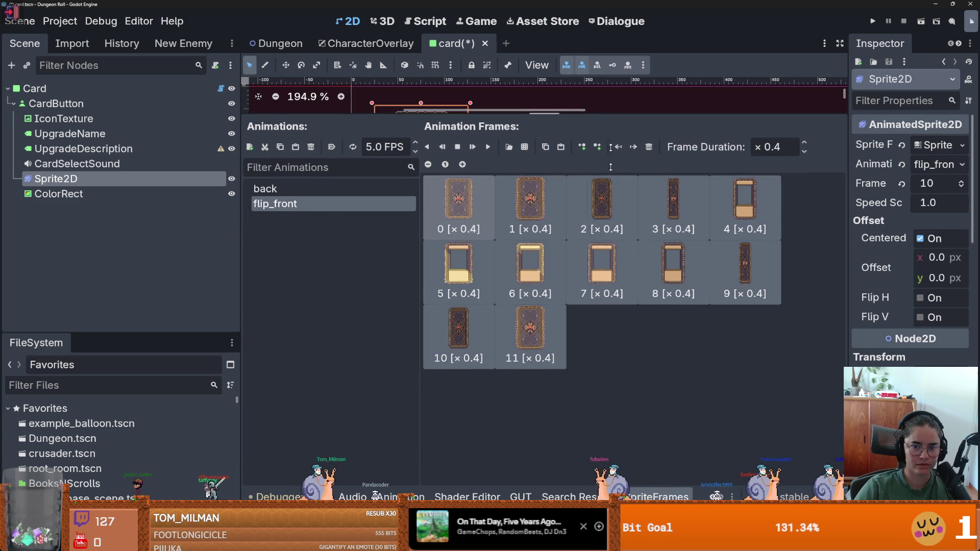
{"action": "left_click_drag", "start_coordinate": [430, 113], "coordinate": [430, 342]}
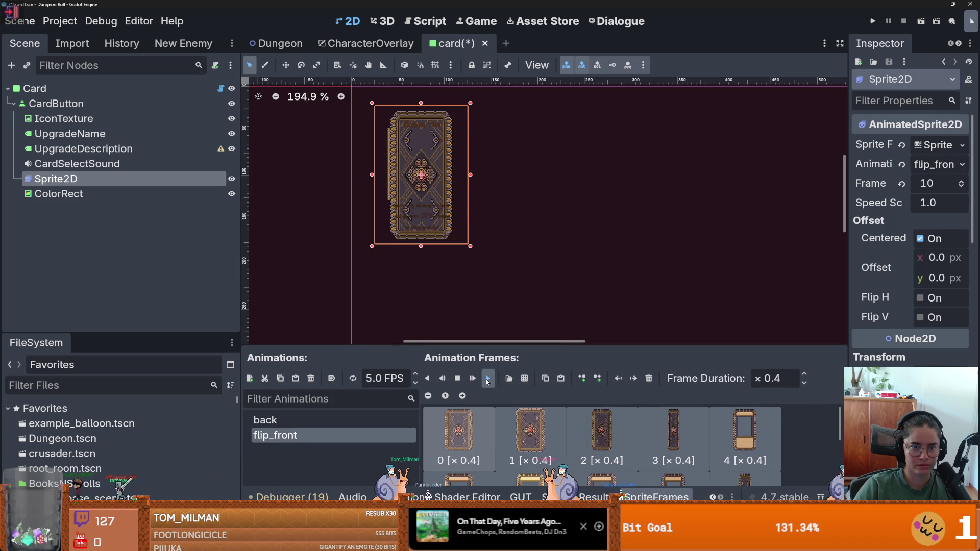
- Delete frames 8–11 from flip_front, preview the shortened flip, and save the card scene
{"action": "left_click_drag", "start_coordinate": [582, 352], "coordinate": [607, 137]}
{"action": "left_click", "coordinate": [678, 282]}
{"action": "left_click", "coordinate": [545, 348], "text": "shift"}
{"action": "right_click", "coordinate": [547, 348]}
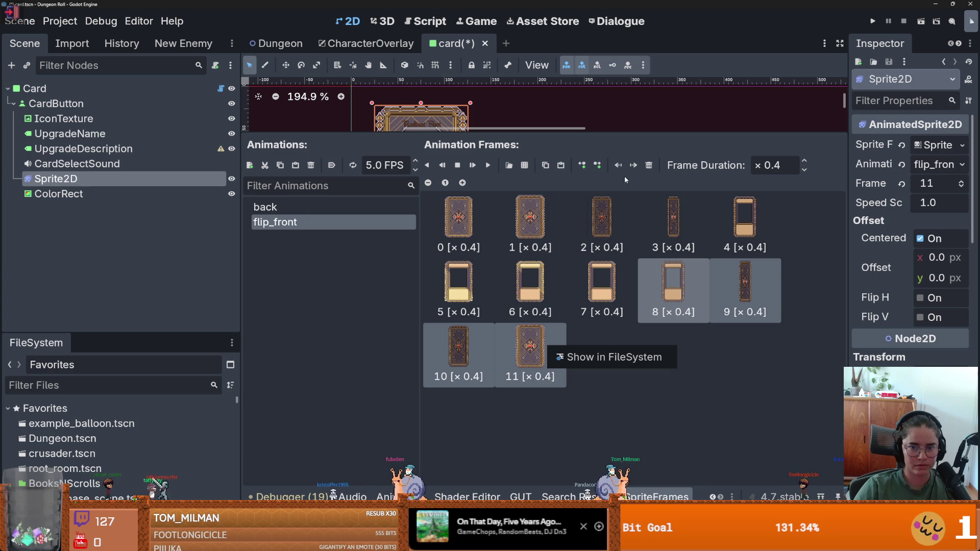
{"action": "left_click", "coordinate": [651, 167]}
{"action": "left_click", "coordinate": [648, 165]}
{"action": "mouse_move", "coordinate": [570, 133]}
{"action": "left_mouse_down"}
{"action": "mouse_move", "coordinate": [482, 240]}
{"action": "mouse_move", "coordinate": [394, 380]}
{"action": "left_mouse_up"}
{"action": "left_click", "coordinate": [488, 378]}
{"action": "key", "text": "ctrl+s"}
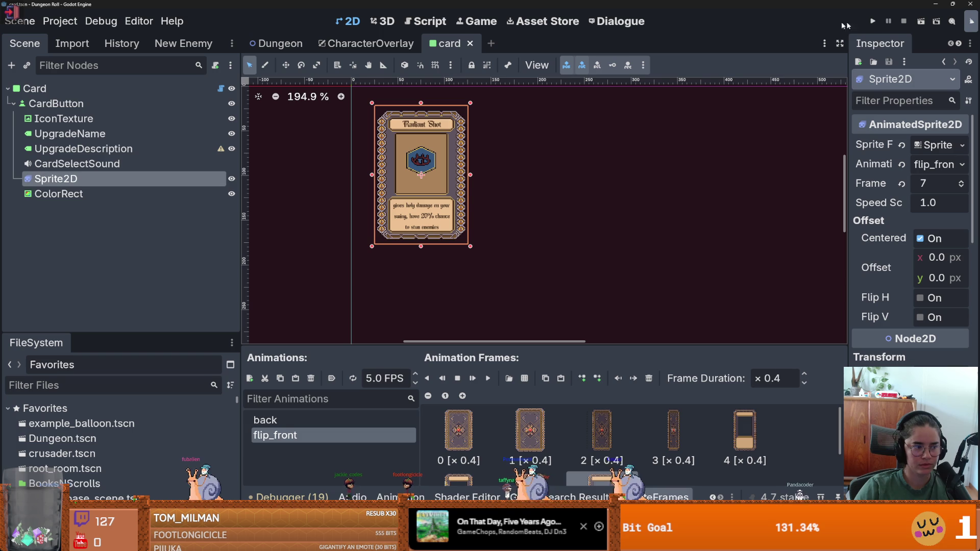
- Run the game, enter the door, and pick Godfrey's upgrades to see the cards flip in
{"action": "left_click", "coordinate": [873, 21]}
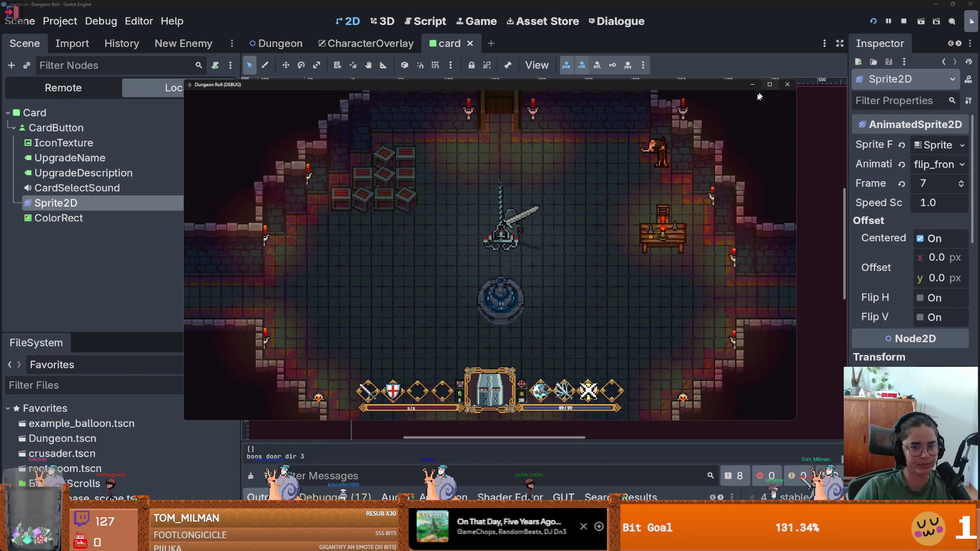
{"action": "key", "text": "e"}
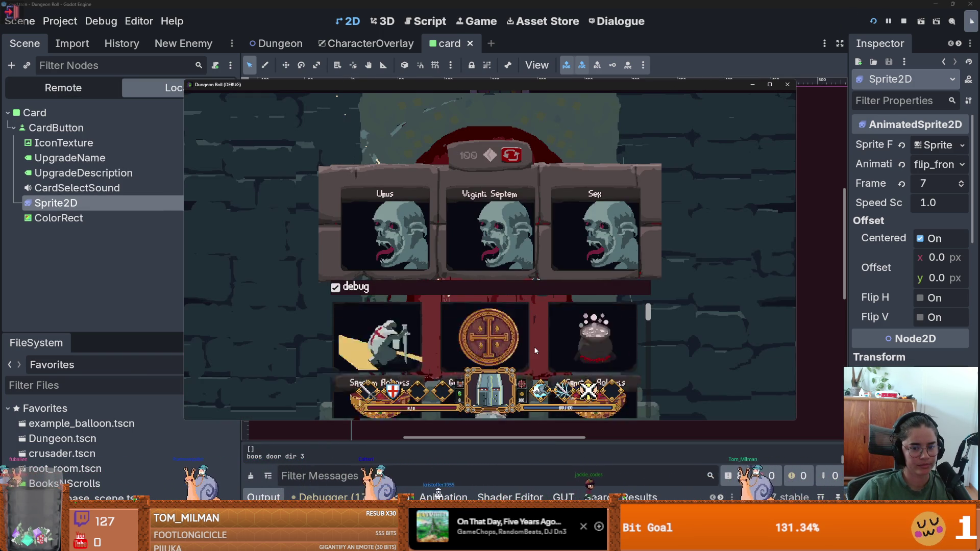
{"action": "left_click", "coordinate": [505, 325]}
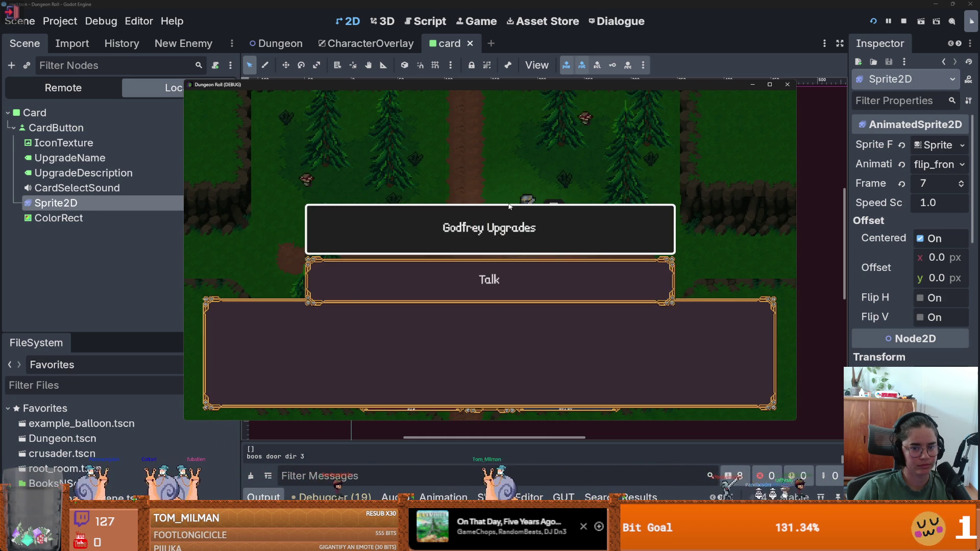
{"action": "left_click", "coordinate": [503, 224]}
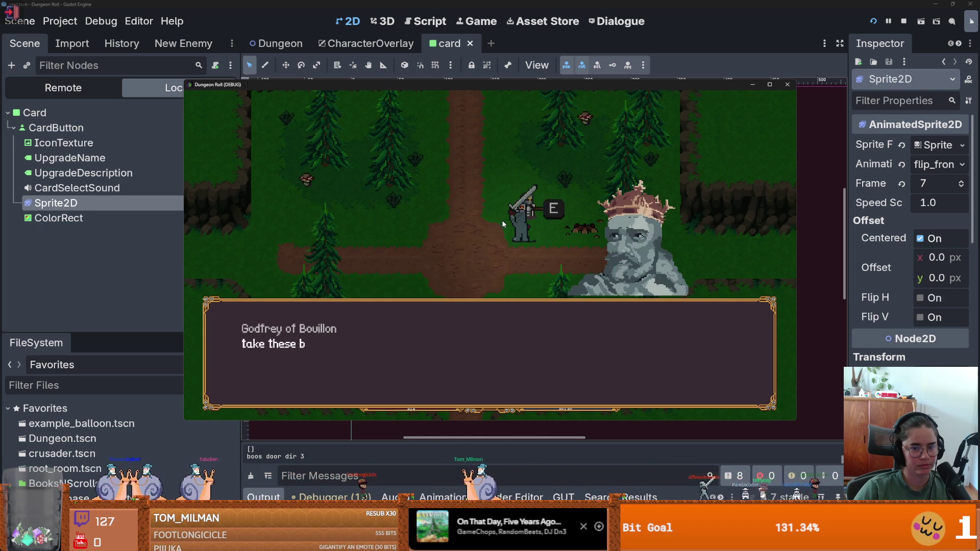
{"action": "left_click", "coordinate": [485, 267]}
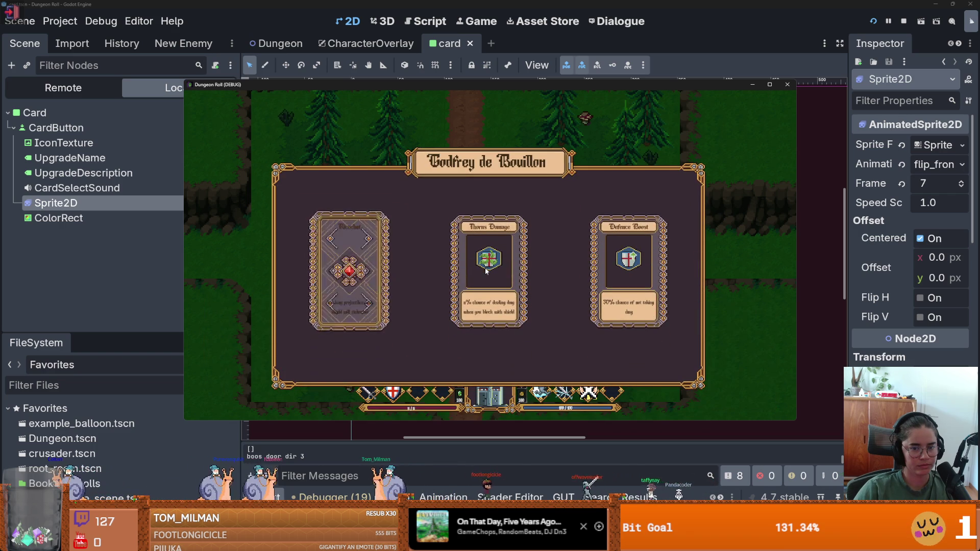
- Stop the game, maximize the editor, and save the card scene
{"action": "key", "text": "alt+Tab"}
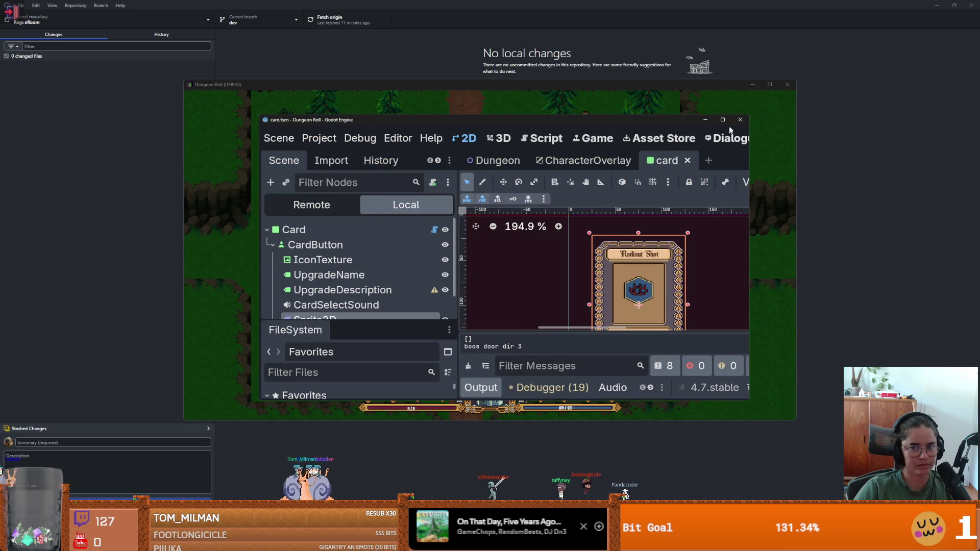
{"action": "left_click", "coordinate": [787, 84]}
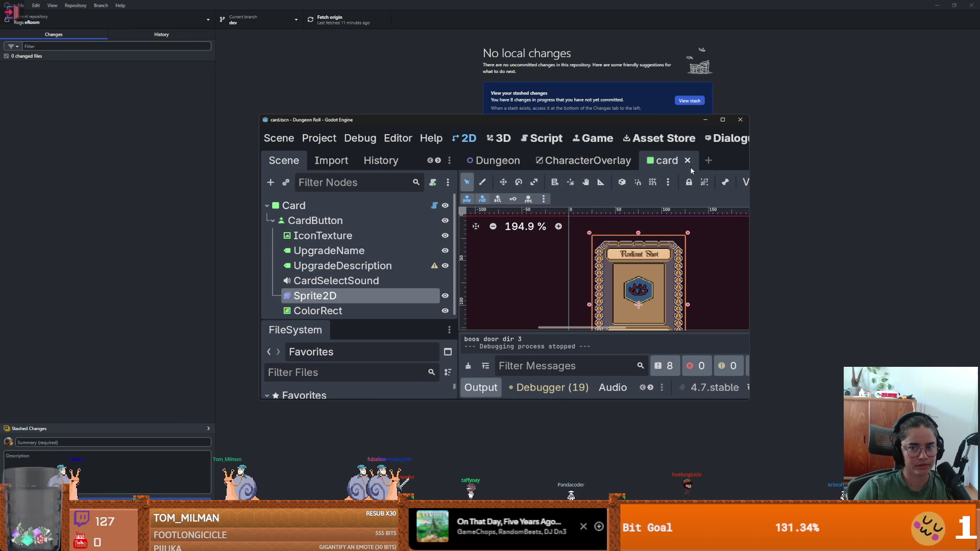
{"action": "left_click", "coordinate": [723, 120]}
{"action": "key", "text": "ctrl+s"}
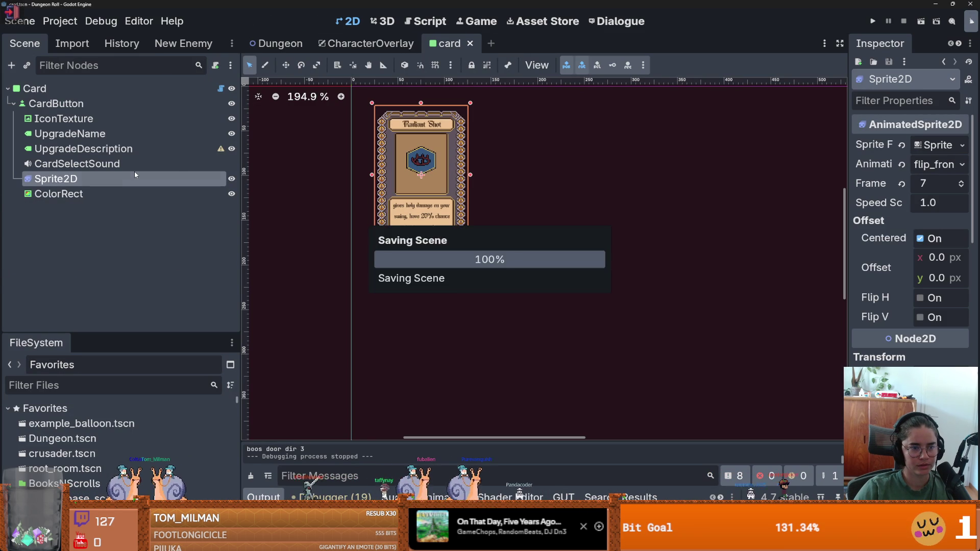
- Make the card's Sprite2D start on the back animation and save the card scene
{"action": "left_click", "coordinate": [97, 197]}
{"action": "left_click", "coordinate": [221, 88]}
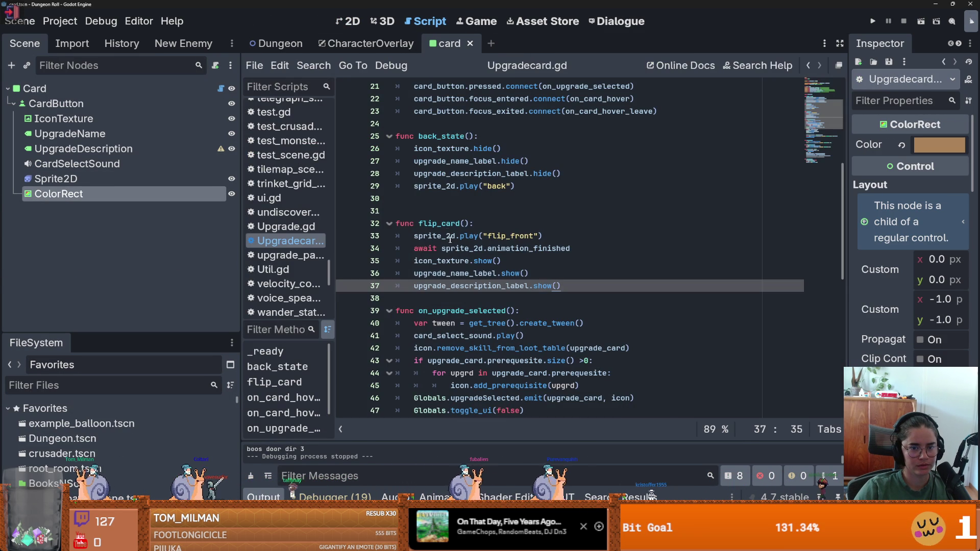
{"action": "left_click", "coordinate": [57, 179]}
{"action": "left_click", "coordinate": [320, 421]}
{"action": "key", "text": "ctrl+s"}
{"action": "left_click", "coordinate": [351, 435]}
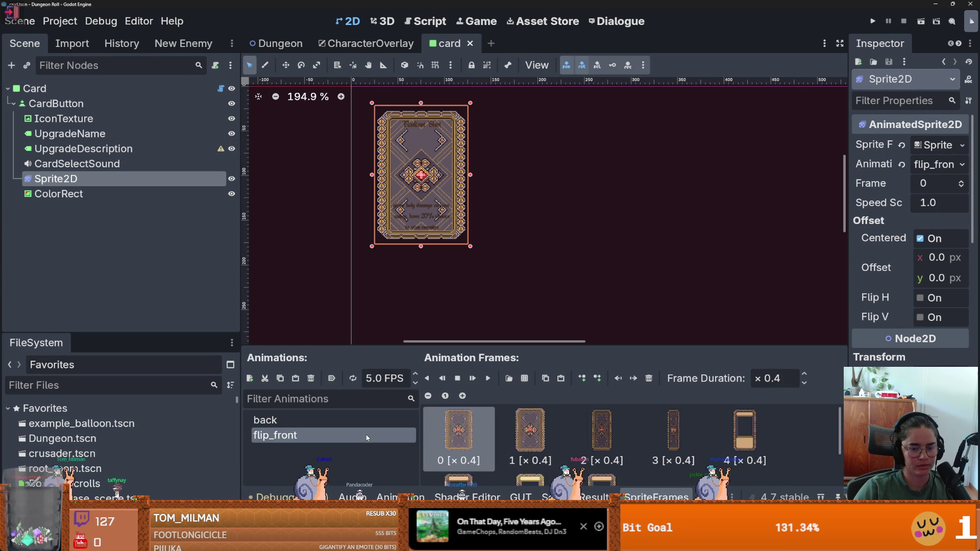
{"action": "left_click", "coordinate": [358, 421]}
{"action": "key", "text": "ctrl+s"}
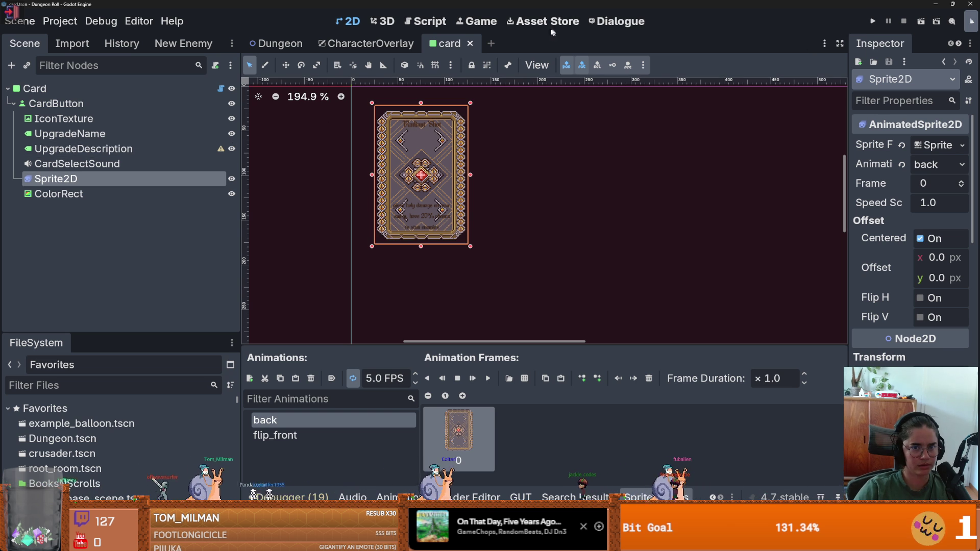
- In the Dungeon scene, load reveal_upgrade_overlay on the AnimationPlayer, then go to CharacterOverlay
{"action": "left_click", "coordinate": [363, 44]}
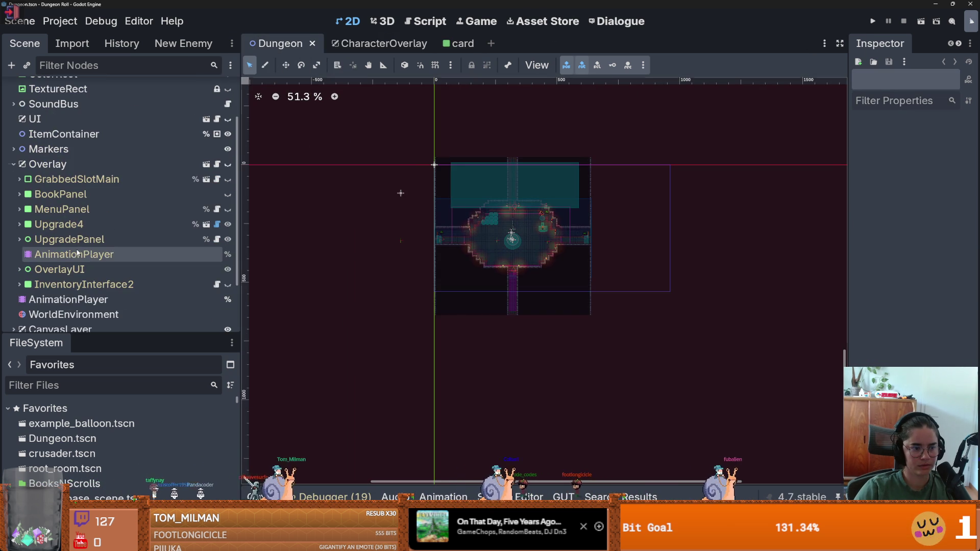
{"action": "left_click", "coordinate": [77, 253]}
{"action": "left_click", "coordinate": [482, 269]}
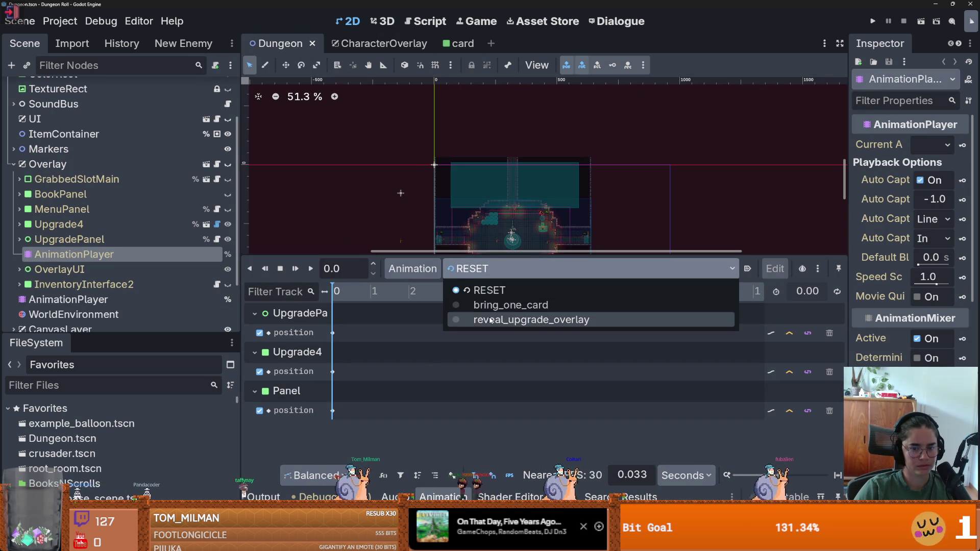
{"action": "left_click", "coordinate": [489, 320]}
{"action": "left_click", "coordinate": [338, 295]}
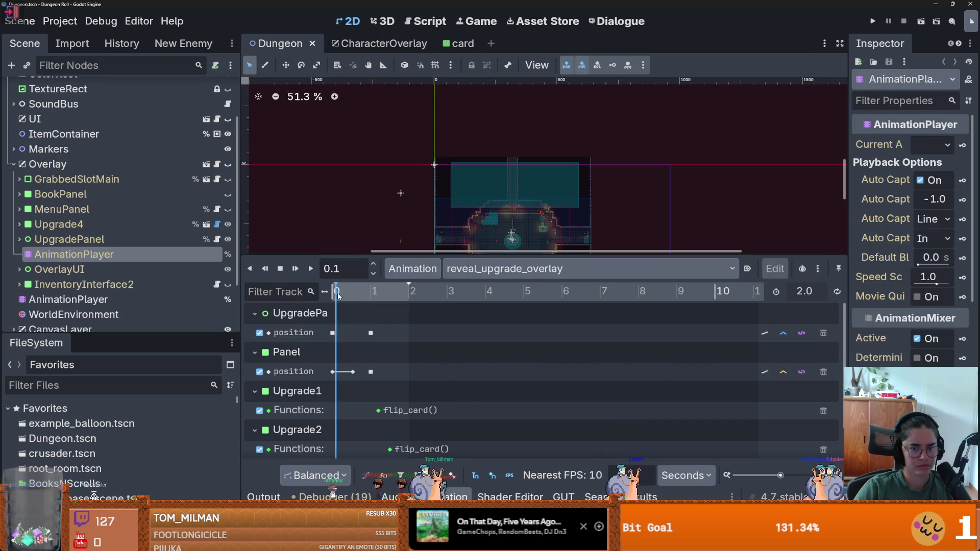
{"action": "scroll", "coordinate": [482, 203], "scroll_direction": "down", "scroll_amount": 6}
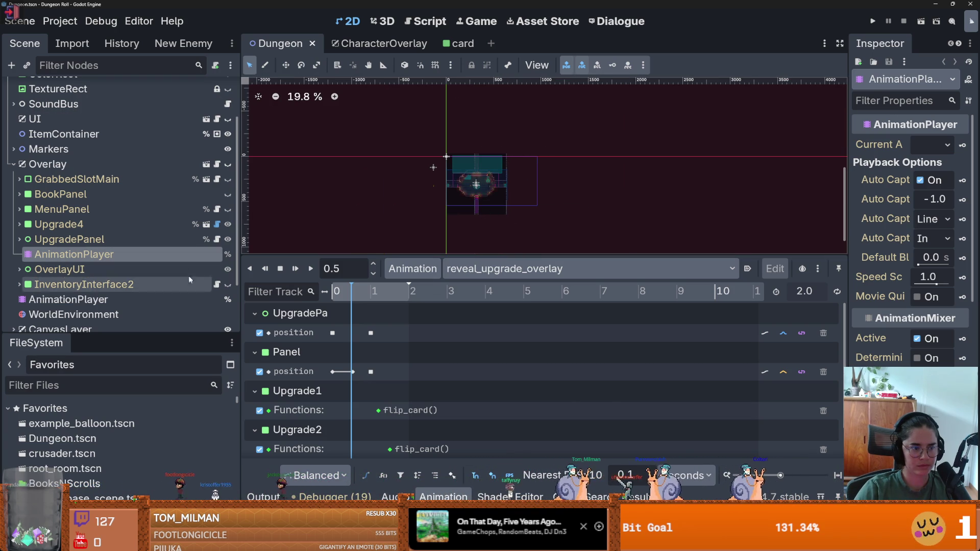
{"action": "left_click", "coordinate": [213, 163]}
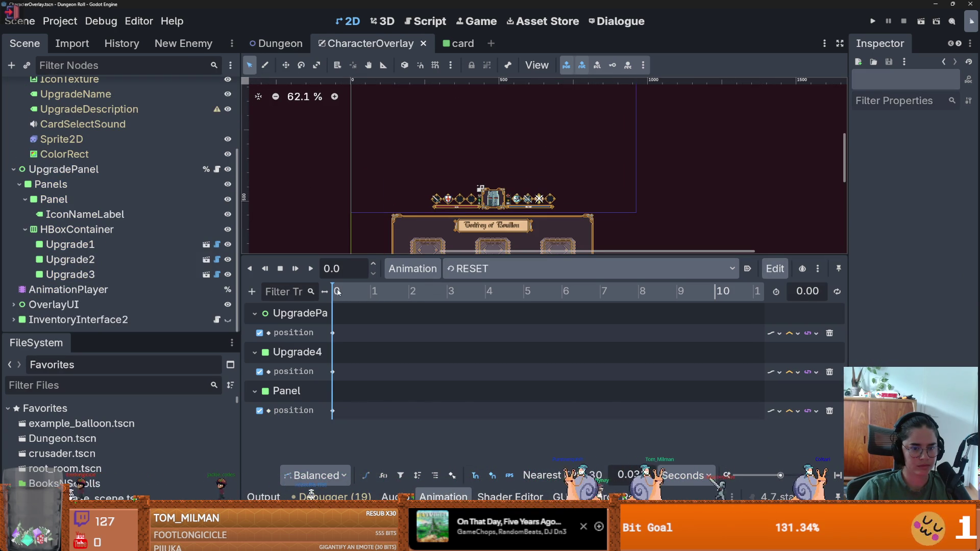
- Load reveal_upgrade_overlay in CharacterOverlay, preview the panel slide-in, and enlarge the timeline
{"action": "left_click", "coordinate": [470, 269]}
{"action": "left_click", "coordinate": [474, 319]}
{"action": "mouse_move", "coordinate": [348, 305]}
{"action": "left_mouse_down"}
{"action": "mouse_move", "coordinate": [398, 308]}
{"action": "mouse_move", "coordinate": [332, 304]}
{"action": "left_mouse_up"}
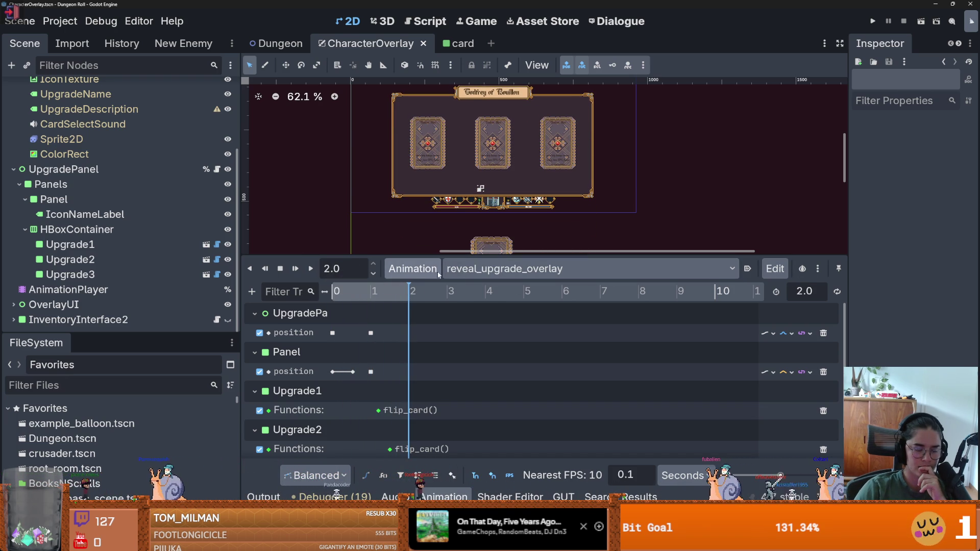
{"action": "left_click_drag", "start_coordinate": [544, 254], "coordinate": [544, 129]}
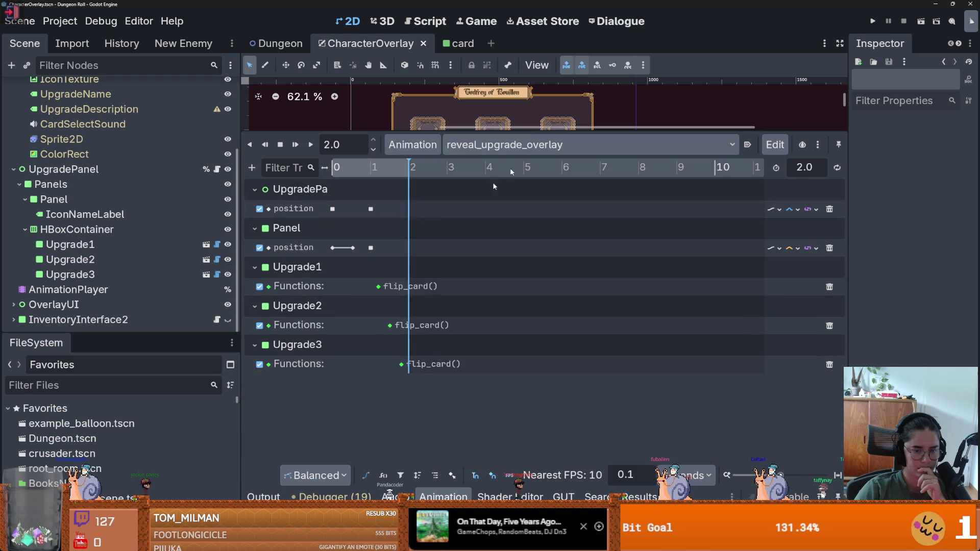
- Move the Upgrade1–3 flip_card keys to roughly 1.1, 1.2 and 1.3 s, then run the game
{"action": "left_click", "coordinate": [378, 286]}
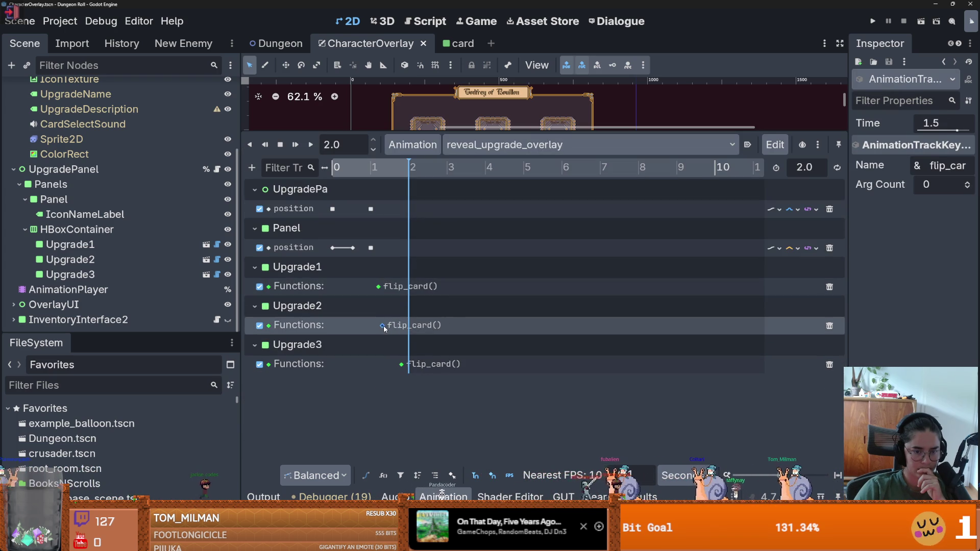
{"action": "left_click_drag", "start_coordinate": [383, 328], "coordinate": [384, 329]}
{"action": "left_click_drag", "start_coordinate": [393, 366], "coordinate": [390, 365]}
{"action": "left_click_drag", "start_coordinate": [389, 168], "coordinate": [375, 174]}
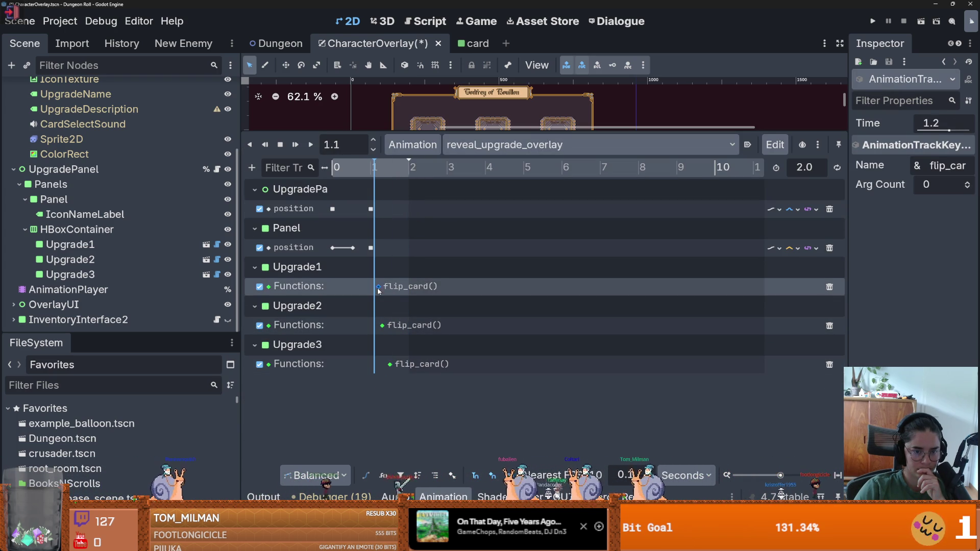
{"action": "left_click_drag", "start_coordinate": [374, 289], "coordinate": [373, 289]}
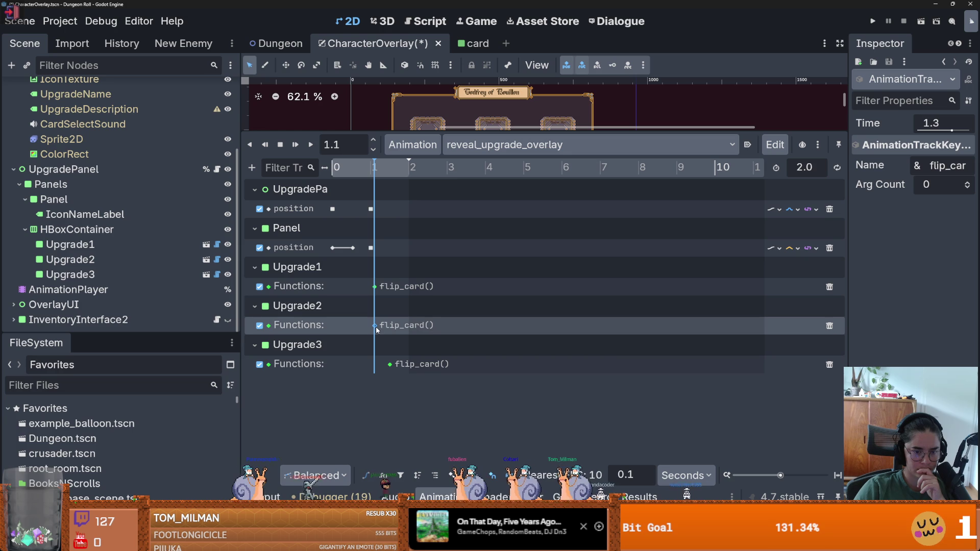
{"action": "left_click_drag", "start_coordinate": [390, 364], "coordinate": [383, 364]}
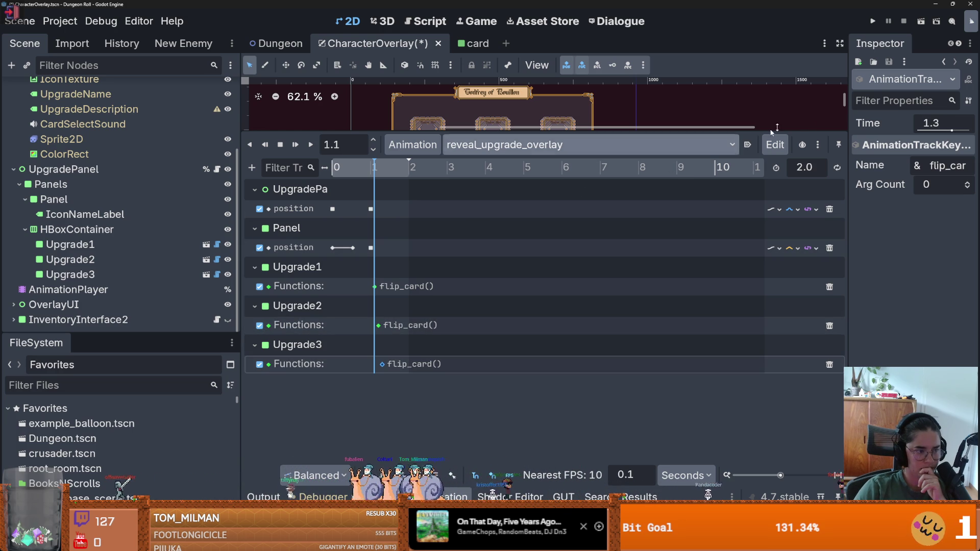
{"action": "left_click", "coordinate": [873, 22]}
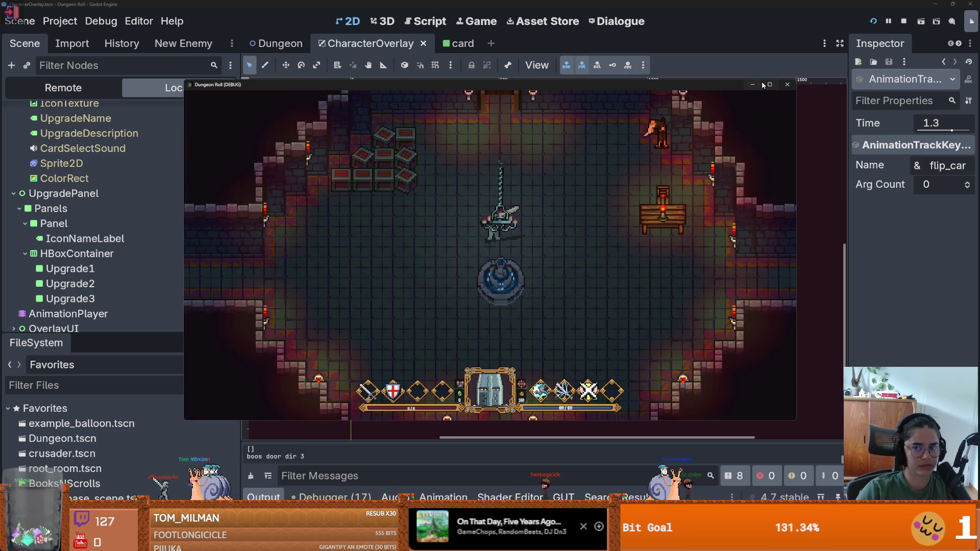
- In the maximized game, walk to the hermit and talk, then stop the game
{"action": "left_click", "coordinate": [769, 84]}
{"action": "key", "text": "w"}
{"action": "key", "text": "e"}
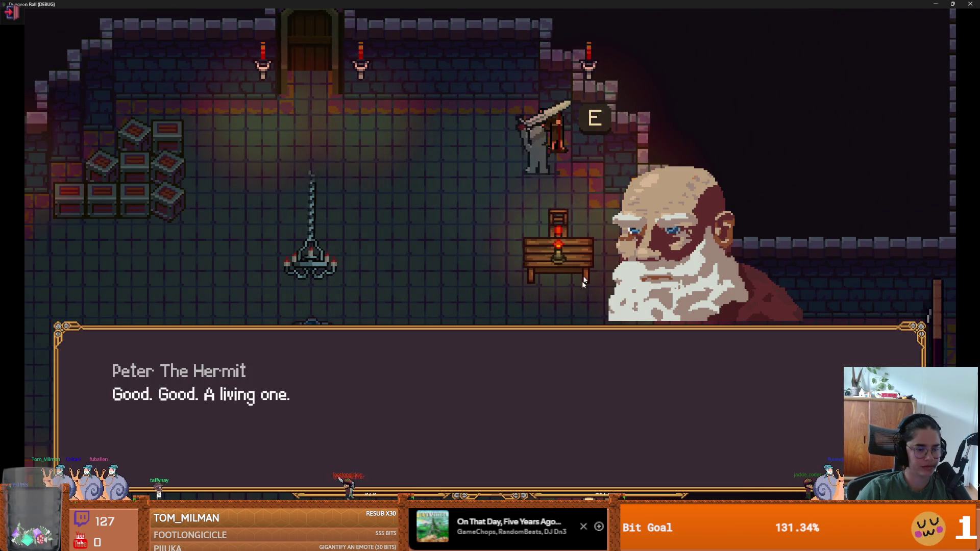
{"action": "key", "text": "e"}
{"action": "key", "text": "e"}
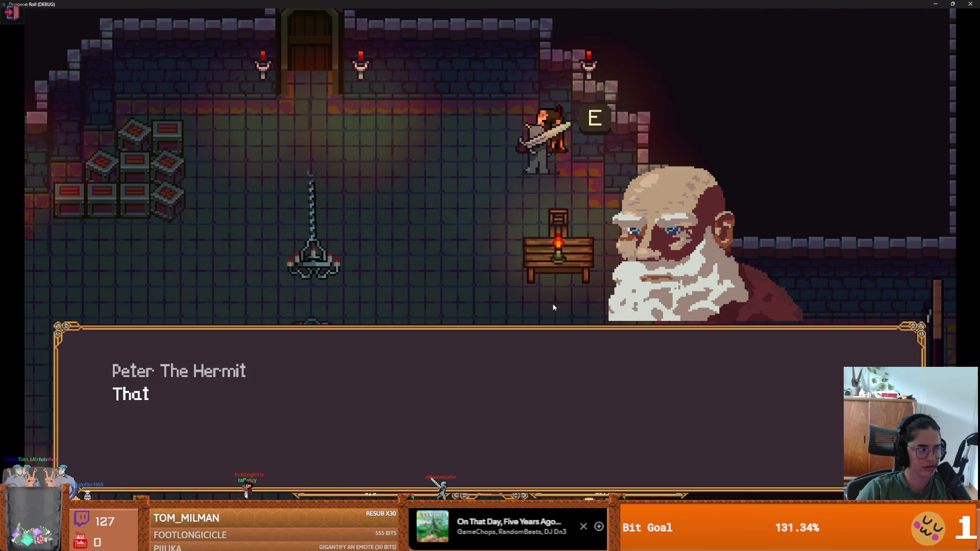
{"action": "double_click", "coordinate": [434, 4]}
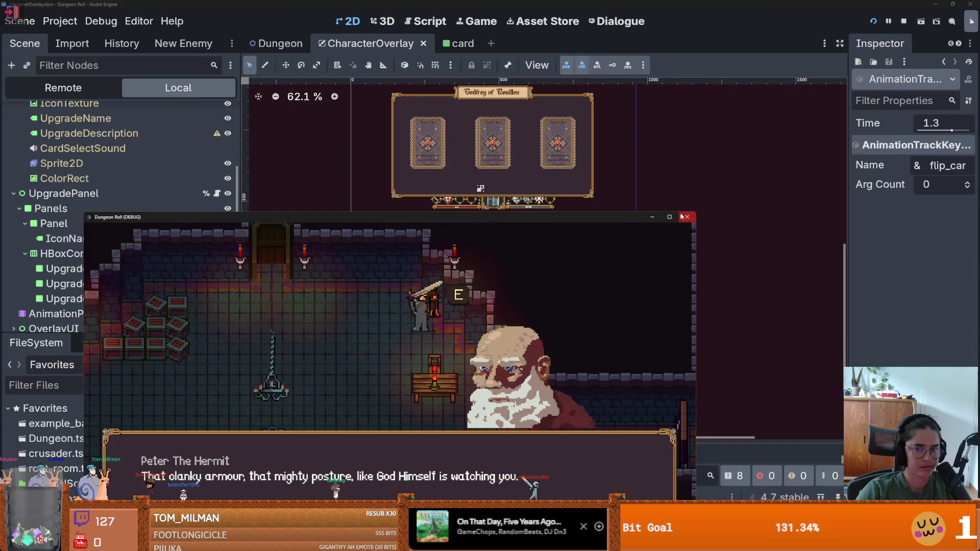
{"action": "left_click", "coordinate": [685, 217]}
- Rerun the game, open Eleanor's upgrade cards in the garden, then stop it with F8
{"action": "left_click", "coordinate": [873, 22]}
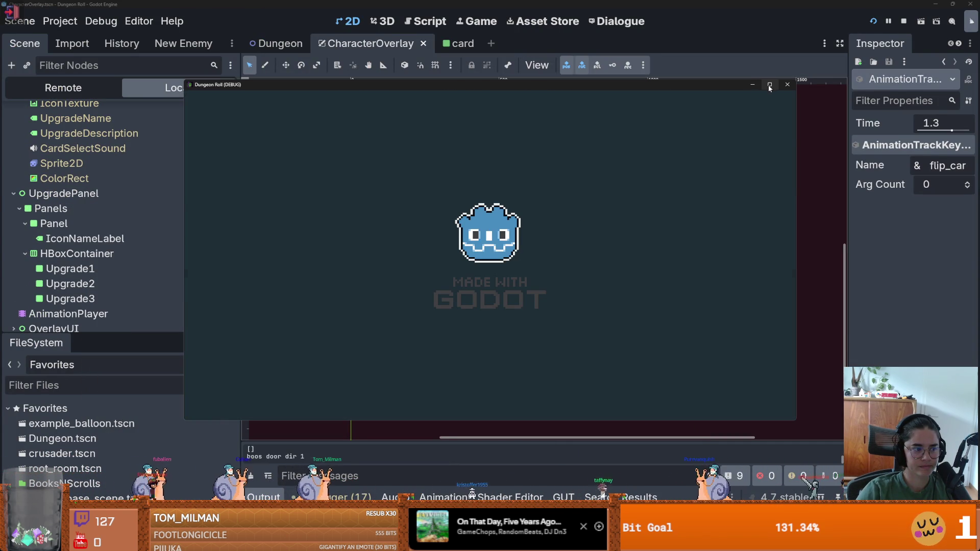
{"action": "left_click", "coordinate": [769, 86]}
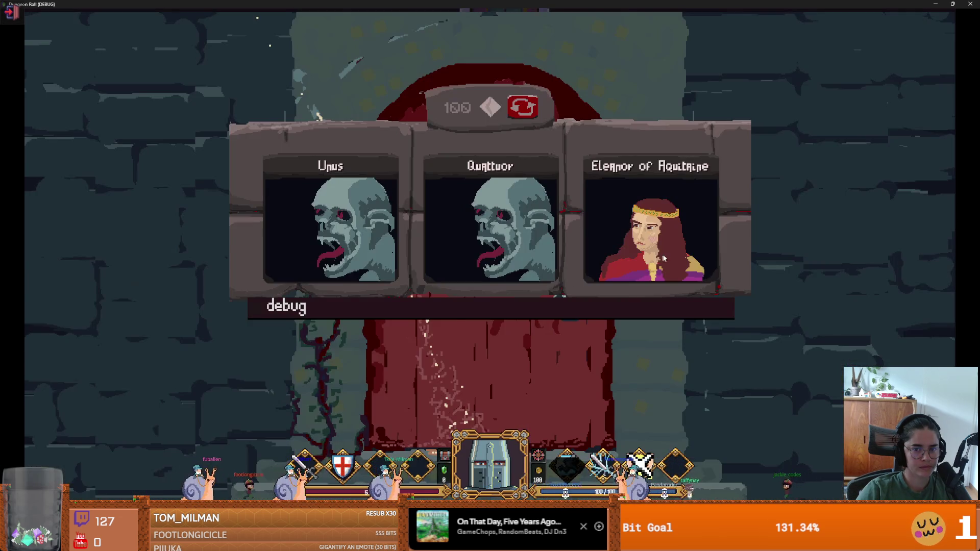
{"action": "left_click", "coordinate": [651, 260]}
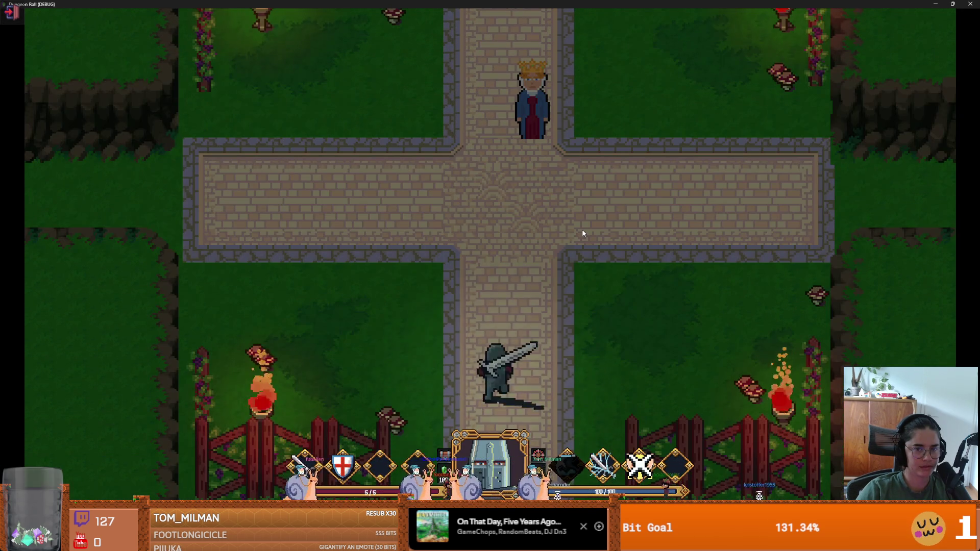
{"action": "key", "text": "e"}
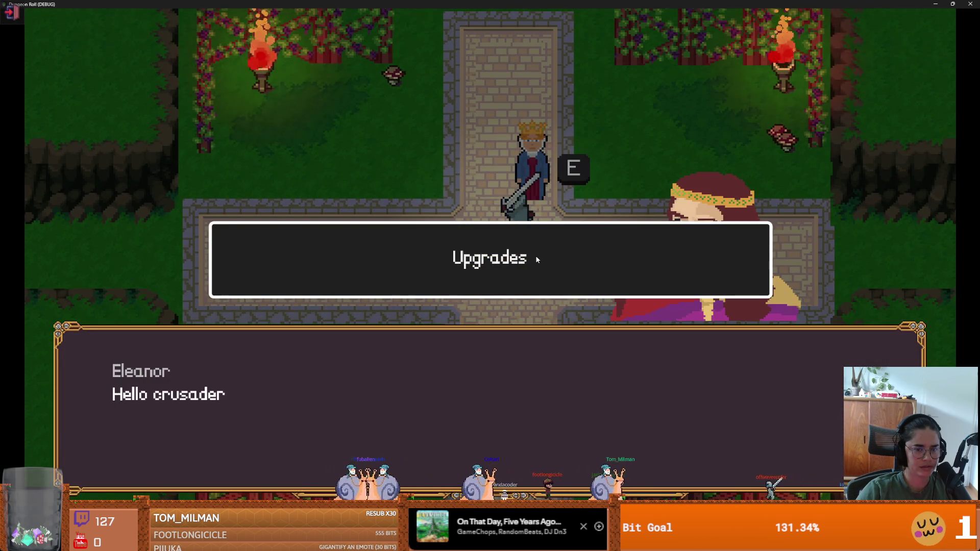
{"action": "left_click", "coordinate": [537, 257]}
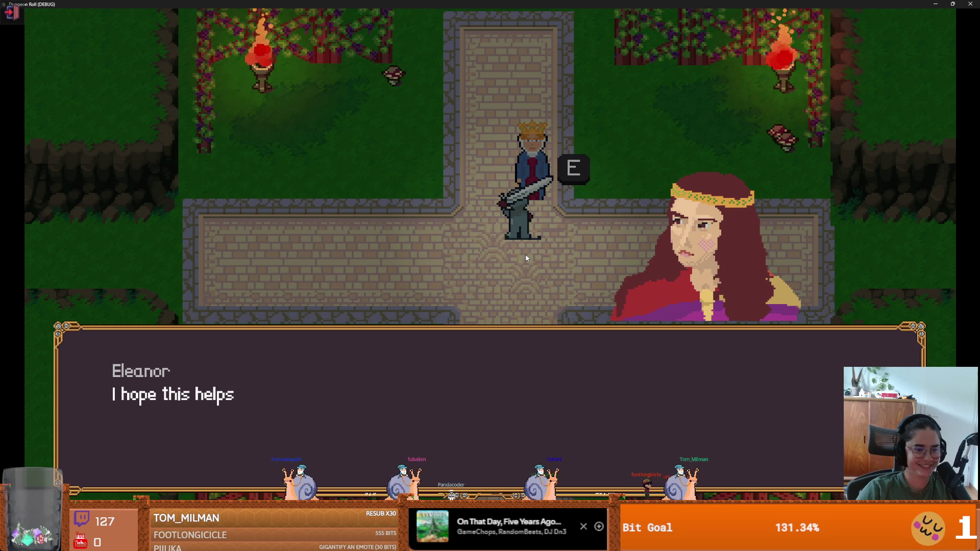
{"action": "left_click", "coordinate": [500, 329]}
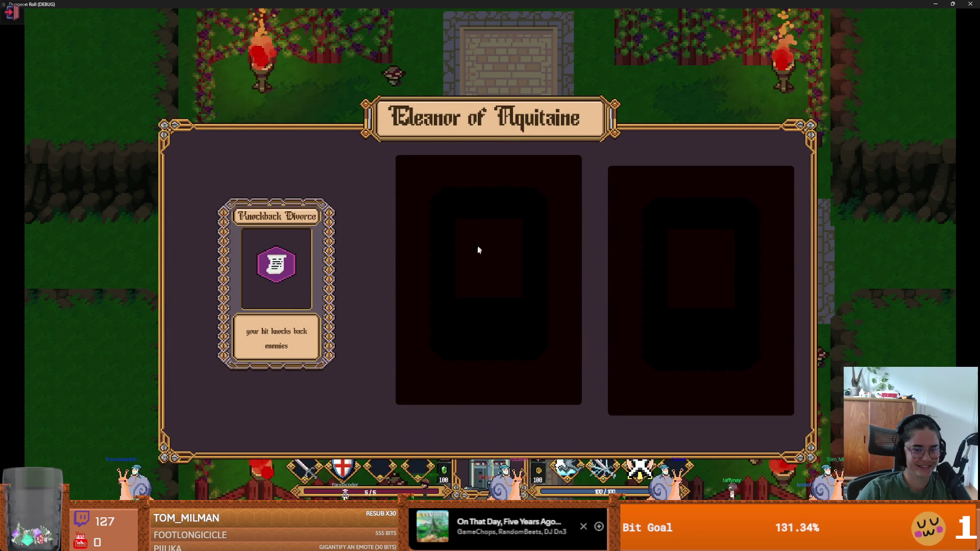
{"action": "key", "text": "F8"}
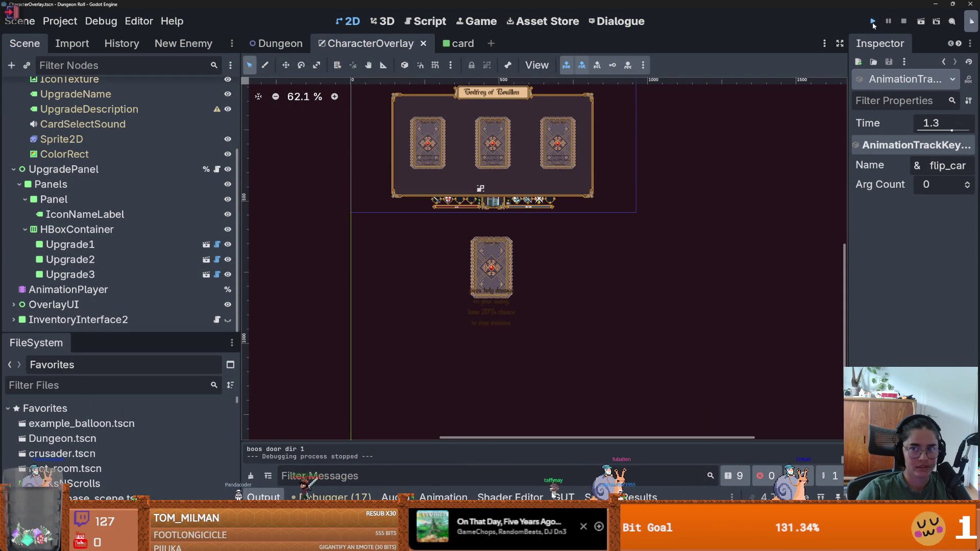
- Playtest the game as Godfrey de Bouillon and talk to the upgrade NPC to view the cards
{"action": "left_click", "coordinate": [873, 23]}
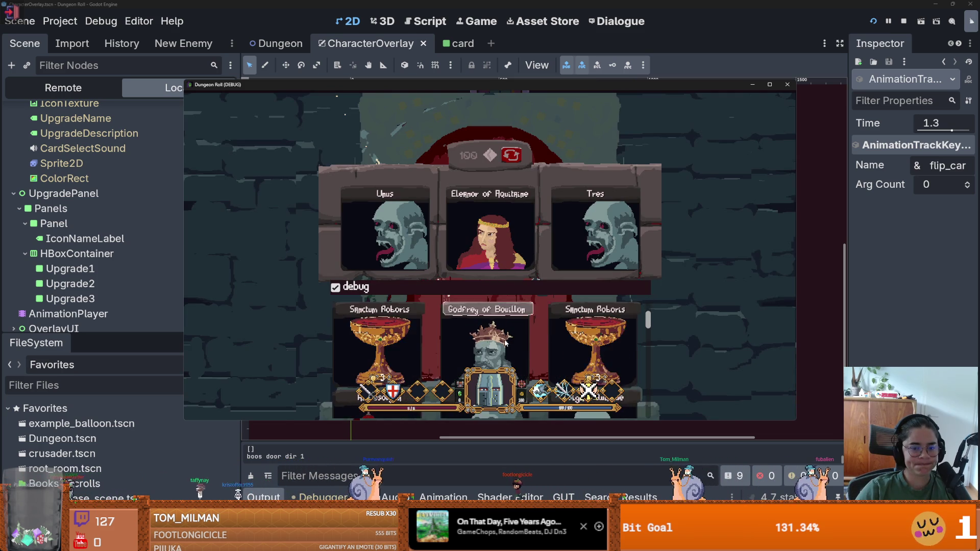
{"action": "left_click", "coordinate": [506, 343]}
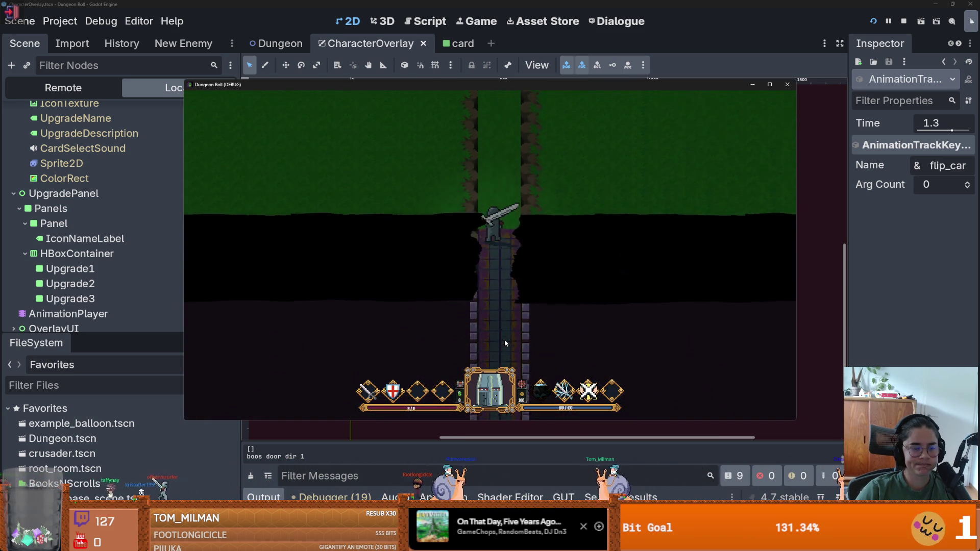
{"action": "key", "text": "w"}
{"action": "key", "text": "e"}
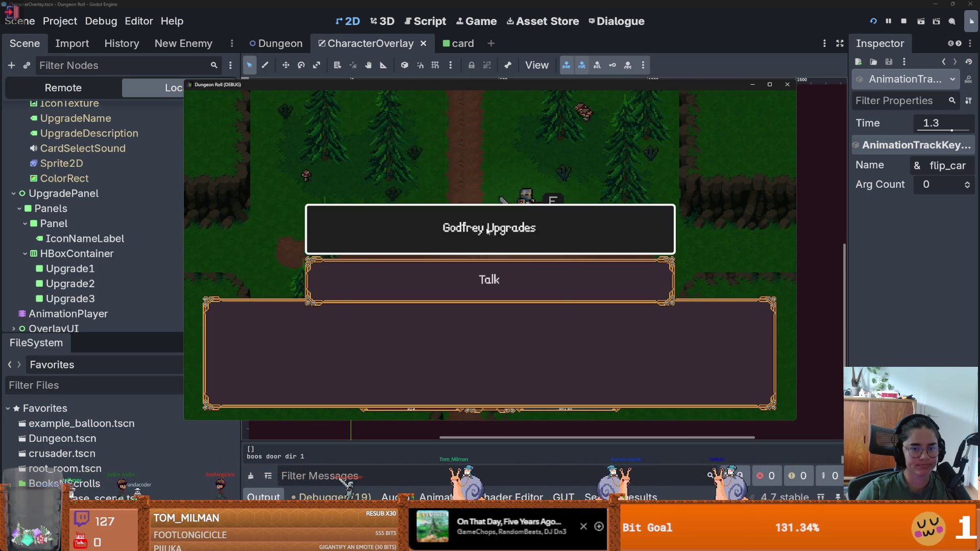
{"action": "key", "text": "Return"}
{"action": "key", "text": "Return"}
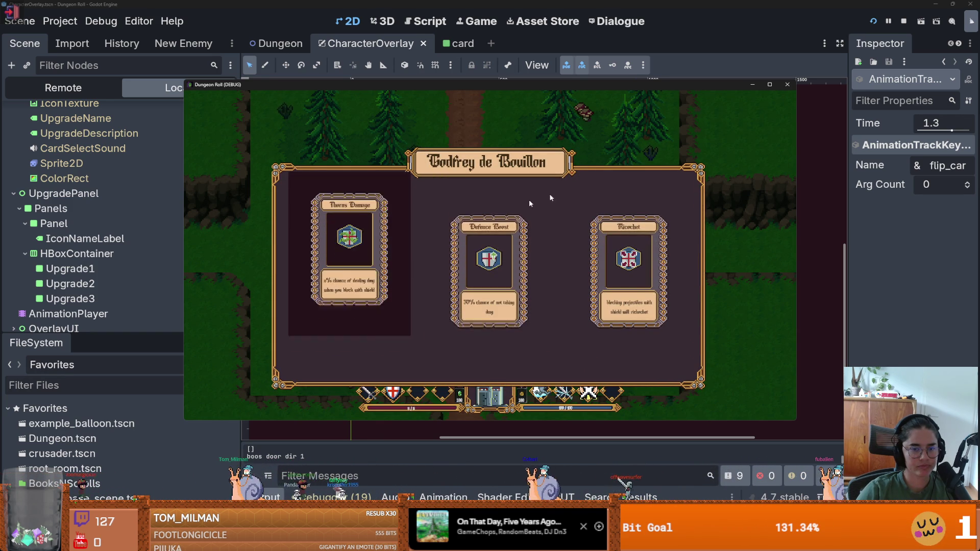
- Stop the game, save the scene, and open Upgrade1's attached script
{"action": "left_click", "coordinate": [787, 86]}
{"action": "key", "text": "ctrl+s"}
{"action": "left_click", "coordinate": [217, 245]}
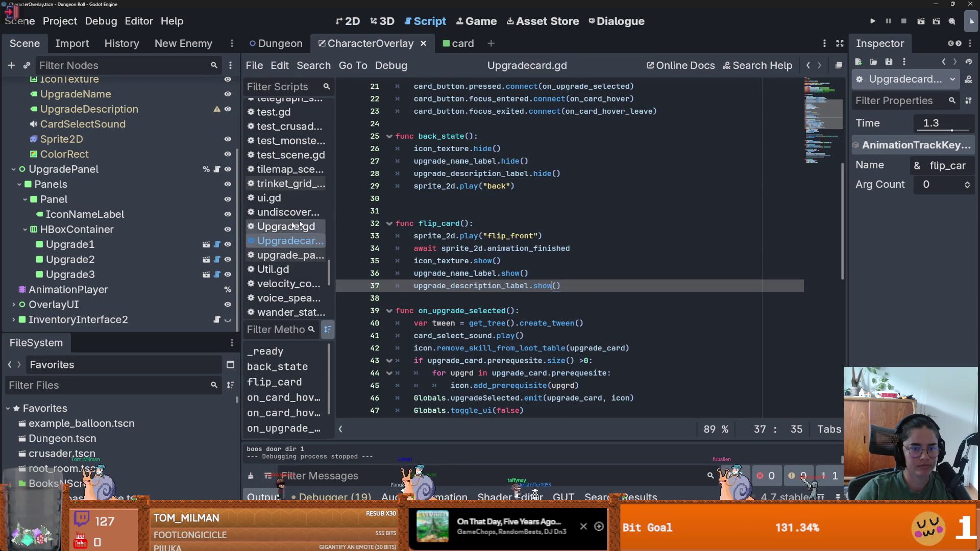
- Open Upgrade1's card scene in its own tab, then return to Upgradecard.gd
{"action": "left_click", "coordinate": [206, 244]}
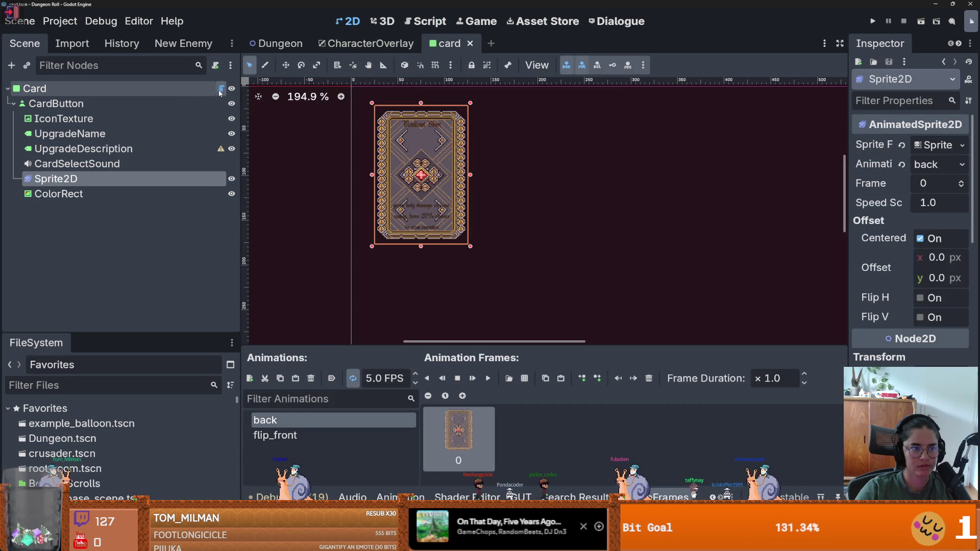
{"action": "left_click", "coordinate": [221, 88]}
{"action": "scroll", "coordinate": [486, 186], "scroll_direction": "up", "scroll_amount": 6}
{"action": "scroll", "coordinate": [487, 186], "scroll_direction": "down", "scroll_amount": 6}
- Add 'card_button.disabled = true' as a new line at the end of back_state
{"action": "left_click", "coordinate": [490, 198]}
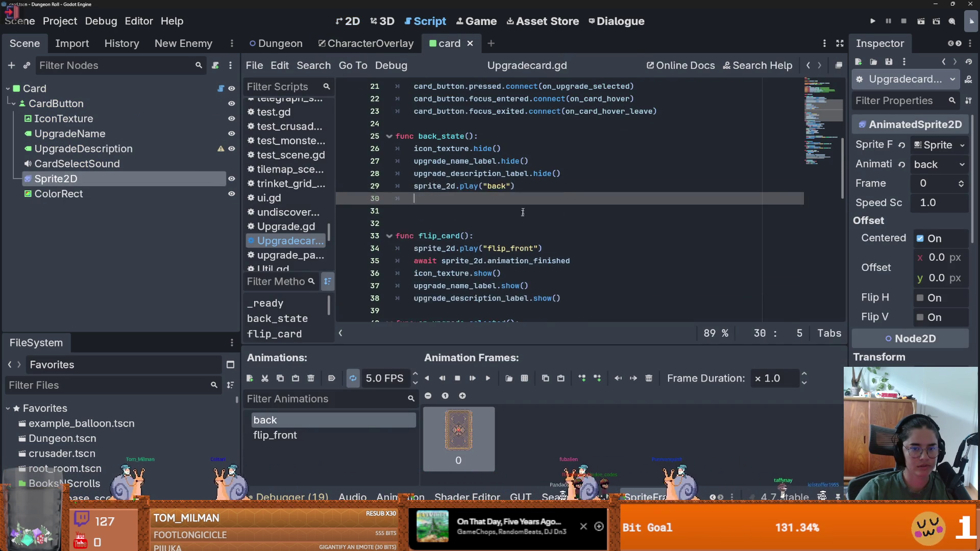
{"action": "scroll", "coordinate": [512, 210], "scroll_direction": "up", "scroll_amount": 4}
{"action": "scroll", "coordinate": [513, 210], "scroll_direction": "up", "scroll_amount": 2}
{"action": "double_click", "coordinate": [498, 142]}
{"action": "key", "text": "ctrl+c"}
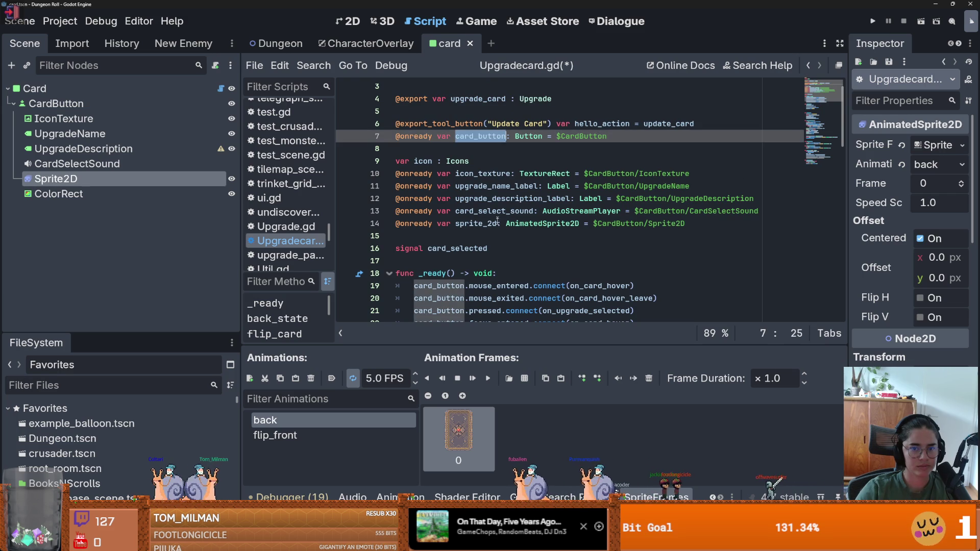
{"action": "scroll", "coordinate": [477, 251], "scroll_direction": "down", "scroll_amount": 4}
{"action": "left_click", "coordinate": [425, 271]}
{"action": "key", "text": "ctrl+v"}
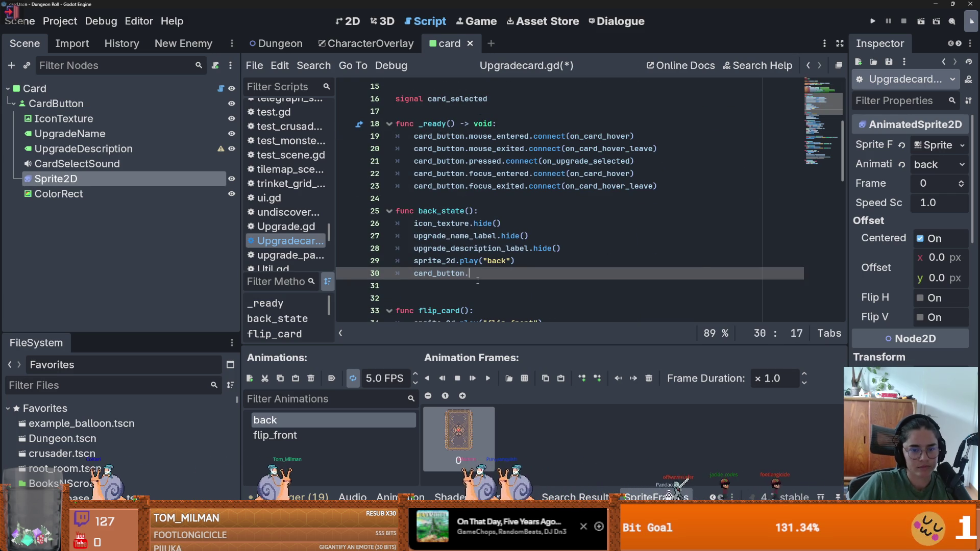
{"action": "type", "text": "di"}
{"action": "key", "text": "Return"}
{"action": "type", "text": "= true"}
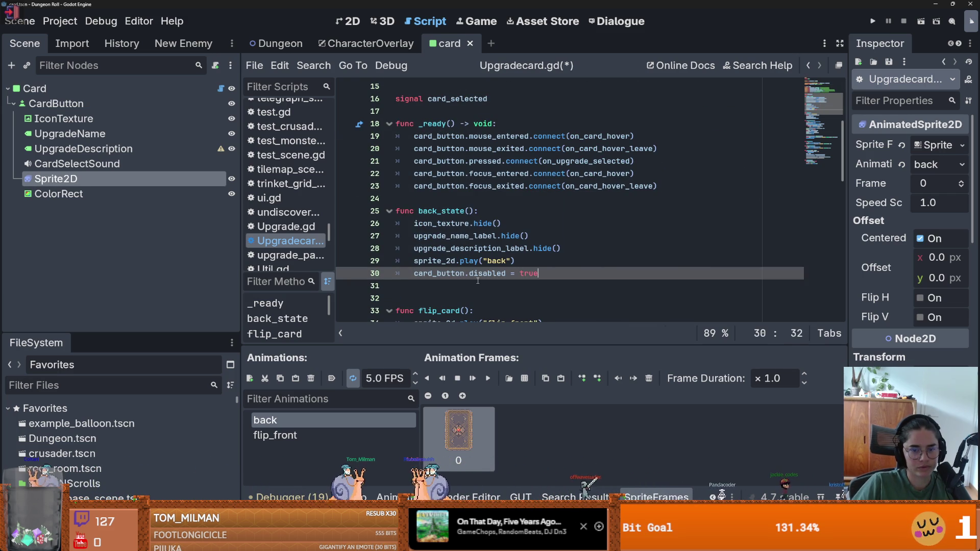
- Copy the disabling line into the end of flip_card, save, and select CardButton in 2D view
{"action": "left_click", "coordinate": [408, 272], "text": "shift"}
{"action": "key", "text": "ctrl+c"}
{"action": "scroll", "coordinate": [430, 285], "scroll_direction": "down", "scroll_amount": 3}
{"action": "left_click", "coordinate": [581, 260]}
{"action": "key", "text": "Return"}
{"action": "key", "text": "ctrl+v"}
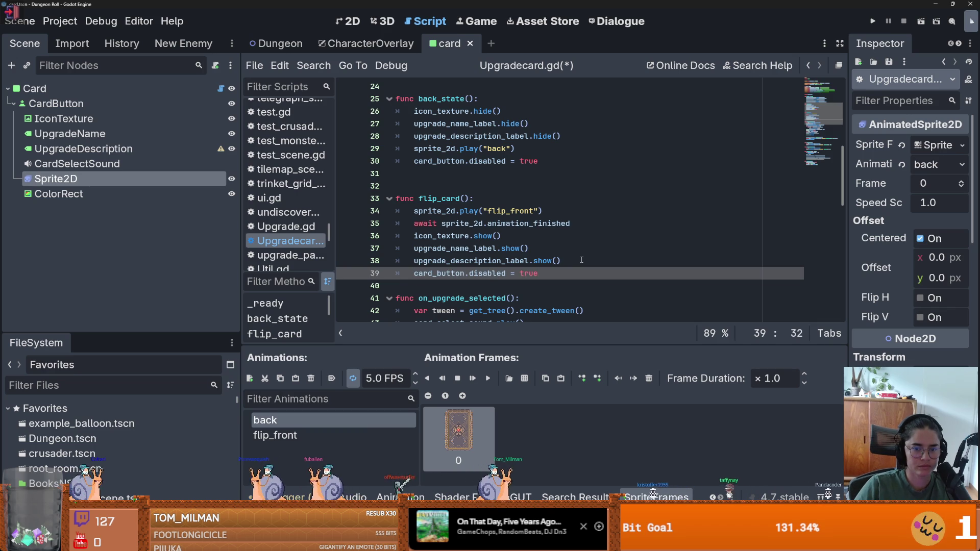
{"action": "type", "text": "fals"}
{"action": "key", "text": "ctrl+s"}
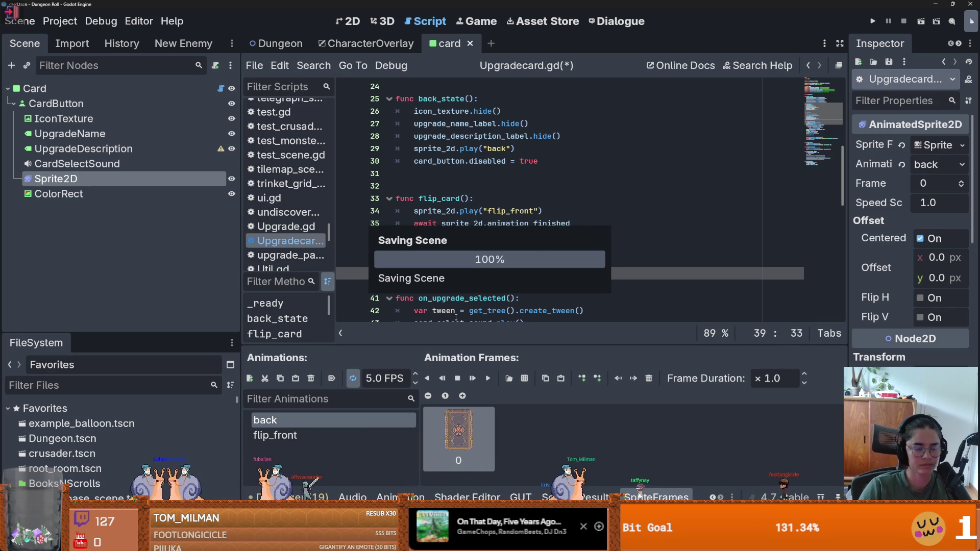
{"action": "key", "text": "ctrl+F1"}
{"action": "left_click", "coordinate": [56, 103]}
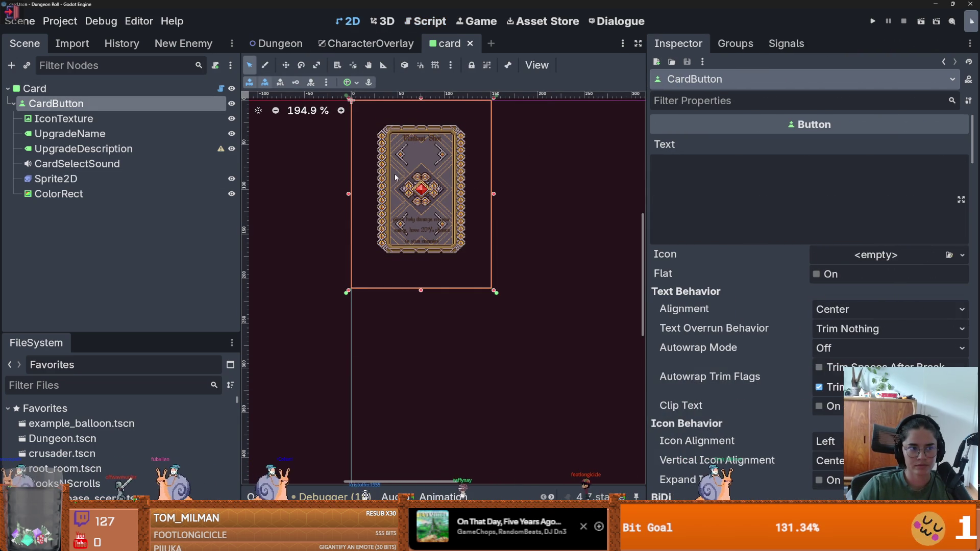
- Give CardButton's Hover and Pressed theme style overrides a new StyleBoxEmpty
{"action": "left_click", "coordinate": [34, 88]}
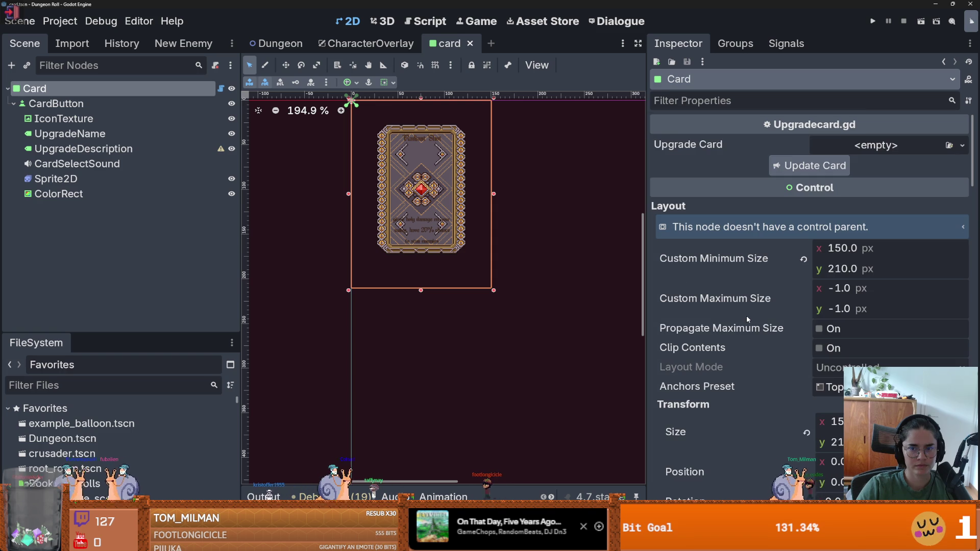
{"action": "scroll", "coordinate": [747, 319], "scroll_direction": "down", "scroll_amount": 15}
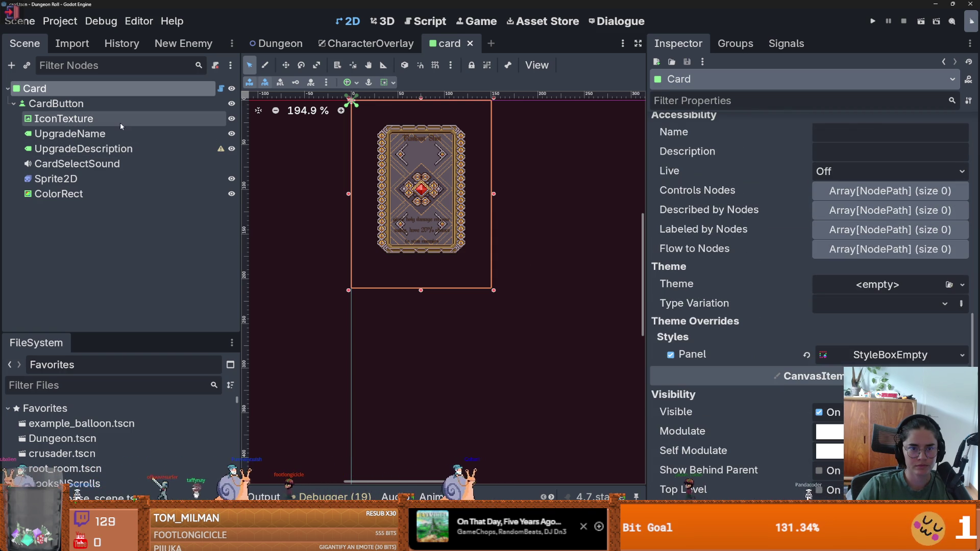
{"action": "left_click", "coordinate": [108, 105]}
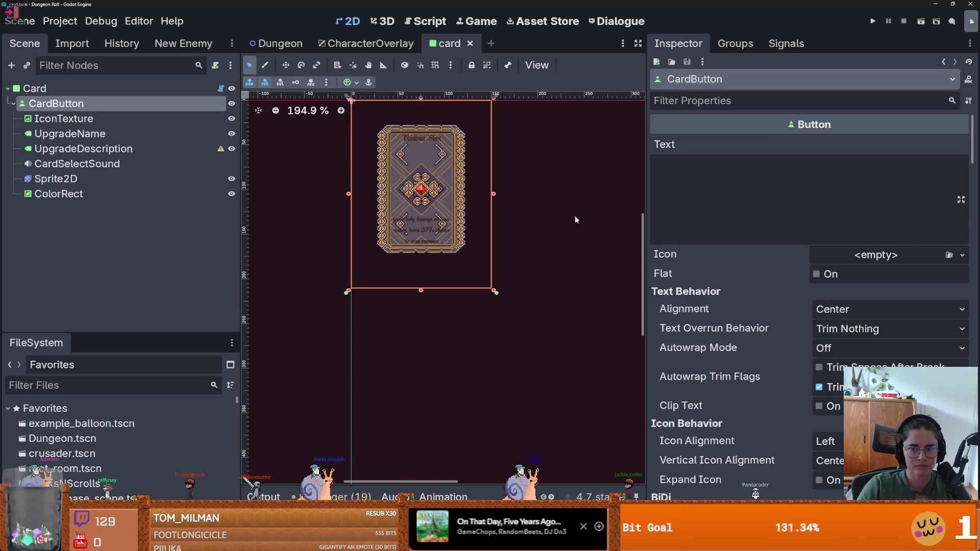
{"action": "scroll", "coordinate": [716, 290], "scroll_direction": "down", "scroll_amount": 8}
{"action": "scroll", "coordinate": [716, 290], "scroll_direction": "down", "scroll_amount": 20}
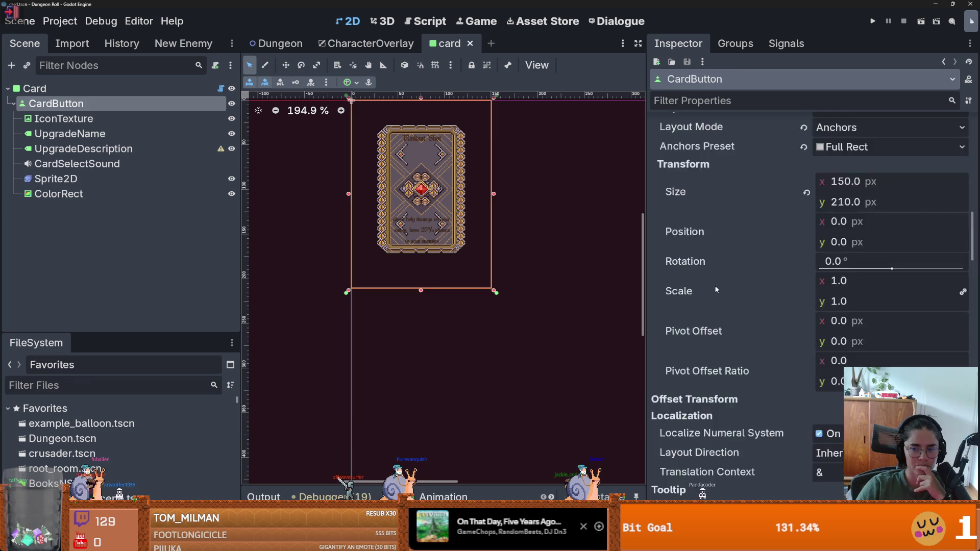
{"action": "scroll", "coordinate": [717, 292], "scroll_direction": "down", "scroll_amount": 5}
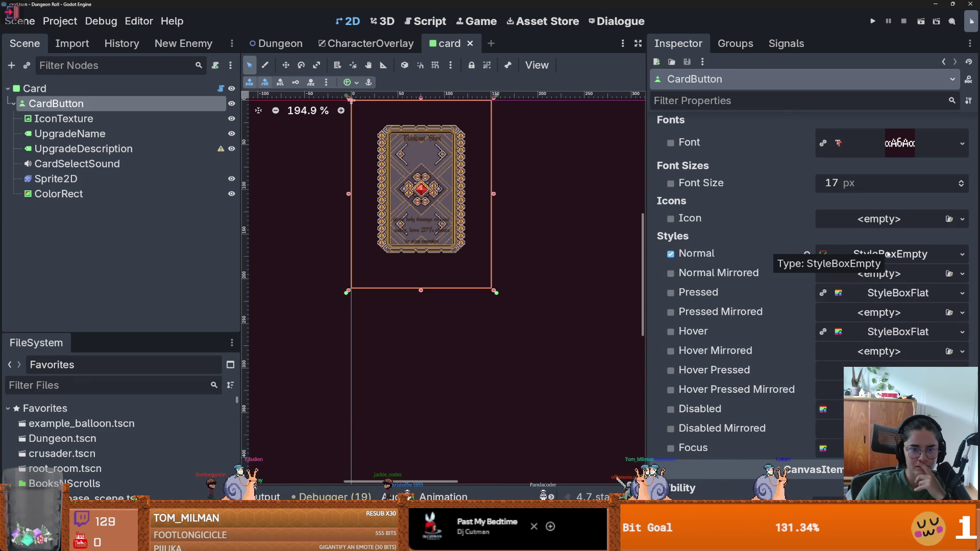
{"action": "left_click", "coordinate": [961, 255]}
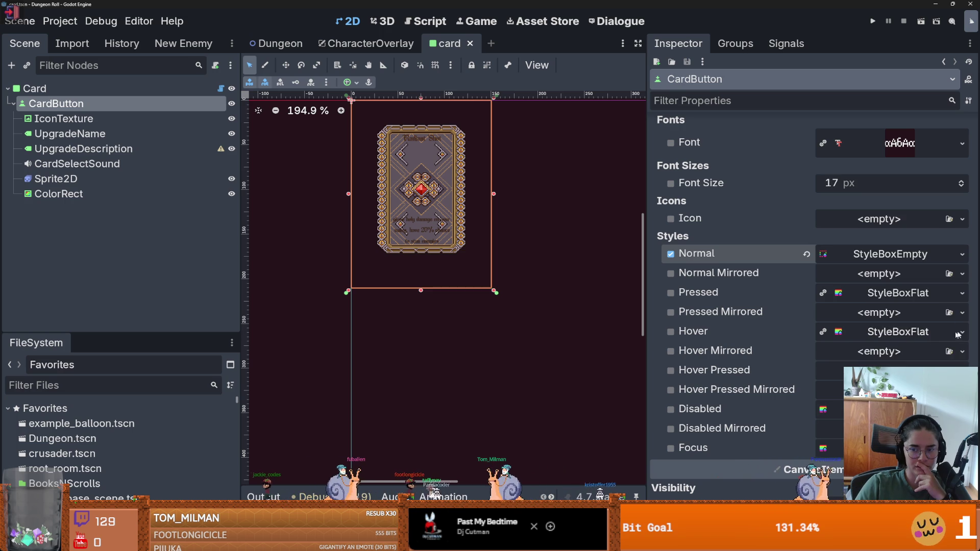
{"action": "left_click", "coordinate": [911, 300]}
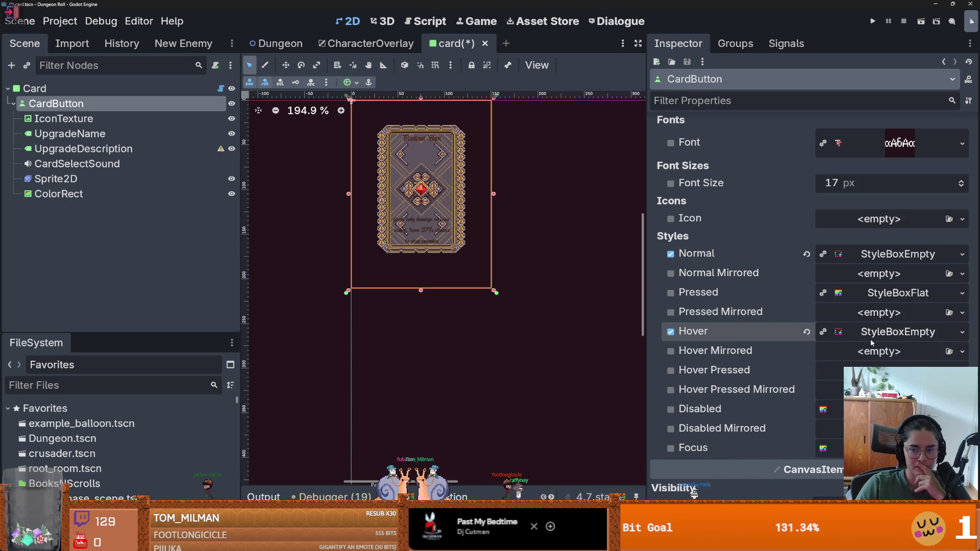
{"action": "left_click", "coordinate": [962, 293]}
{"action": "left_click", "coordinate": [914, 301]}
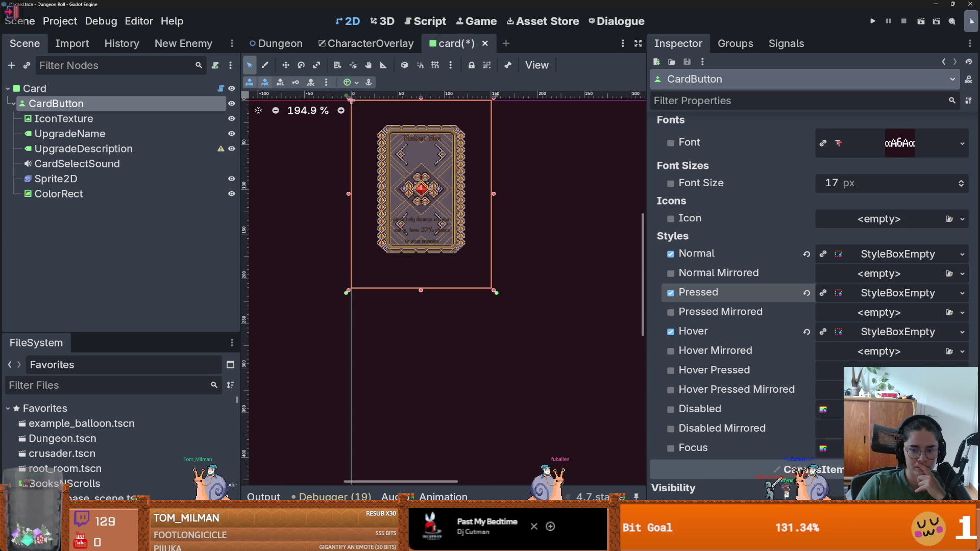
- Set the Disabled and Focus styles to StyleBoxEmpty as well, then save and run with F5
{"action": "left_click", "coordinate": [961, 410]}
{"action": "left_click", "coordinate": [911, 292]}
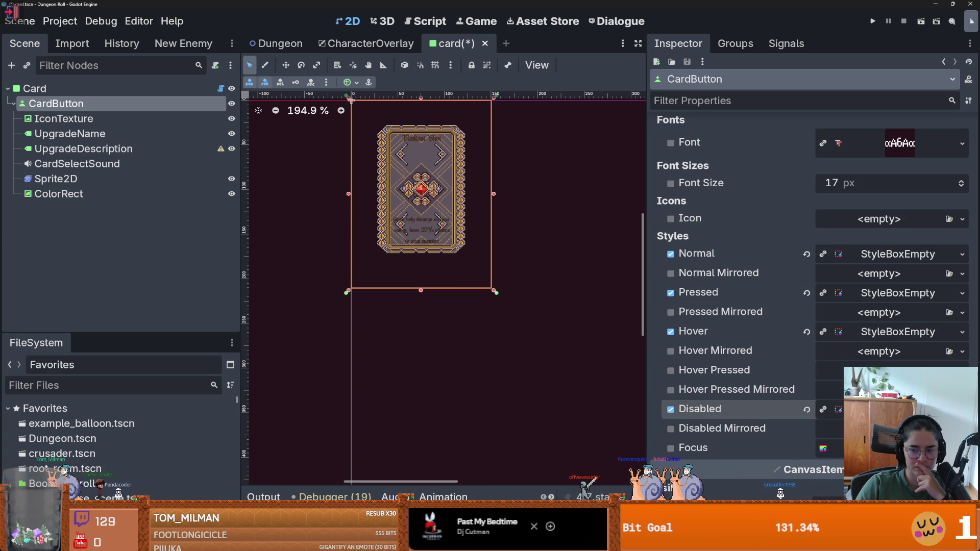
{"action": "left_click", "coordinate": [962, 448]}
{"action": "left_click", "coordinate": [914, 272]}
{"action": "key", "text": "F5"}
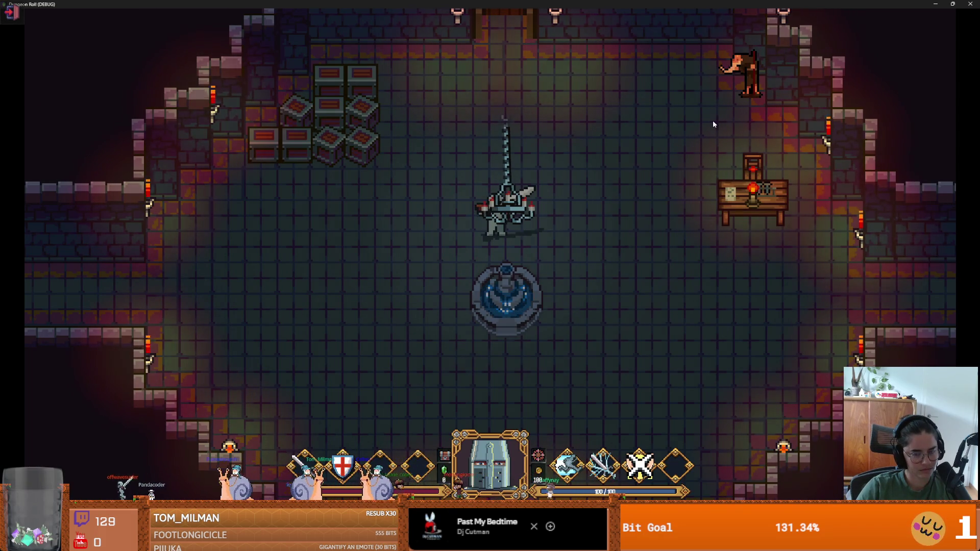
- Tick the debug option on the card overlay and choose a character card to dismiss it
{"action": "key", "text": "w"}
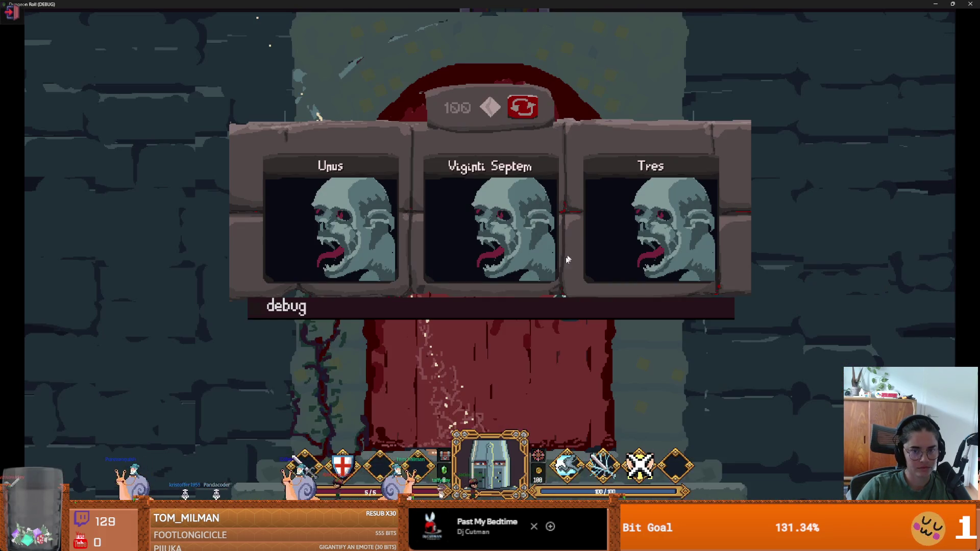
{"action": "left_click", "coordinate": [253, 307]}
{"action": "left_click", "coordinate": [511, 367]}
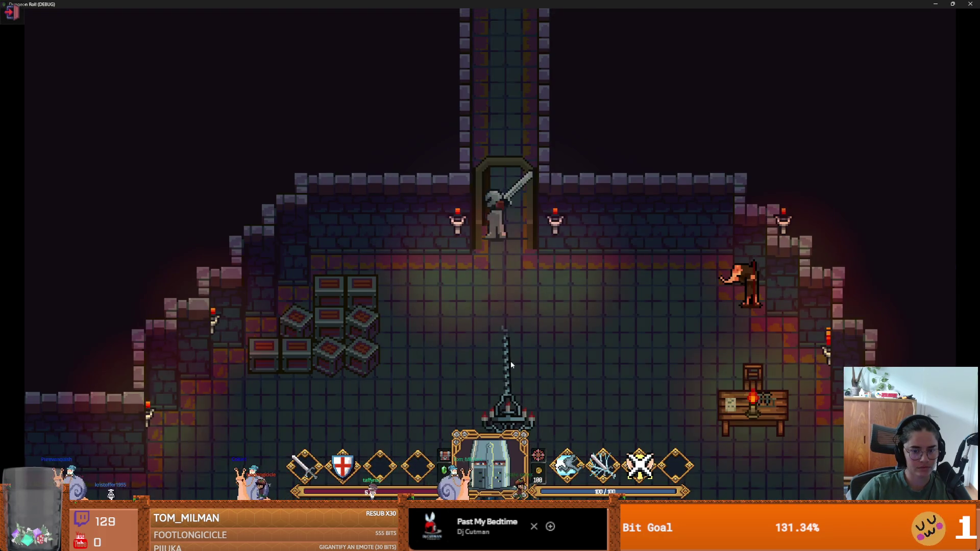
- Walk into the forest to Godfrey and talk with him to reveal the upgrade cards
{"action": "key", "text": "w"}
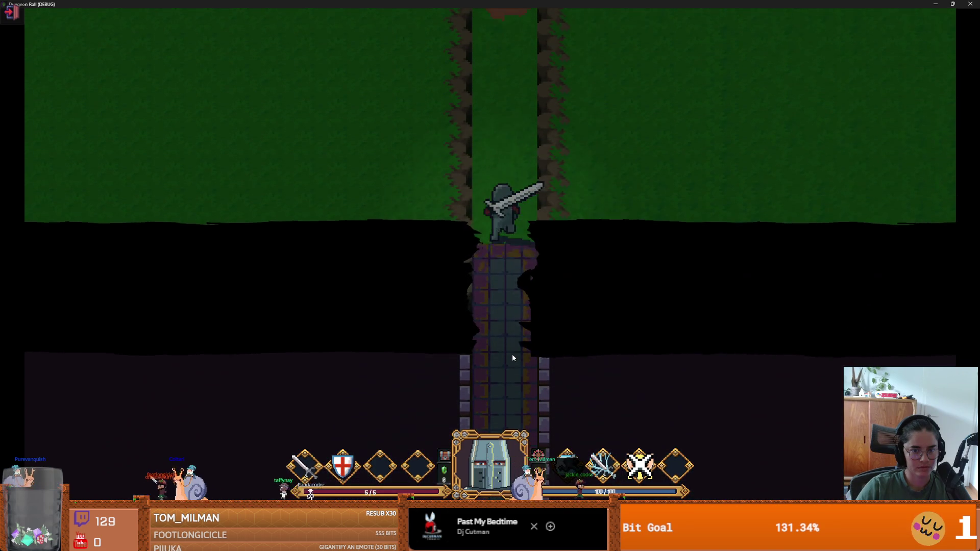
{"action": "key", "text": "w"}
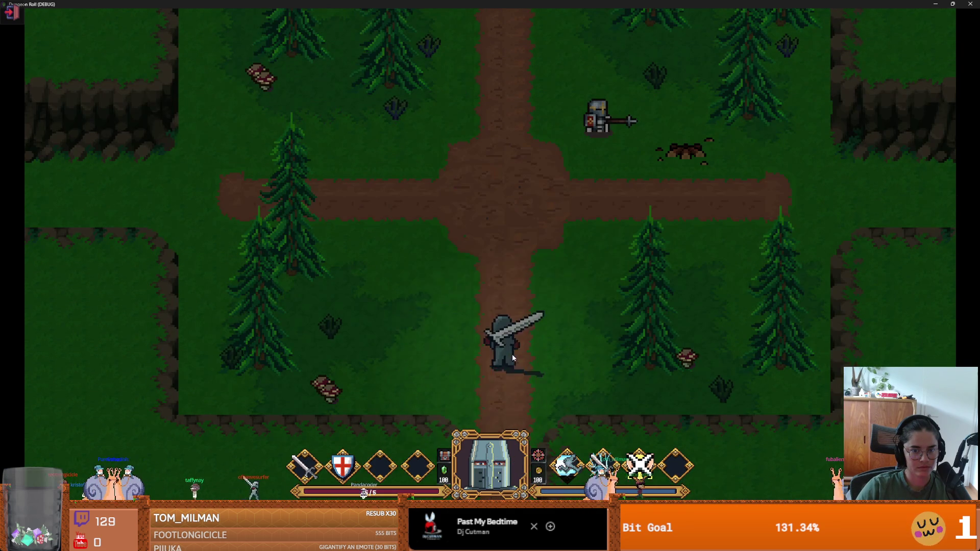
{"action": "key", "text": "w"}
{"action": "key", "text": "e"}
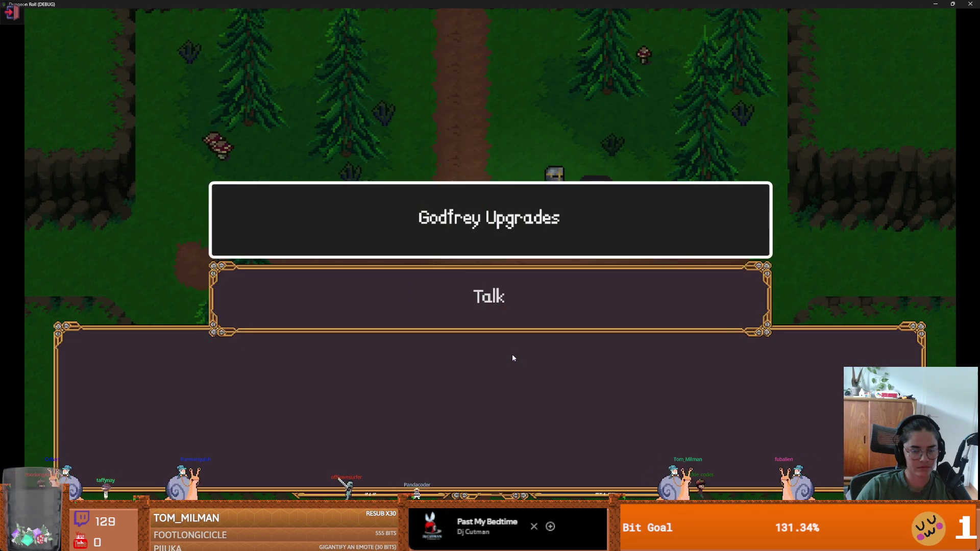
{"action": "left_click", "coordinate": [510, 297]}
{"action": "left_click", "coordinate": [505, 300]}
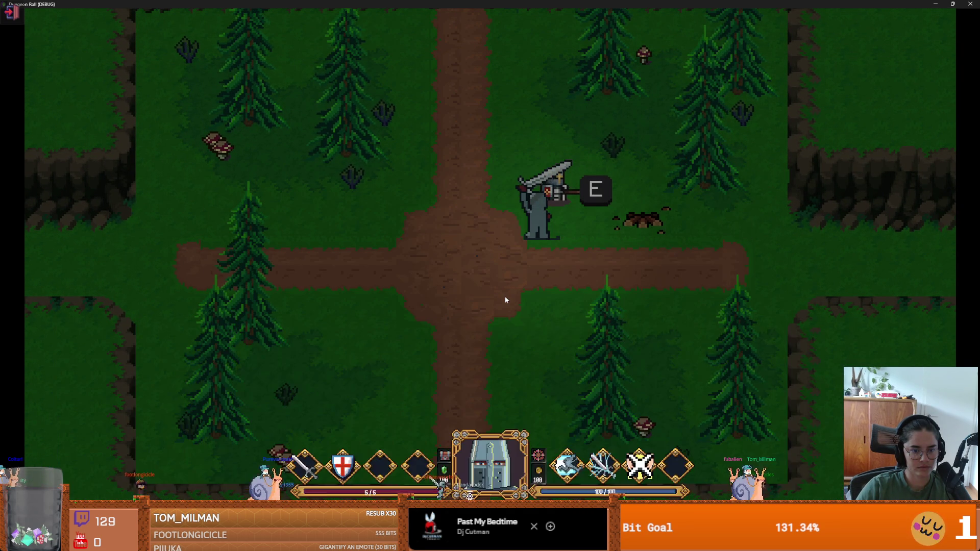
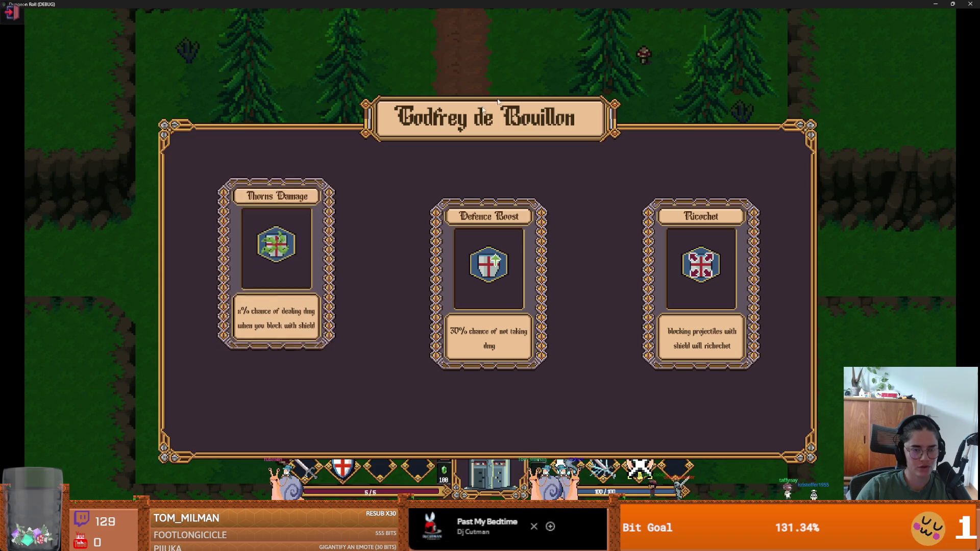
- Stop the running Dungeon Roll game and return to the editor
{"action": "key", "text": "super+Down"}
{"action": "left_click", "coordinate": [753, 166]}
{"action": "key", "text": "ctrl+s"}
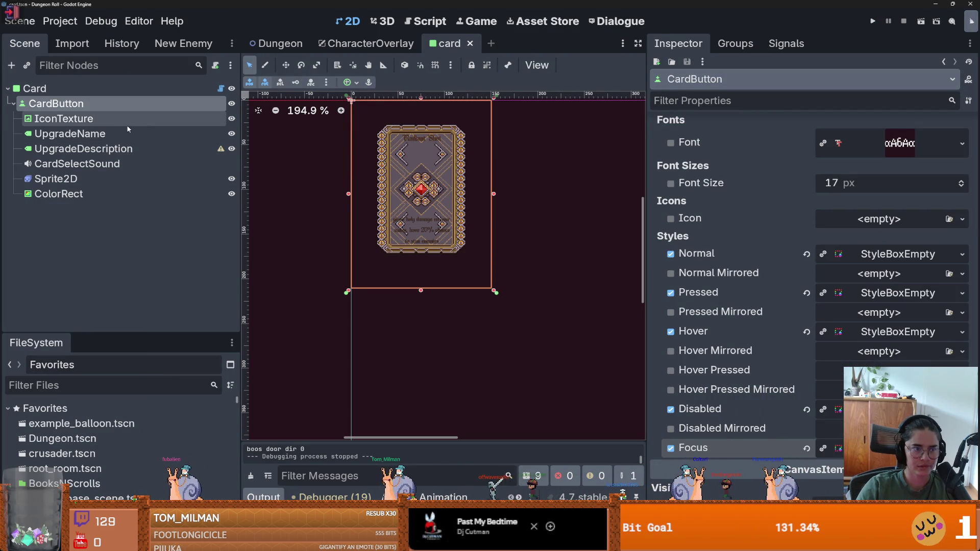
- Inspect the card's Sprite2D and CardButton nodes, including CardButton's Normal style settings
{"action": "left_click", "coordinate": [56, 179]}
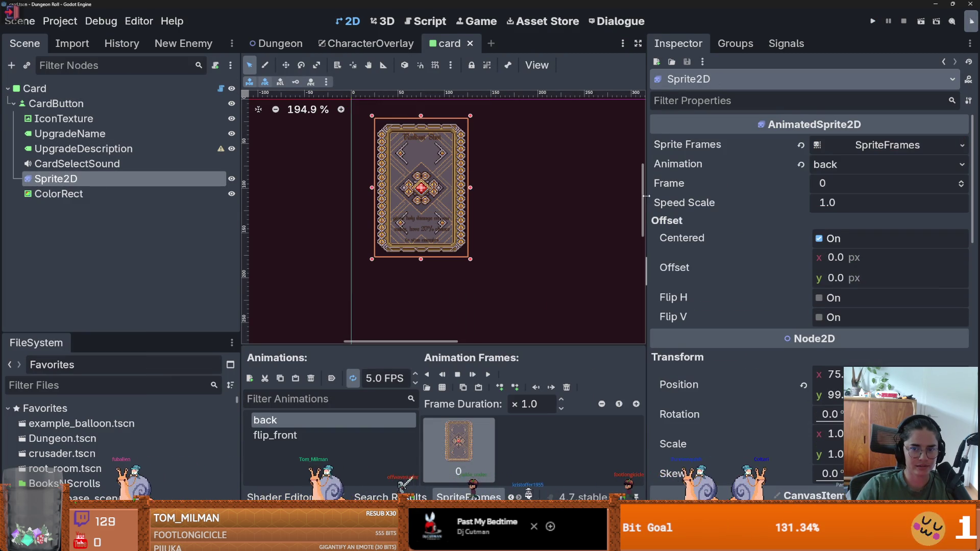
{"action": "left_click_drag", "start_coordinate": [645, 196], "coordinate": [531, 195]}
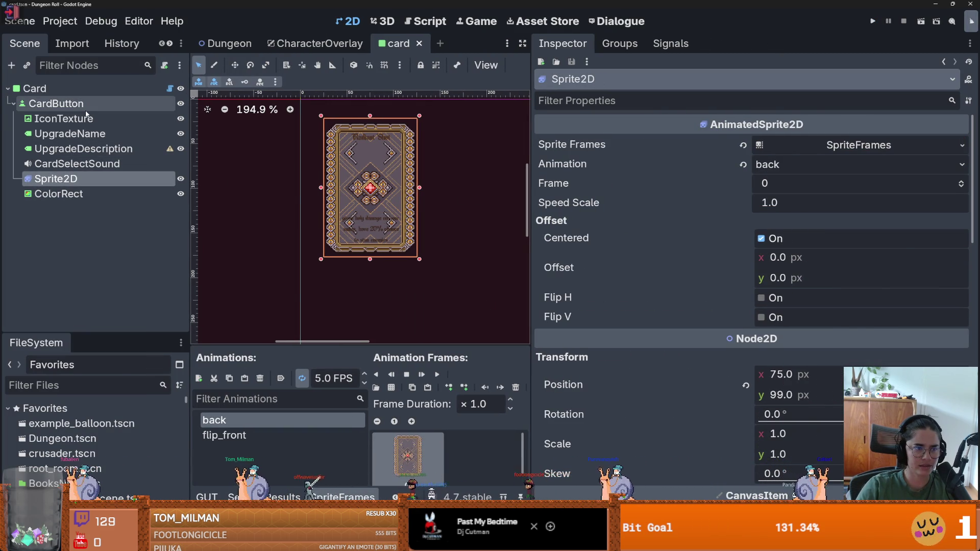
{"action": "left_click", "coordinate": [85, 105]}
{"action": "left_click", "coordinate": [870, 254]}
{"action": "left_click", "coordinate": [869, 254]}
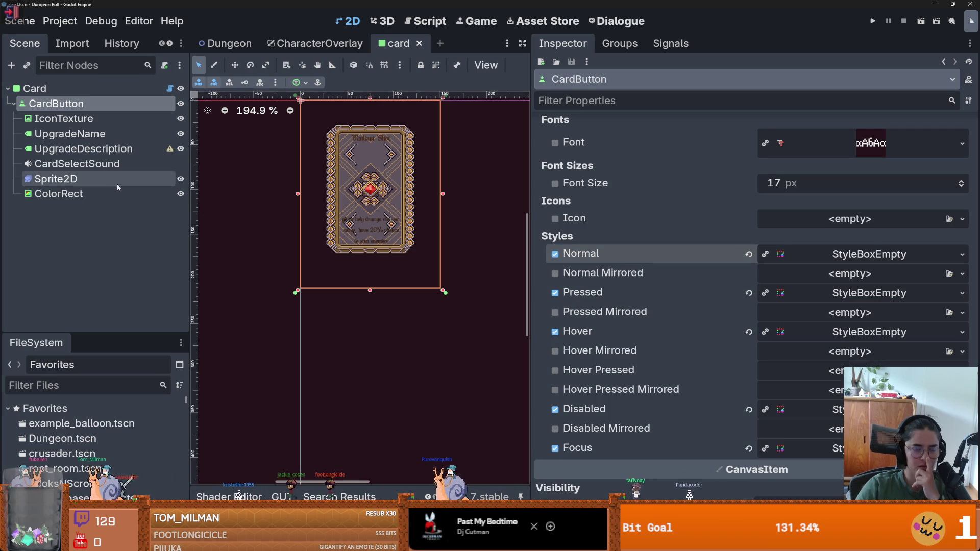
{"action": "left_click", "coordinate": [94, 119]}
{"action": "left_click", "coordinate": [97, 104]}
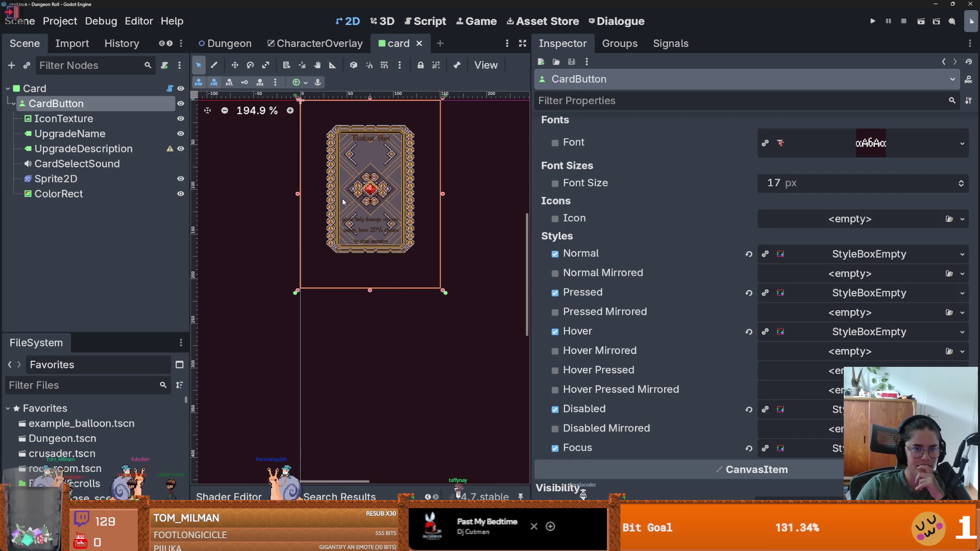
- Check IconTexture's Mouse Filter options and leave the filter at Ignore
{"action": "left_click", "coordinate": [123, 119]}
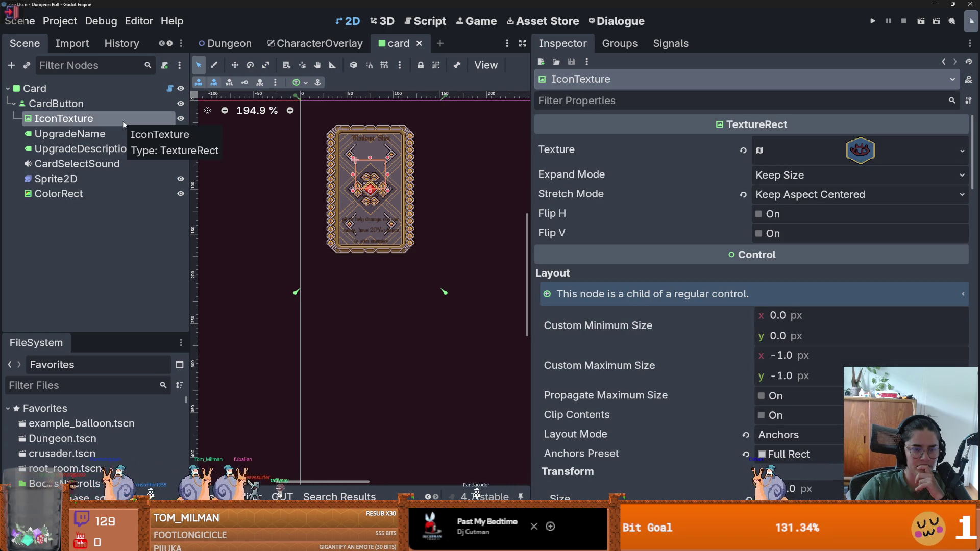
{"action": "scroll", "coordinate": [586, 369], "scroll_direction": "down", "scroll_amount": 10}
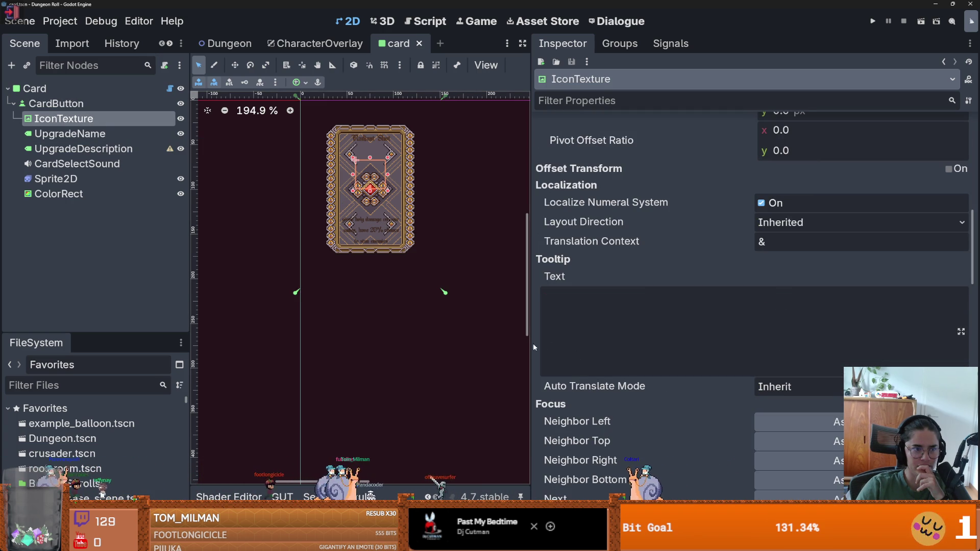
{"action": "scroll", "coordinate": [704, 390], "scroll_direction": "down", "scroll_amount": 8}
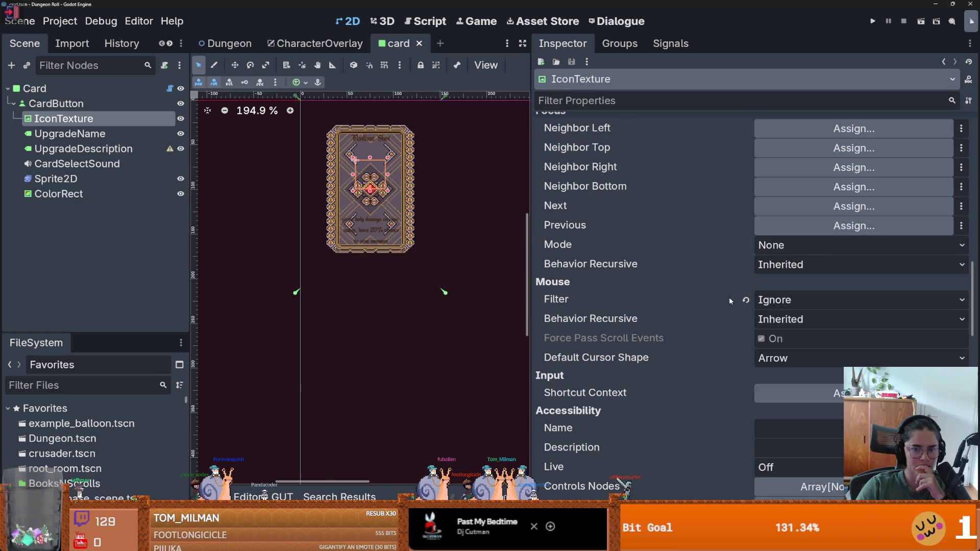
{"action": "left_click", "coordinate": [797, 300]}
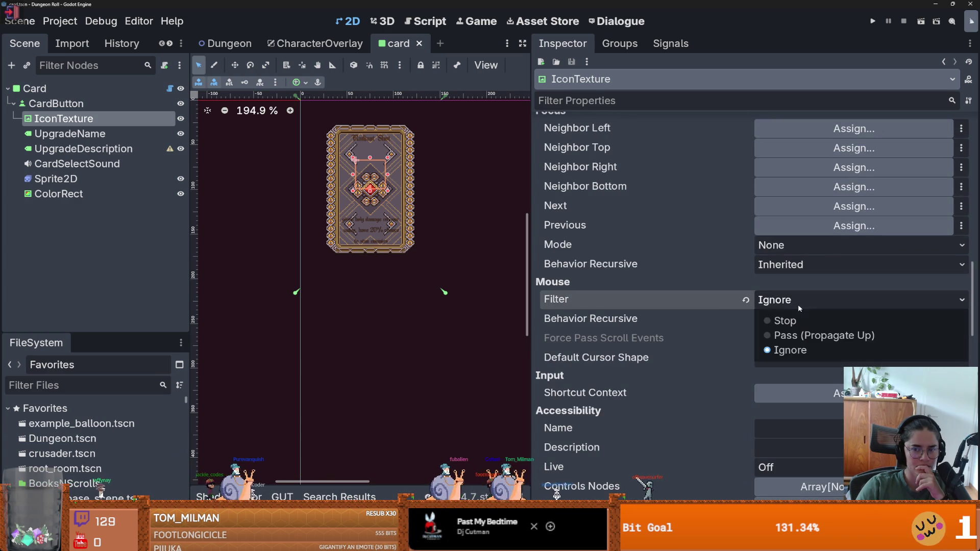
{"action": "left_click", "coordinate": [89, 131]}
{"action": "left_click", "coordinate": [89, 133]}
- Select the card's ColorRect node and find its Mouse properties in the Inspector
{"action": "left_click", "coordinate": [88, 149], "text": "ctrl"}
{"action": "left_click", "coordinate": [102, 179], "text": "ctrl"}
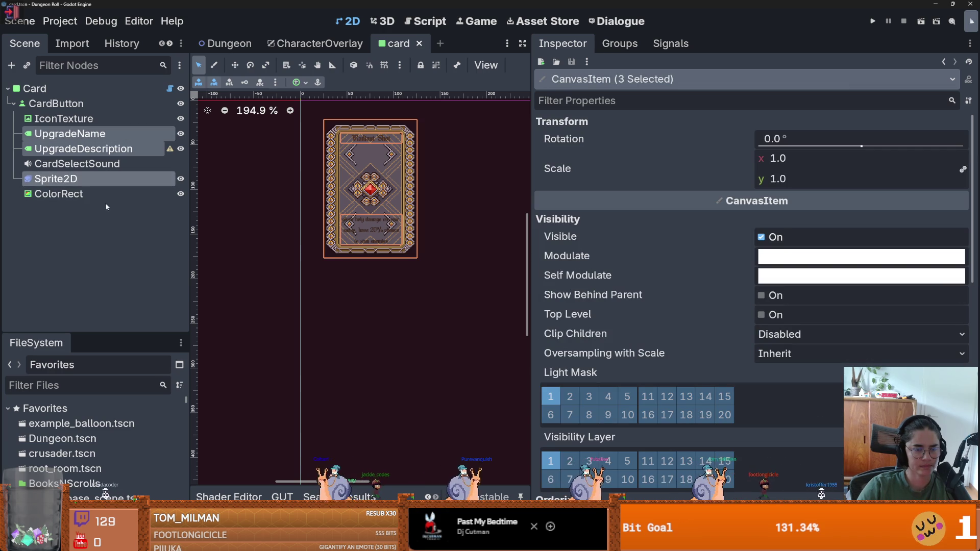
{"action": "left_click", "coordinate": [59, 196], "text": "ctrl"}
{"action": "scroll", "coordinate": [734, 327], "scroll_direction": "down", "scroll_amount": 10}
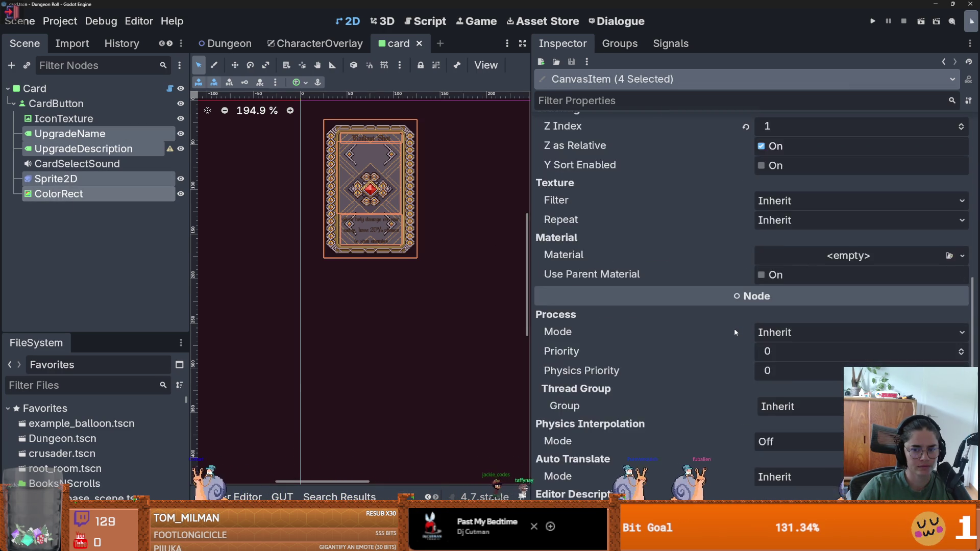
{"action": "left_click", "coordinate": [137, 197]}
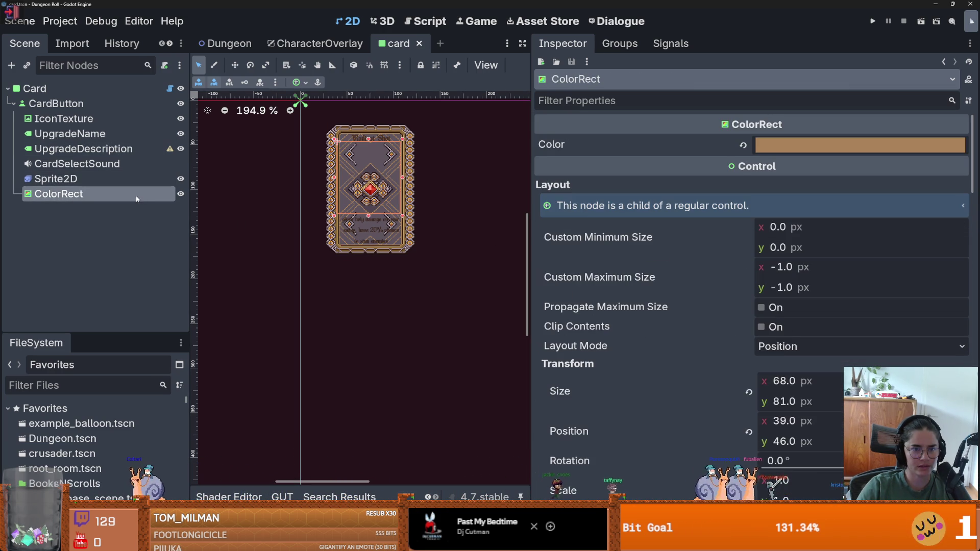
{"action": "scroll", "coordinate": [689, 314], "scroll_direction": "down", "scroll_amount": 15}
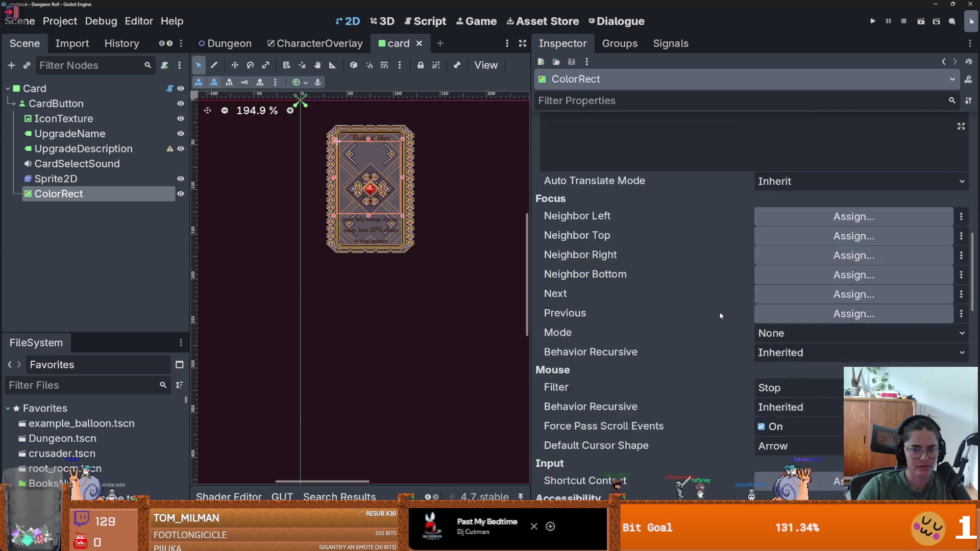
{"action": "scroll", "coordinate": [721, 316], "scroll_direction": "down", "scroll_amount": 9}
{"action": "scroll", "coordinate": [721, 316], "scroll_direction": "up", "scroll_amount": 5}
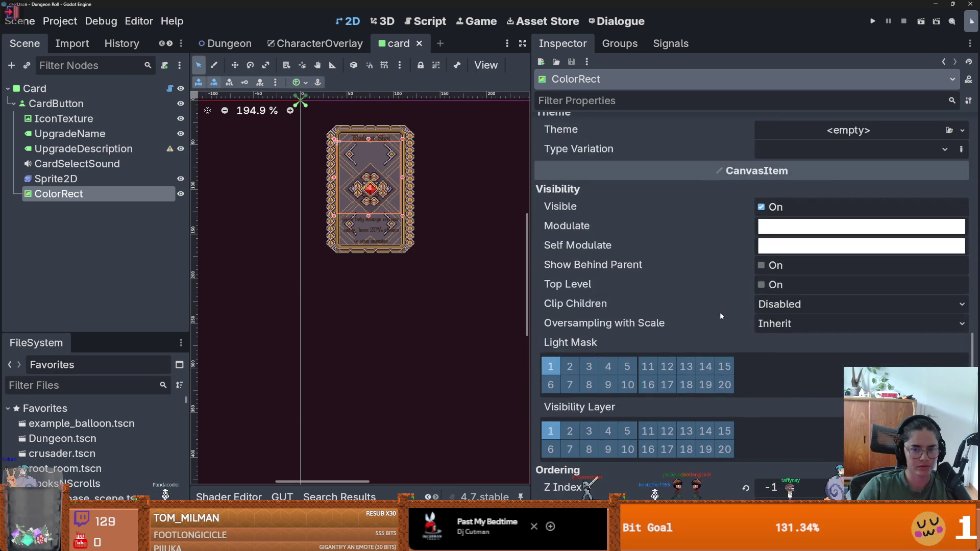
{"action": "scroll", "coordinate": [720, 316], "scroll_direction": "down", "scroll_amount": 10}
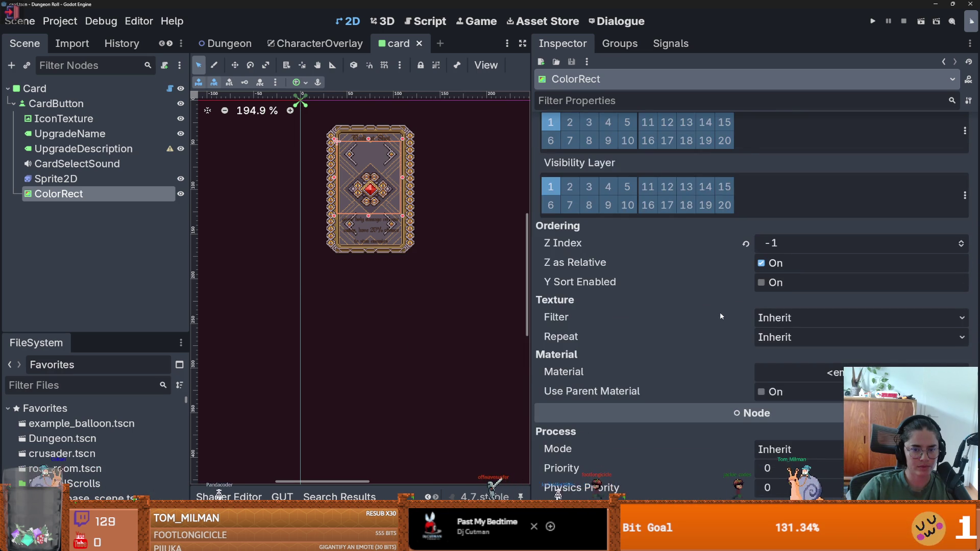
{"action": "scroll", "coordinate": [721, 316], "scroll_direction": "up", "scroll_amount": 10}
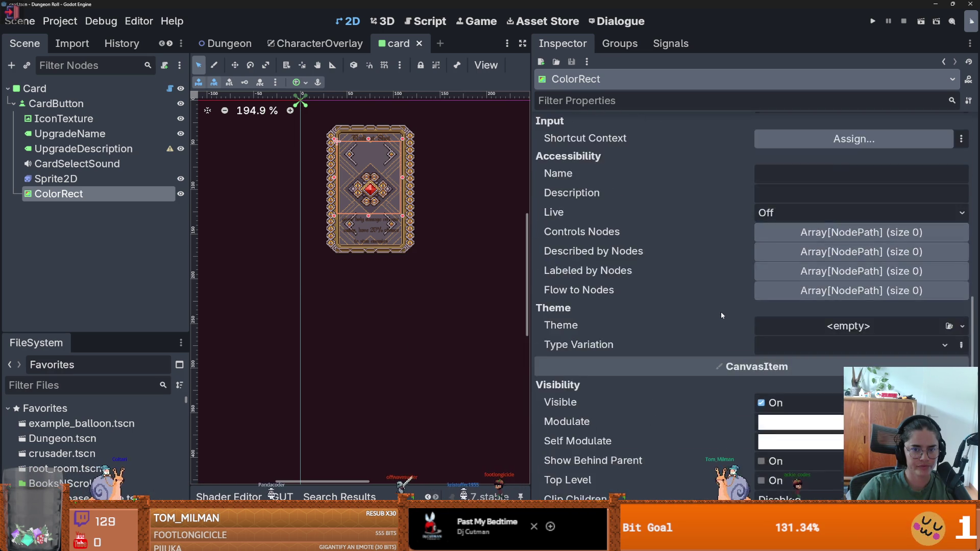
- Change ColorRect's Mouse Filter from Stop to Ignore and run the project
{"action": "left_click", "coordinate": [785, 292]}
{"action": "left_click", "coordinate": [735, 338]}
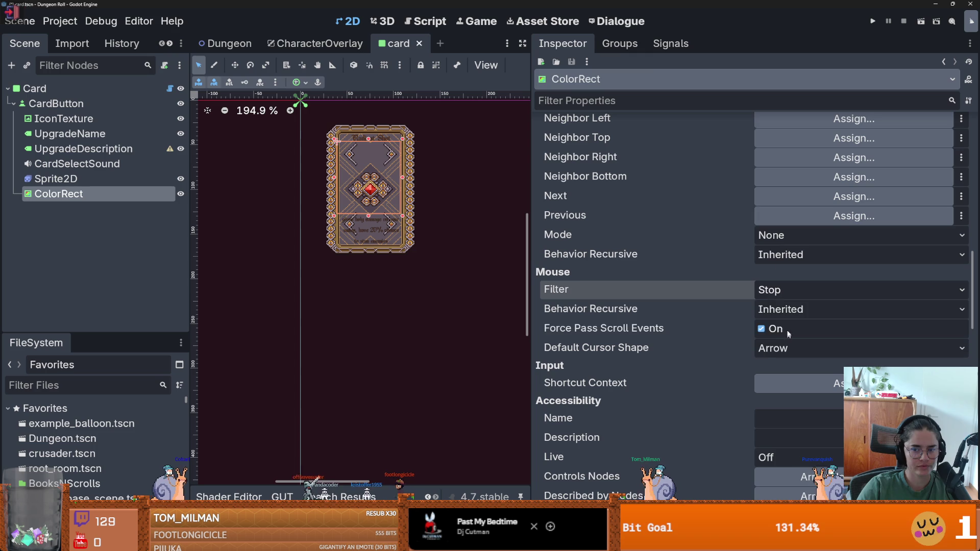
{"action": "left_click", "coordinate": [874, 22]}
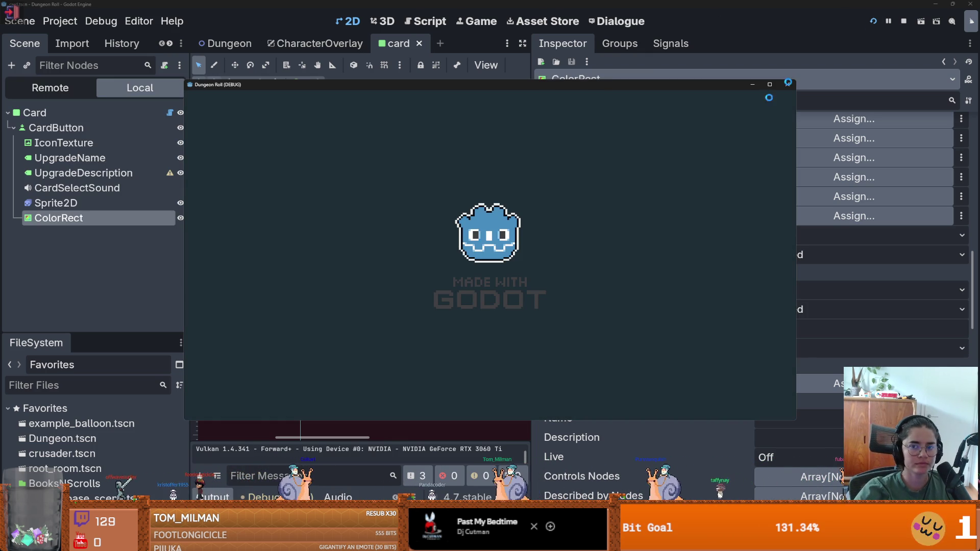
- Maximize the game window, talk to Godfrey, and pick the Defence Boost upgrade card
{"action": "left_click", "coordinate": [769, 86]}
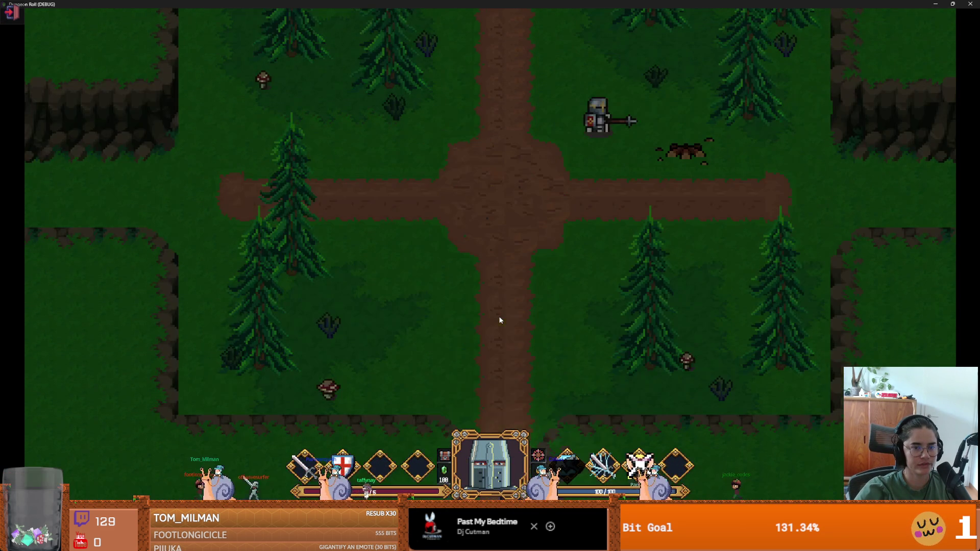
{"action": "key", "text": "e"}
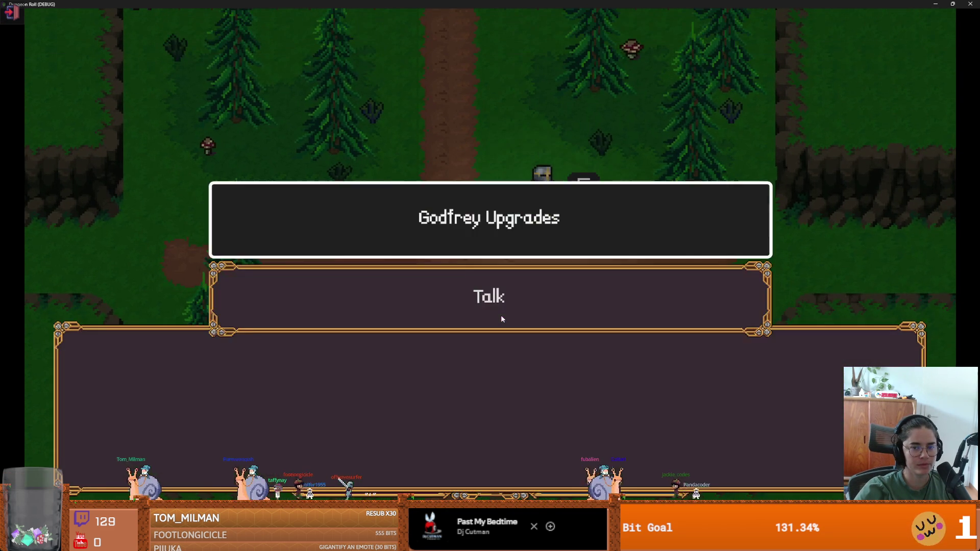
{"action": "key", "text": "Down"}
{"action": "key", "text": "e"}
{"action": "key", "text": "e"}
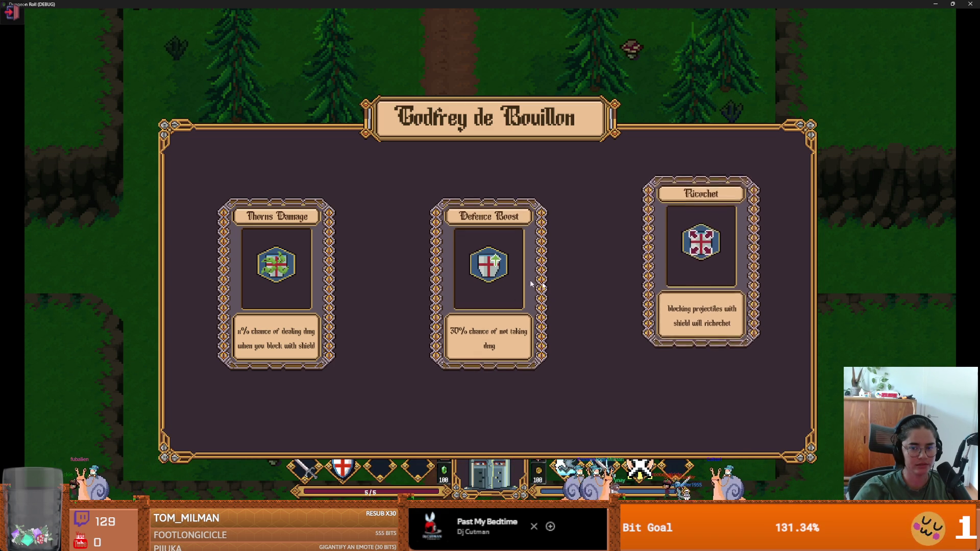
{"action": "key", "text": "super+Down"}
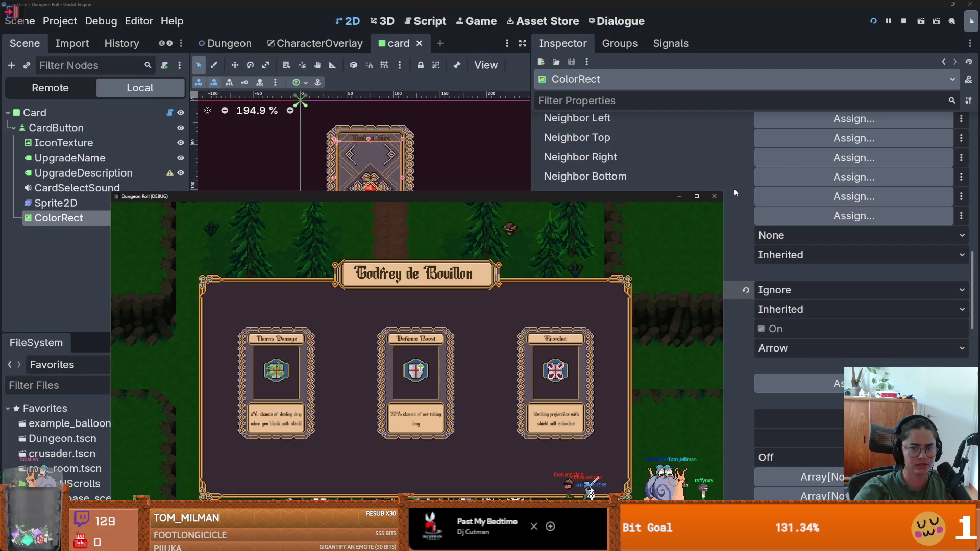
{"action": "left_click", "coordinate": [696, 197]}
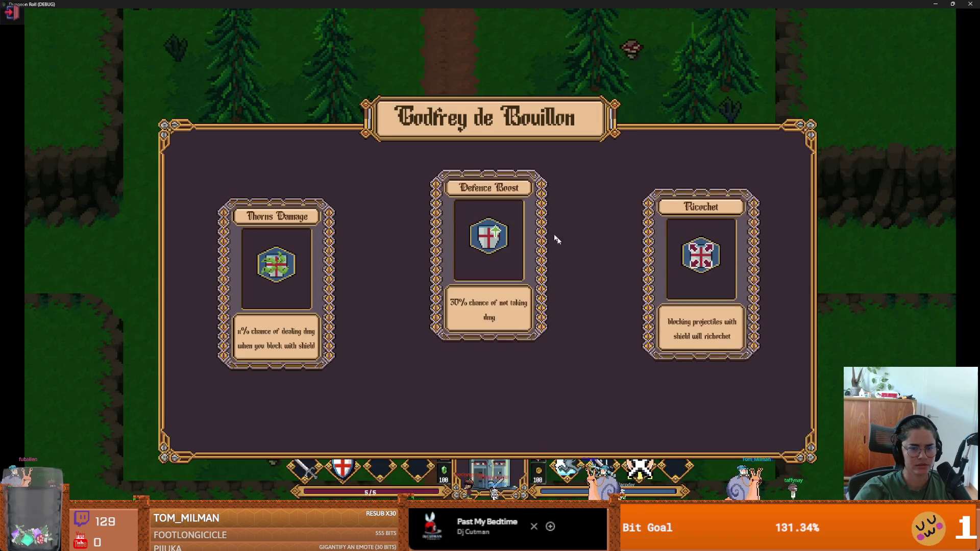
{"action": "left_click", "coordinate": [522, 264]}
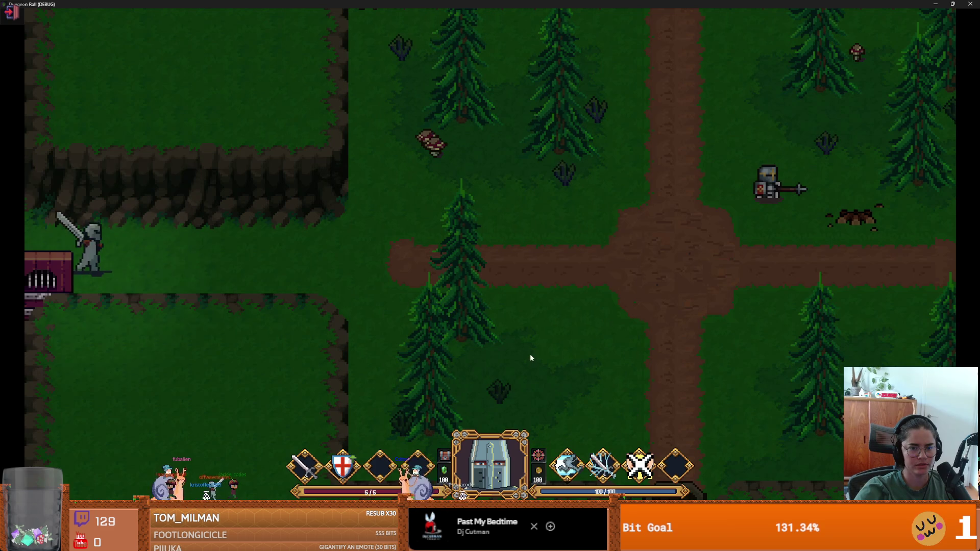
- Talk to Godfrey again, try the Defence Boost 2 card, then pick the next room
{"action": "key", "text": "d"}
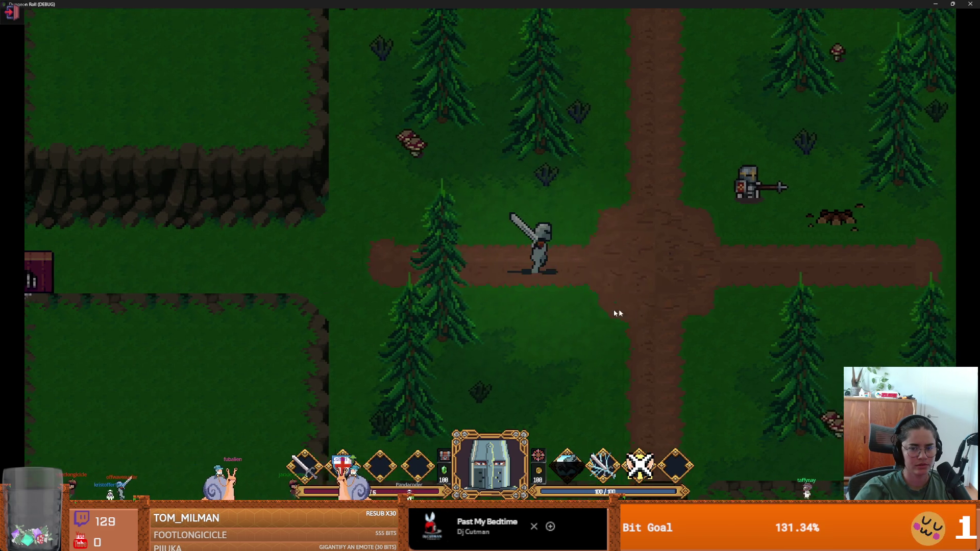
{"action": "key", "text": "d"}
{"action": "key", "text": "e"}
{"action": "key", "text": "e"}
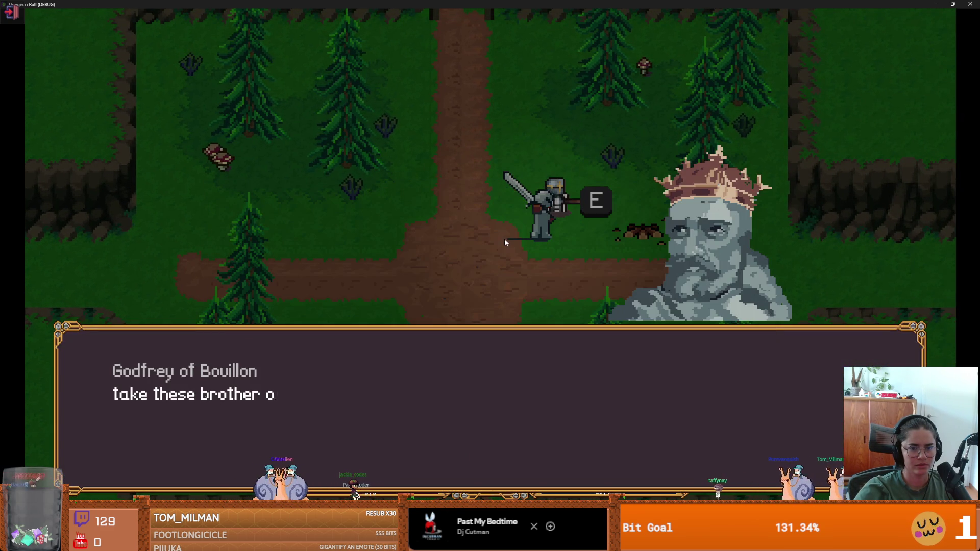
{"action": "key", "text": "e"}
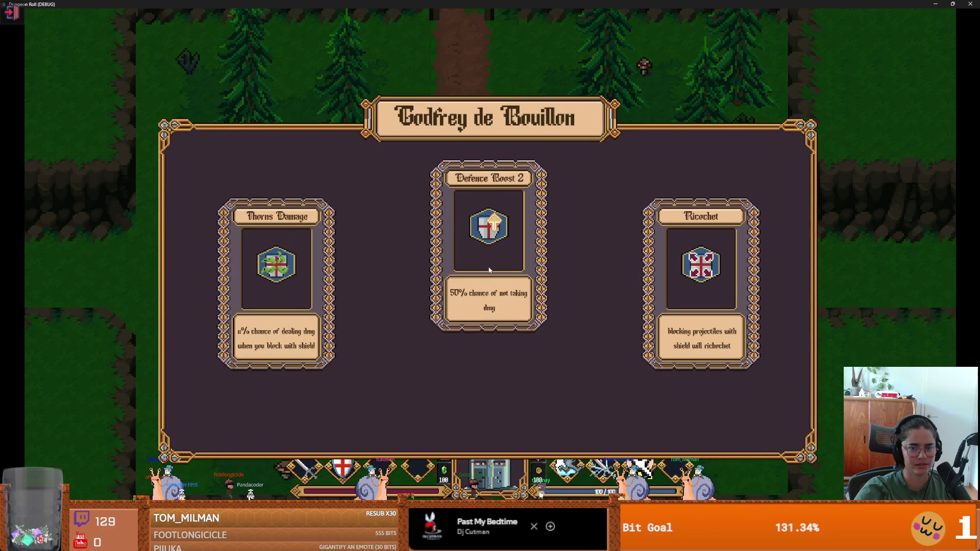
{"action": "left_click", "coordinate": [498, 270]}
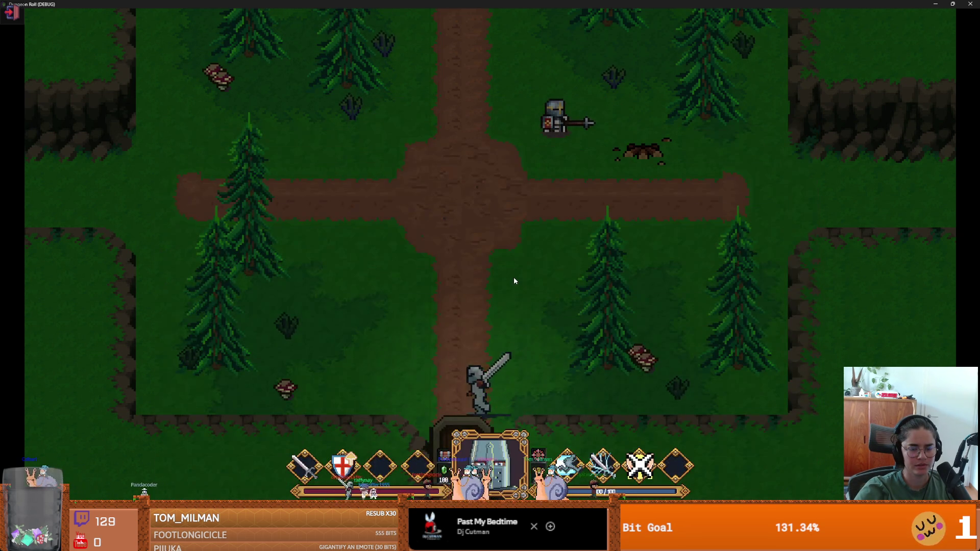
{"action": "key", "text": "e"}
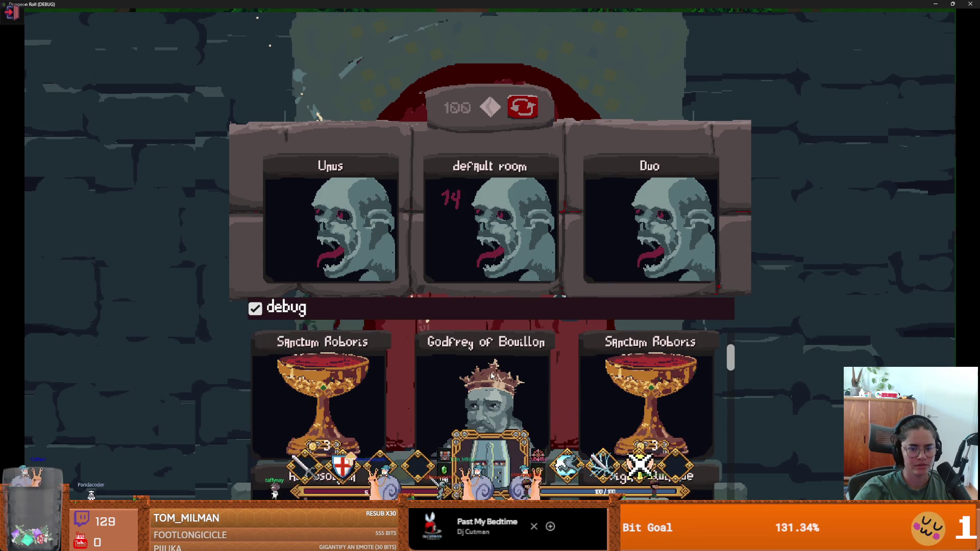
{"action": "left_click", "coordinate": [489, 379]}
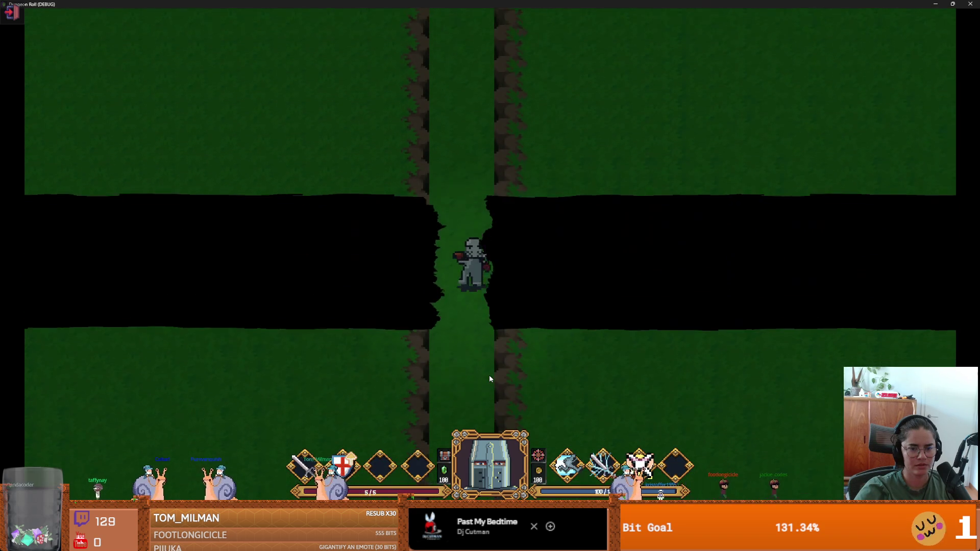
- Talk to Godfrey in the new room to reveal his upgrade cards, then stop the game
{"action": "key", "text": "s"}
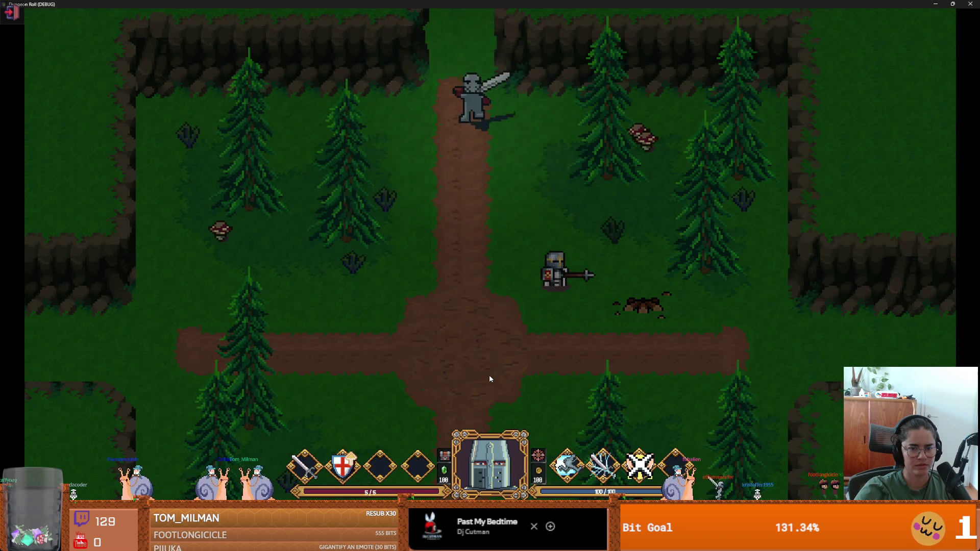
{"action": "key", "text": "d"}
{"action": "key", "text": "e"}
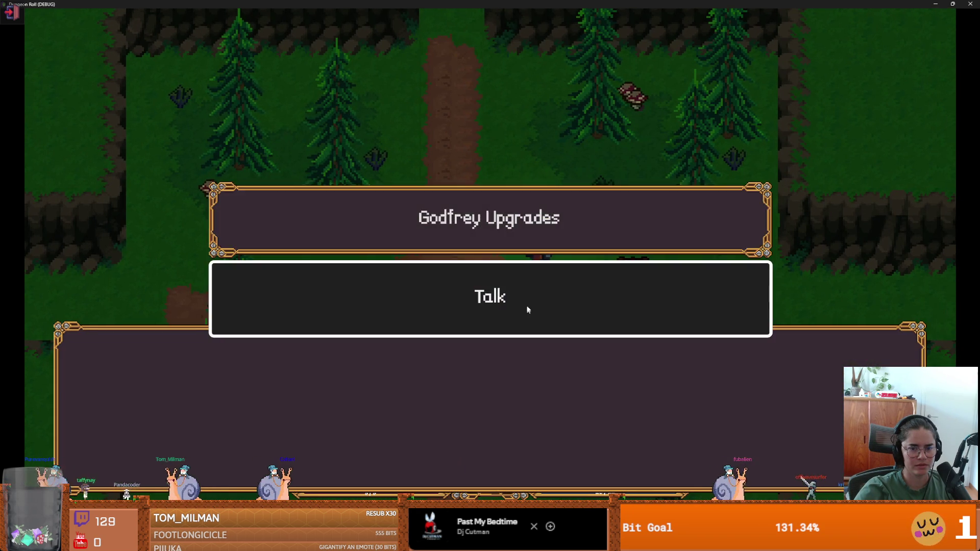
{"action": "left_click", "coordinate": [527, 307]}
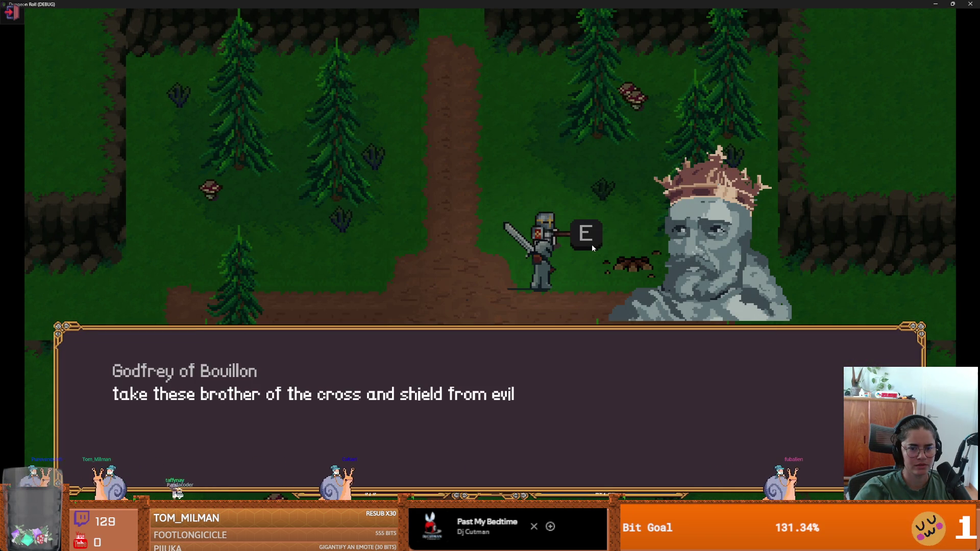
{"action": "key", "text": "e"}
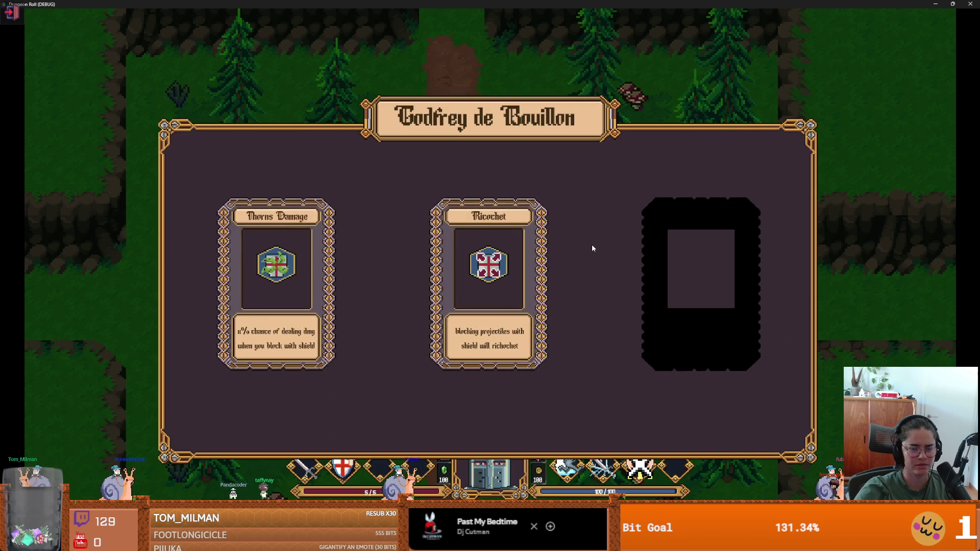
{"action": "key", "text": "super+Down"}
{"action": "left_click", "coordinate": [684, 262]}
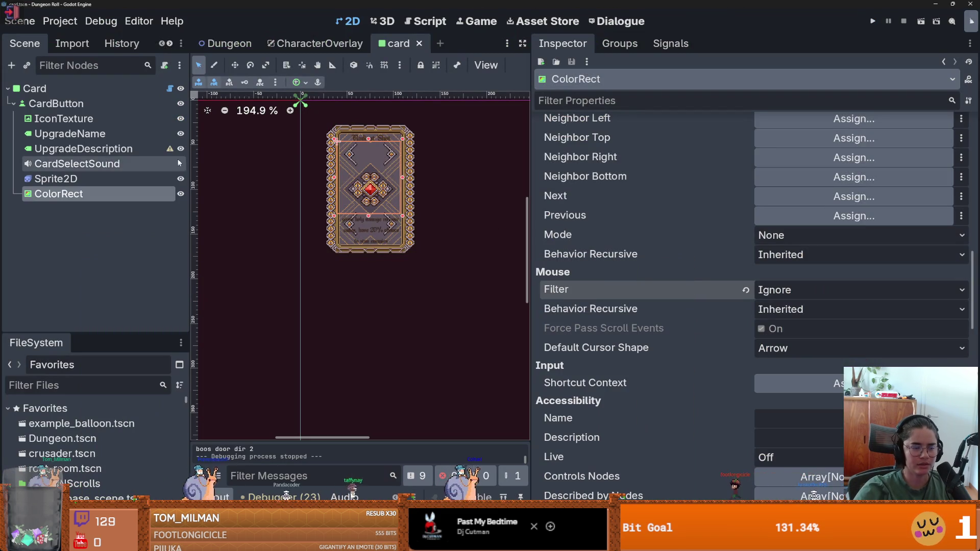
- Open Upgradecard.gd in a wider editor and read the on_upgrade_selected function
{"action": "key", "text": "ctrl+F3"}
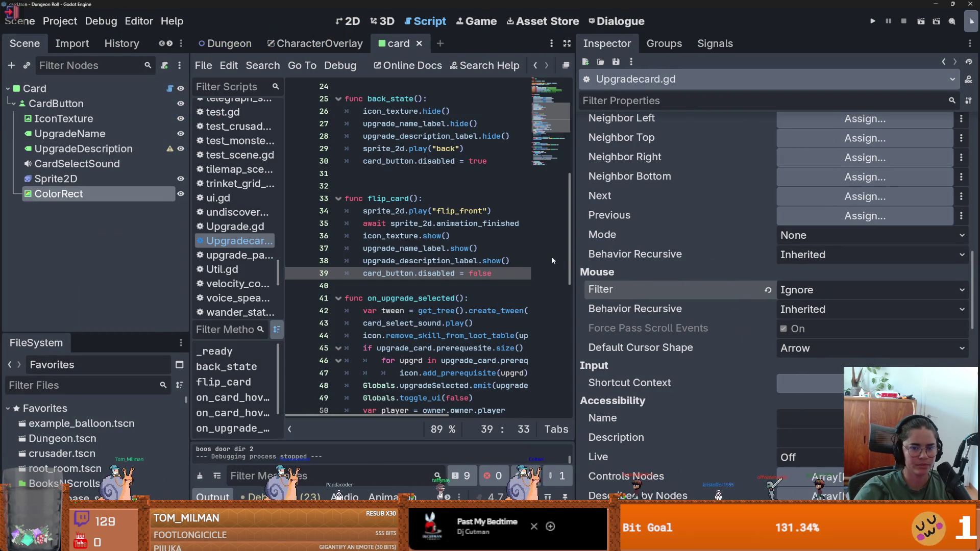
{"action": "left_click_drag", "start_coordinate": [573, 259], "coordinate": [865, 265]}
{"action": "scroll", "coordinate": [450, 228], "scroll_direction": "down", "scroll_amount": 4}
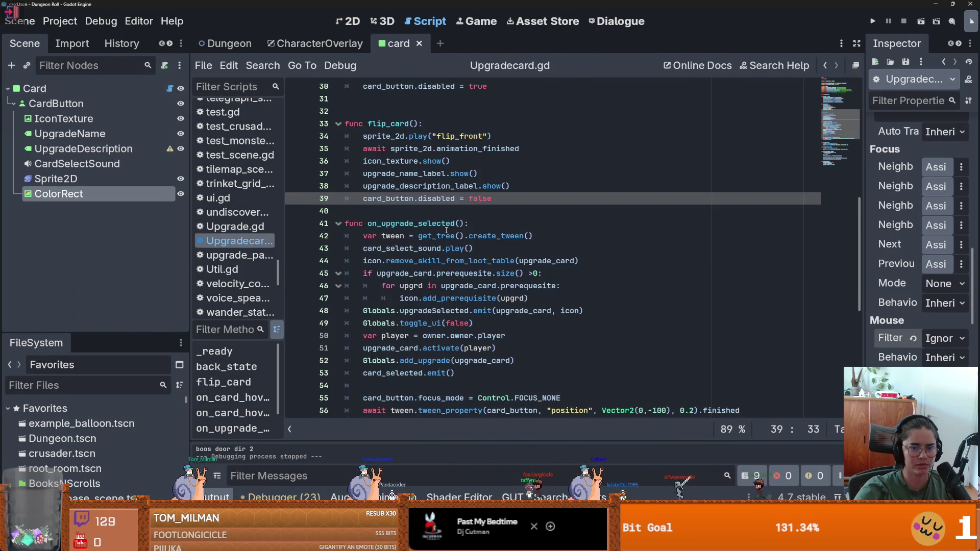
{"action": "scroll", "coordinate": [457, 228], "scroll_direction": "down", "scroll_amount": 1}
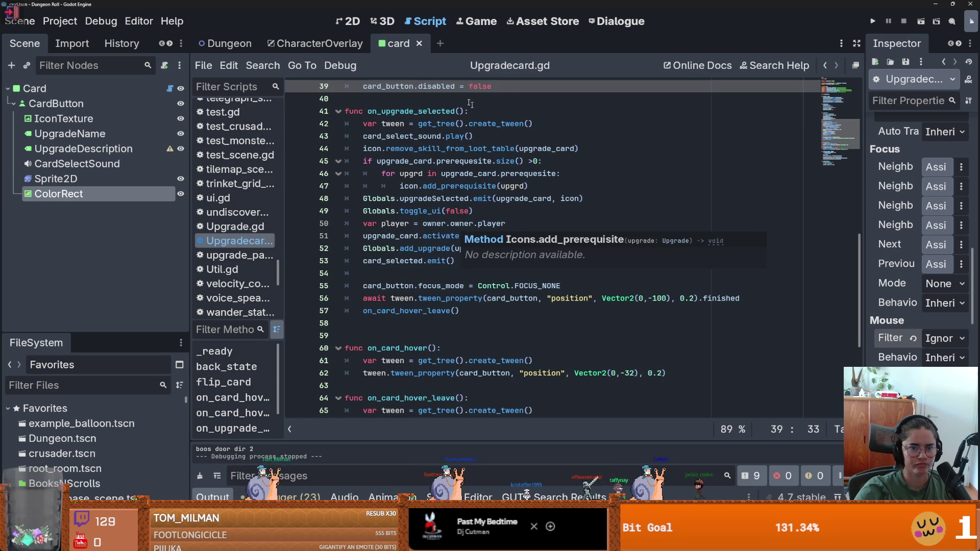
{"action": "left_click", "coordinate": [397, 111]}
{"action": "left_click", "coordinate": [371, 198]}
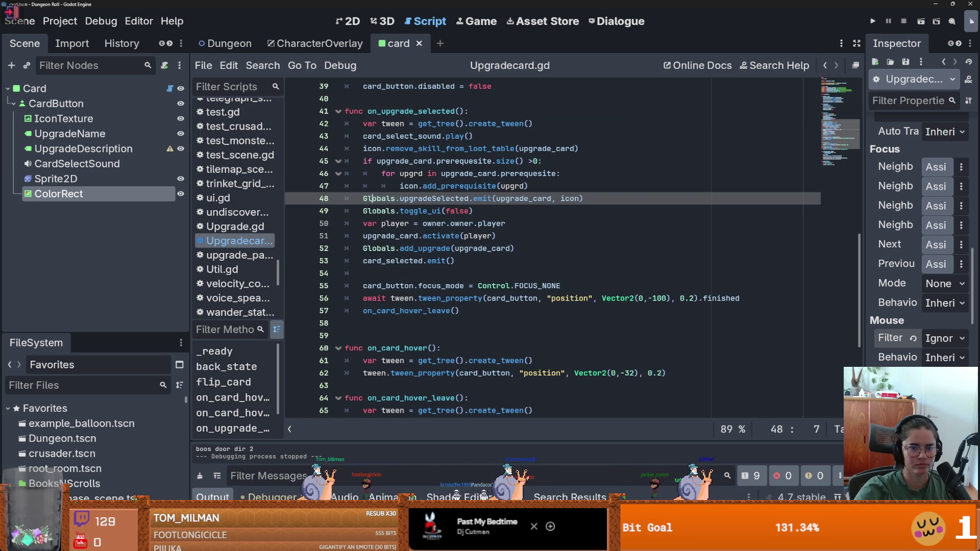
{"action": "left_click", "coordinate": [416, 211]}
{"action": "left_click", "coordinate": [399, 235]}
{"action": "left_click", "coordinate": [409, 286]}
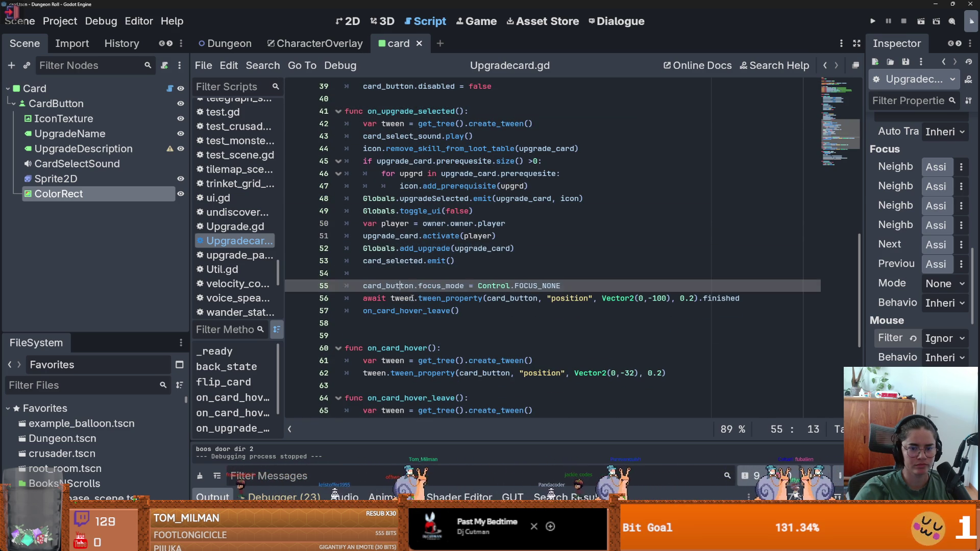
{"action": "left_click", "coordinate": [414, 298]}
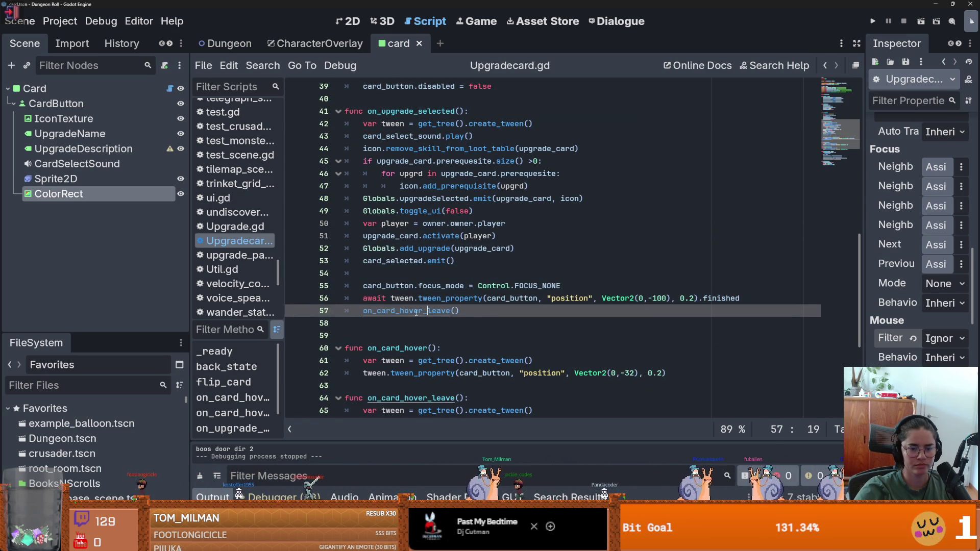
- Read the on_card_hover_leave function, then switch to the CharacterOverlay scene
{"action": "left_click", "coordinate": [416, 312], "text": "ctrl"}
{"action": "left_click", "coordinate": [418, 274]}
{"action": "key", "text": "Up"}
{"action": "key", "text": "Down"}
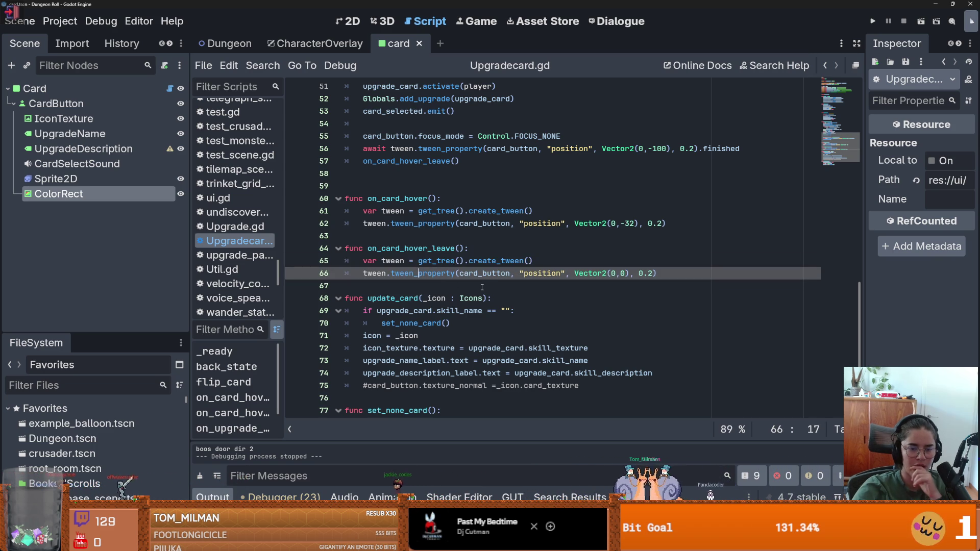
{"action": "scroll", "coordinate": [475, 311], "scroll_direction": "down", "scroll_amount": 2}
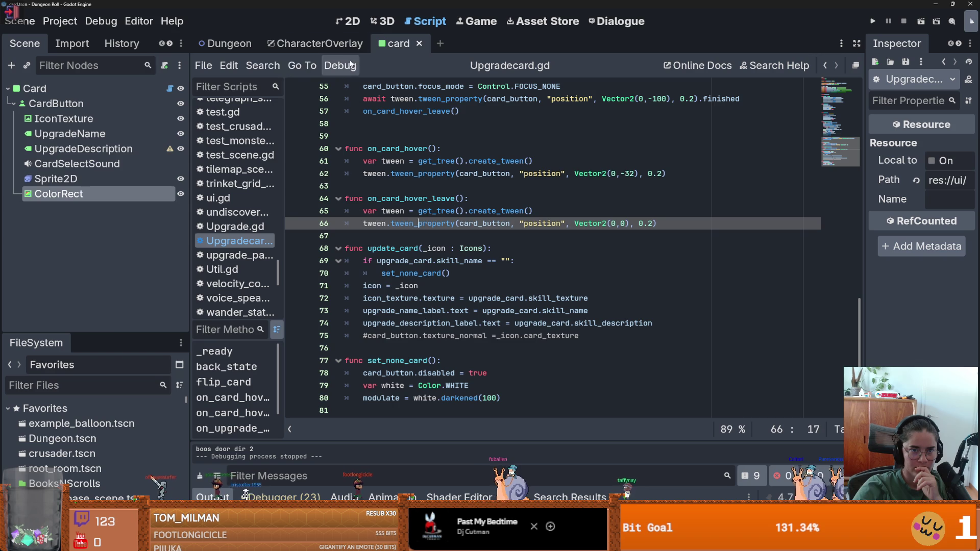
{"action": "left_click", "coordinate": [317, 43]}
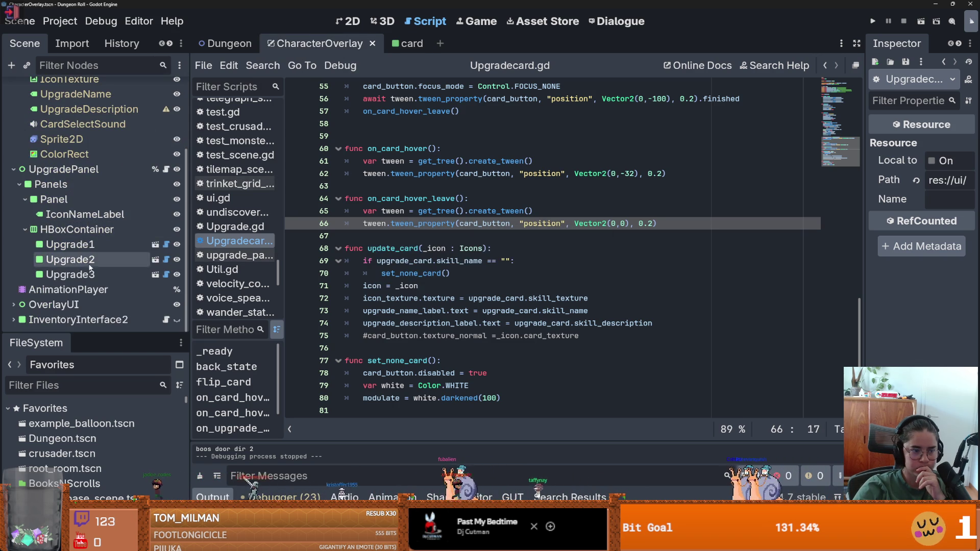
- Copy the AnimationPlayer node name and search all project files for %AnimationPlayer
{"action": "left_click", "coordinate": [120, 290]}
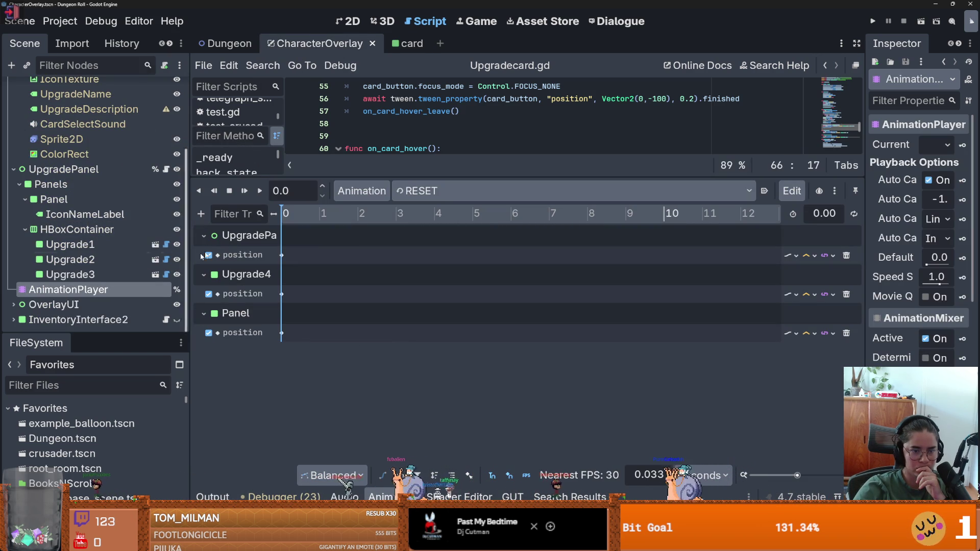
{"action": "right_click", "coordinate": [128, 296]}
{"action": "left_click", "coordinate": [177, 318]}
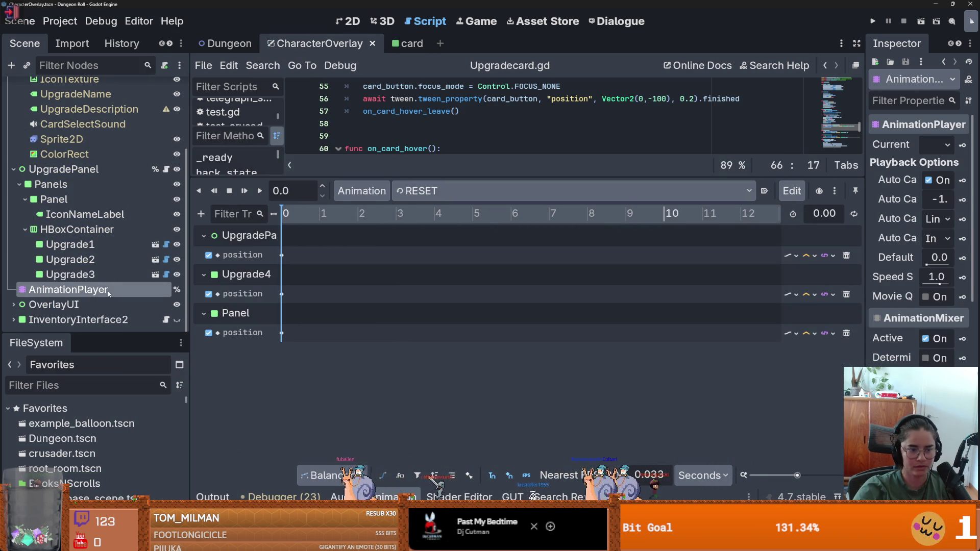
{"action": "key", "text": "ctrl+c"}
{"action": "key", "text": "Escape"}
{"action": "left_click", "coordinate": [262, 65]}
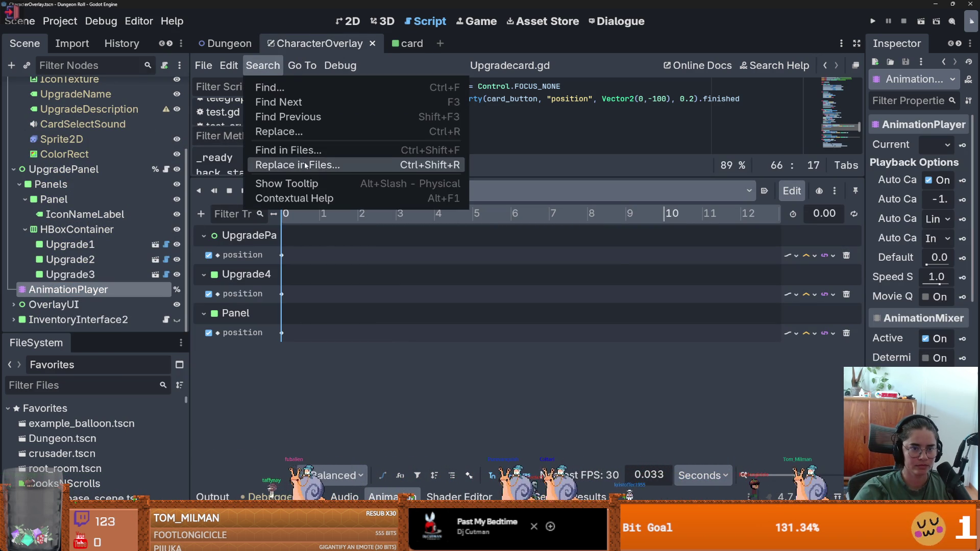
{"action": "left_click", "coordinate": [278, 149]}
{"action": "key", "text": "ctrl+v"}
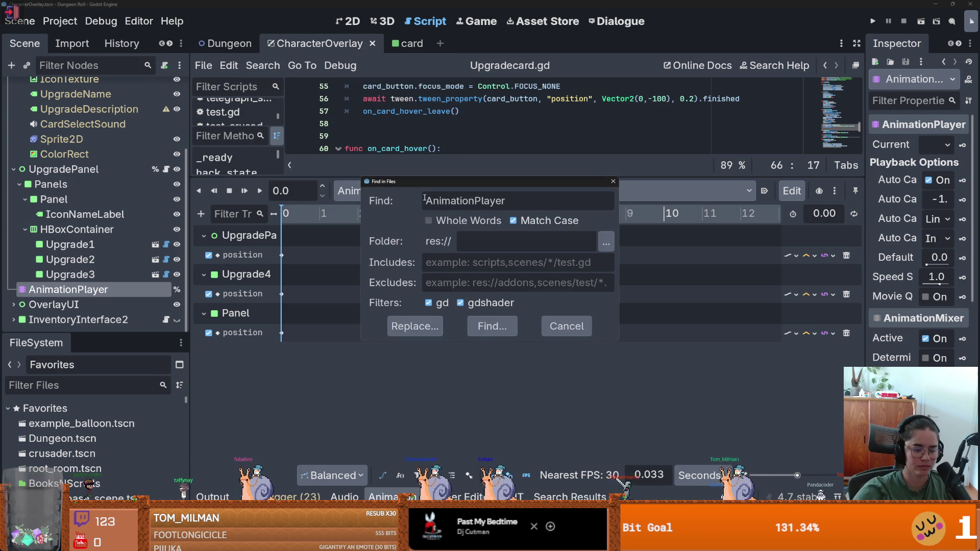
{"action": "key", "text": "Return"}
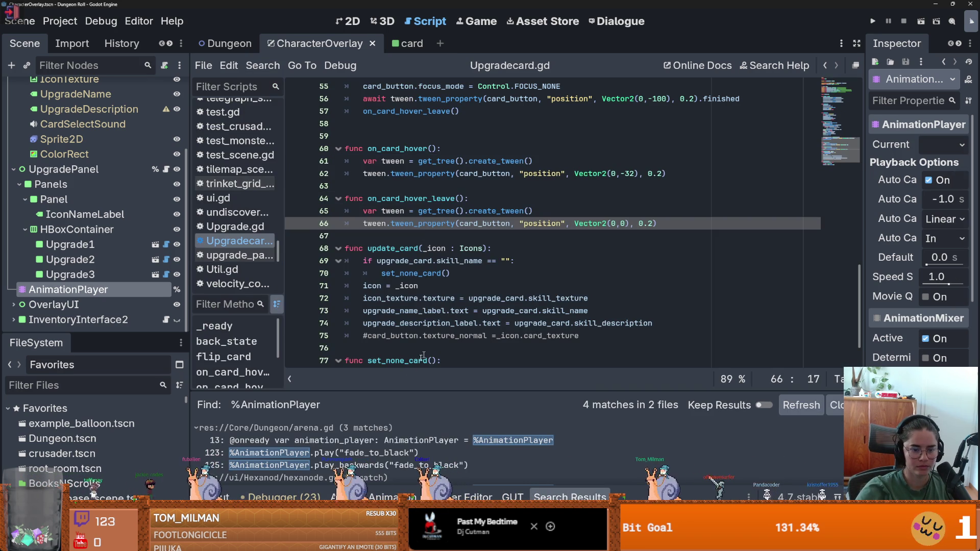
- Open the arena.gd matches and step through its animation_player uses up to line 103
{"action": "left_click", "coordinate": [351, 466]}
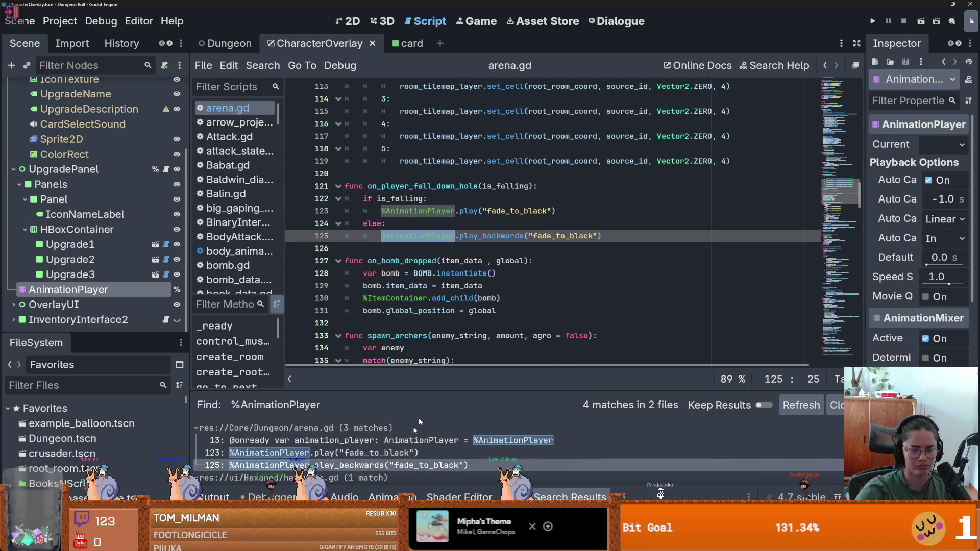
{"action": "scroll", "coordinate": [367, 459], "scroll_direction": "down", "scroll_amount": 1}
{"action": "scroll", "coordinate": [367, 454], "scroll_direction": "up", "scroll_amount": 1}
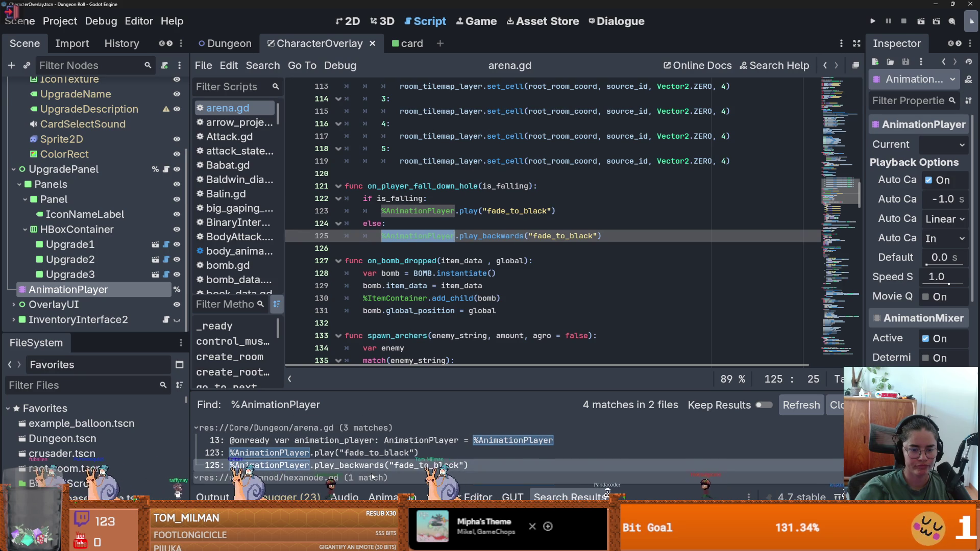
{"action": "left_click", "coordinate": [370, 442]}
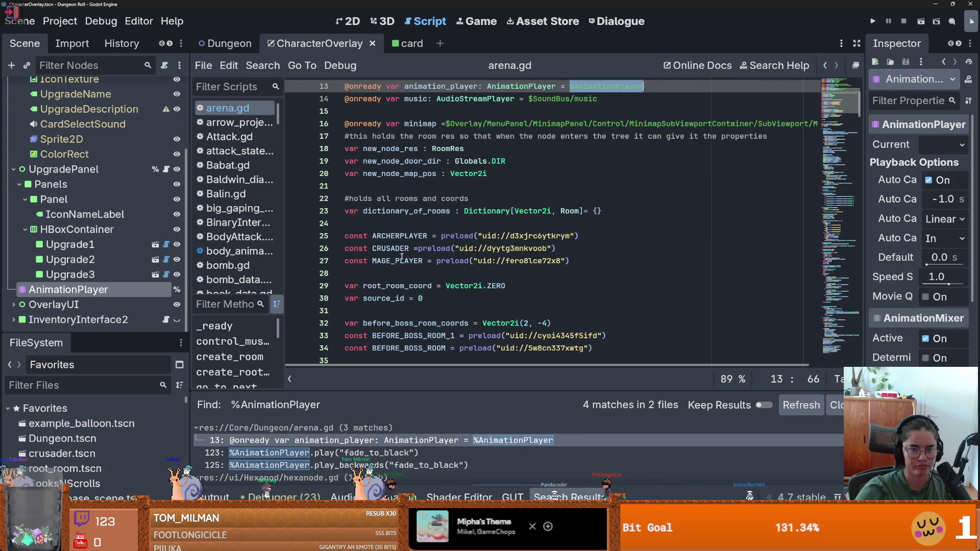
{"action": "key", "text": "ctrl+f"}
{"action": "key", "text": "Return"}
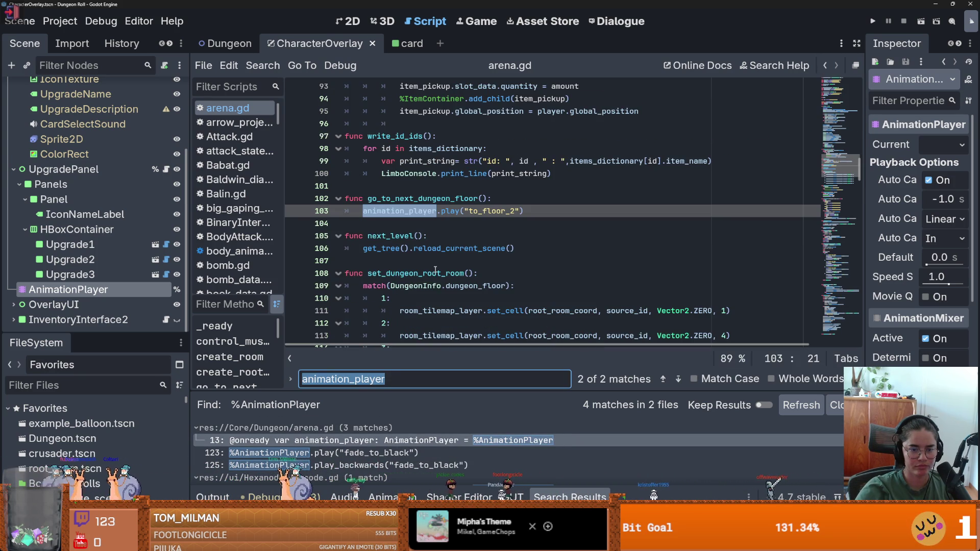
{"action": "key", "text": "Return"}
{"action": "key", "text": "Return"}
{"action": "key", "text": "Return"}
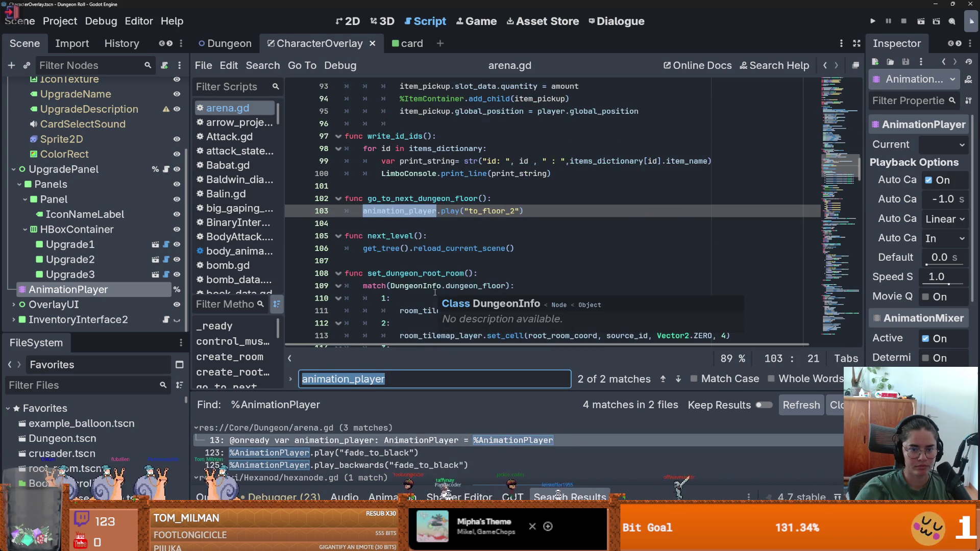
{"action": "key", "text": "Return"}
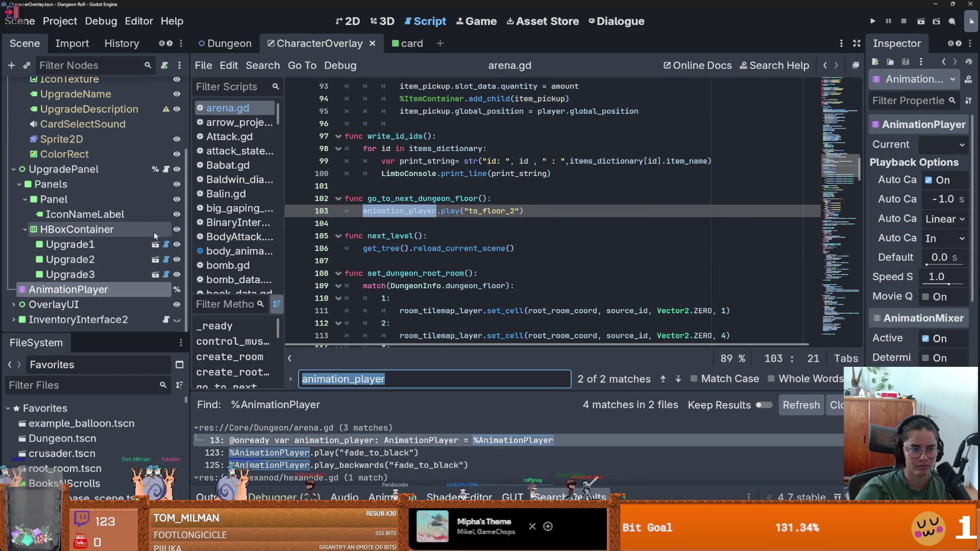
- Reopen the Upgradecard.gd script
{"action": "scroll", "coordinate": [152, 234], "scroll_direction": "up", "scroll_amount": 1}
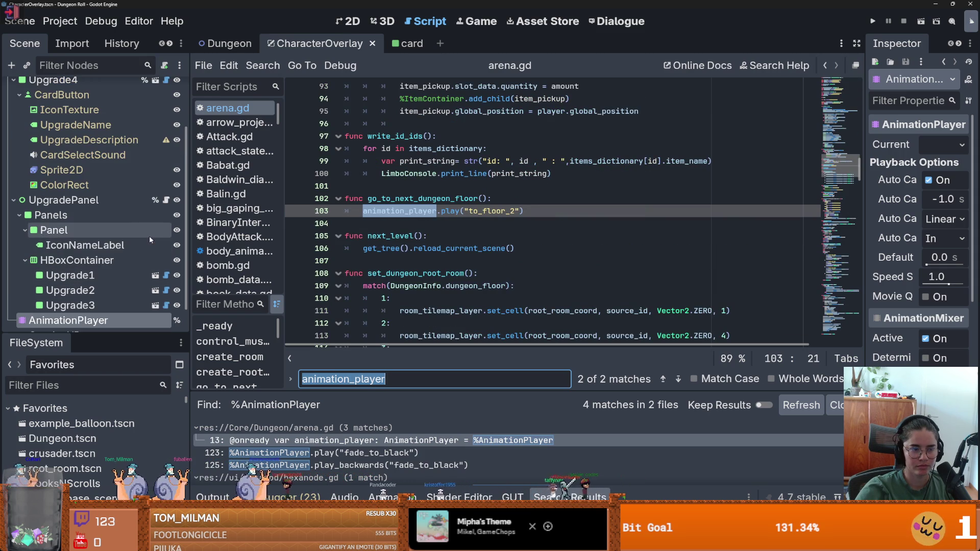
{"action": "left_click", "coordinate": [166, 276]}
{"action": "scroll", "coordinate": [398, 254], "scroll_direction": "up", "scroll_amount": 3}
{"action": "scroll", "coordinate": [398, 254], "scroll_direction": "up", "scroll_amount": 2}
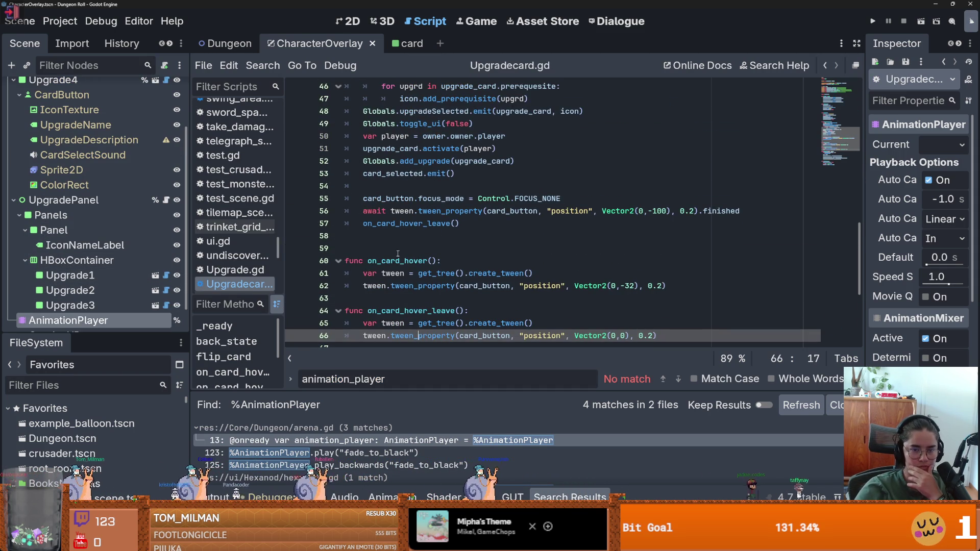
- Select AnimationPlayer, switch to the reveal_upgrade_overlay animation, and enlarge the tracks panel
{"action": "left_click", "coordinate": [105, 320]}
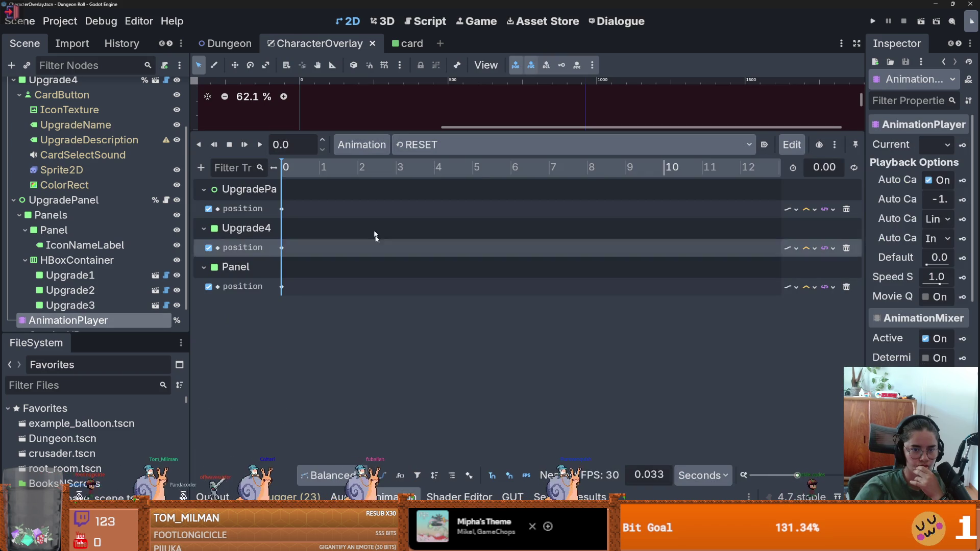
{"action": "left_click", "coordinate": [445, 146]}
{"action": "left_click", "coordinate": [442, 195]}
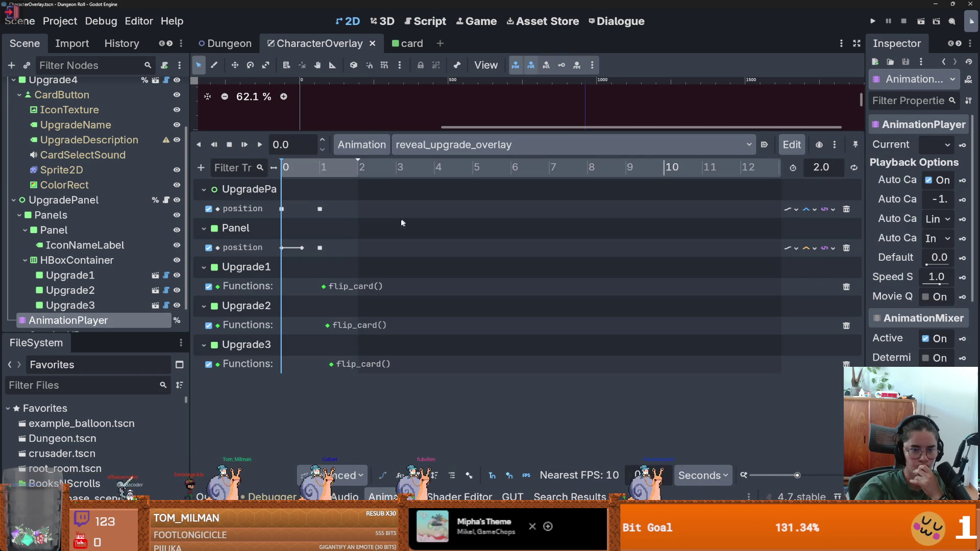
{"action": "left_click_drag", "start_coordinate": [286, 171], "coordinate": [340, 178]}
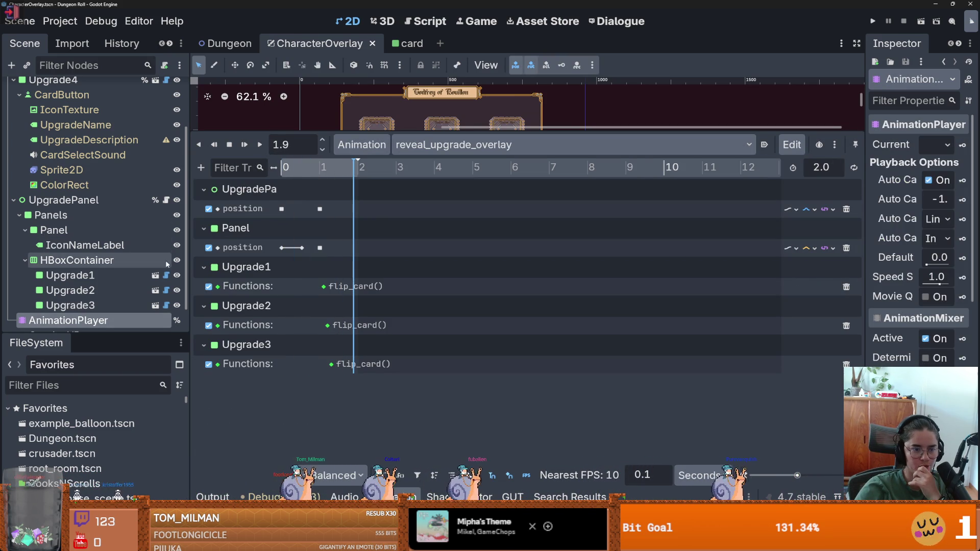
{"action": "left_click", "coordinate": [166, 275]}
{"action": "left_click_drag", "start_coordinate": [473, 176], "coordinate": [473, 361]}
{"action": "scroll", "coordinate": [443, 224], "scroll_direction": "up", "scroll_amount": 9}
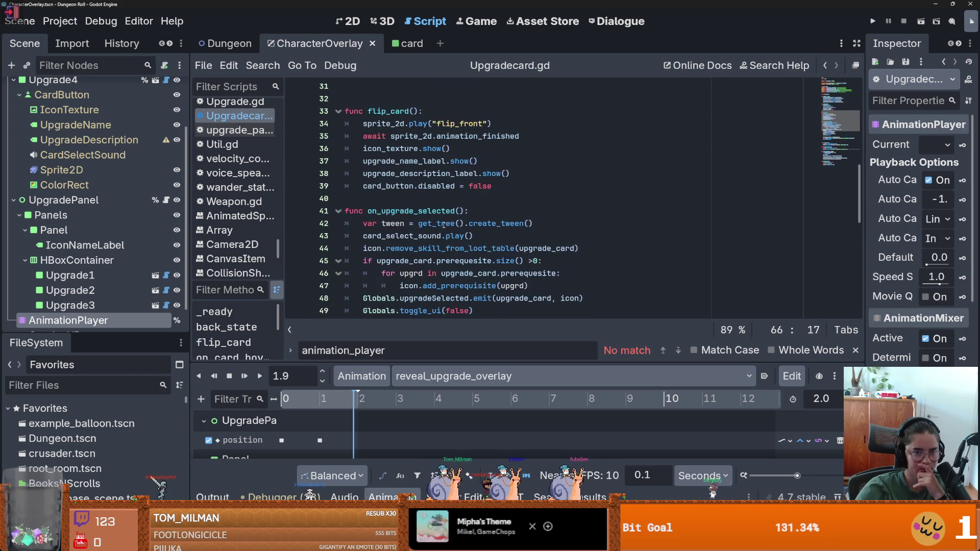
{"action": "scroll", "coordinate": [443, 225], "scroll_direction": "down", "scroll_amount": 4}
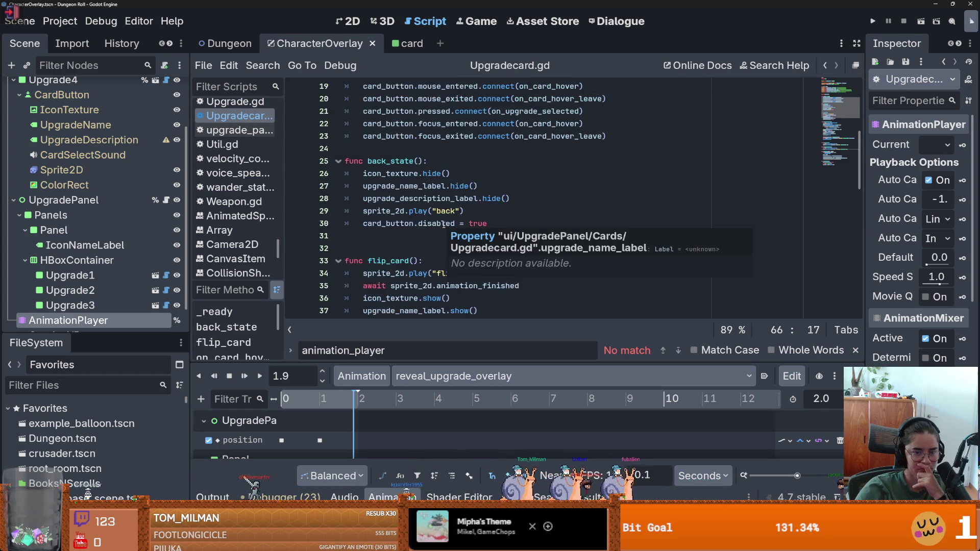
{"action": "scroll", "coordinate": [443, 224], "scroll_direction": "up", "scroll_amount": 1}
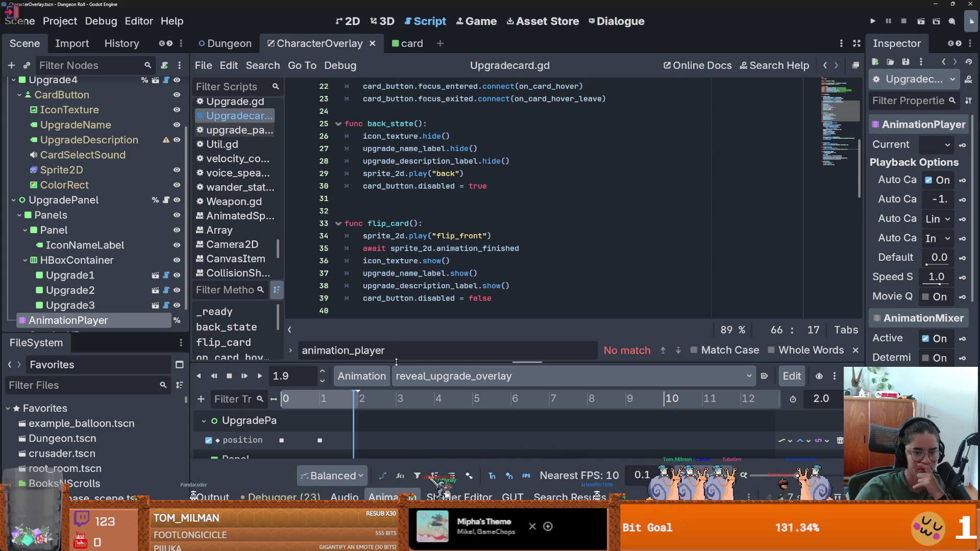
{"action": "left_click_drag", "start_coordinate": [302, 364], "coordinate": [301, 266]}
{"action": "scroll", "coordinate": [297, 359], "scroll_direction": "down", "scroll_amount": 1}
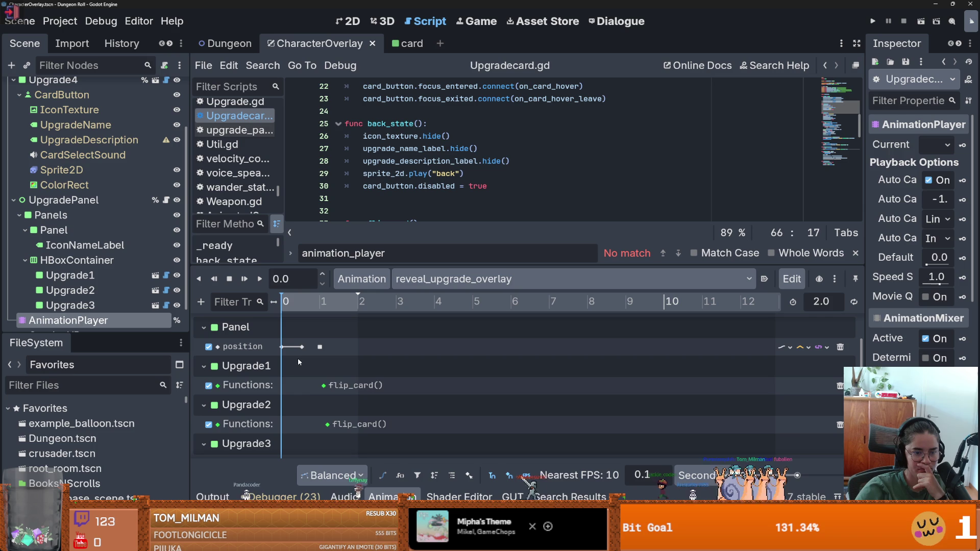
- Insert back_state() call keys at time 0 on the Upgrade1, Upgrade2 and Upgrade3 tracks
{"action": "right_click", "coordinate": [281, 391]}
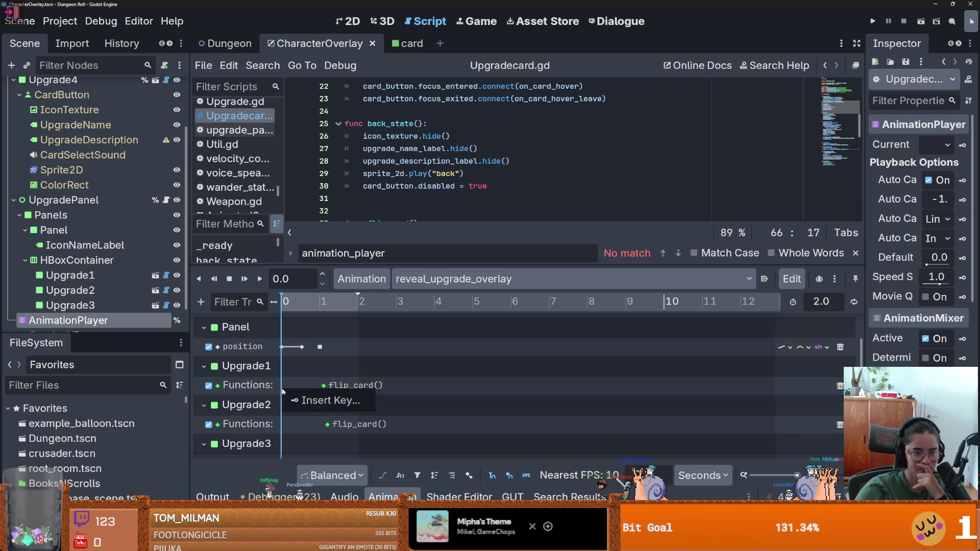
{"action": "left_click", "coordinate": [293, 401]}
{"action": "left_click", "coordinate": [286, 214]}
{"action": "double_click", "coordinate": [291, 214]}
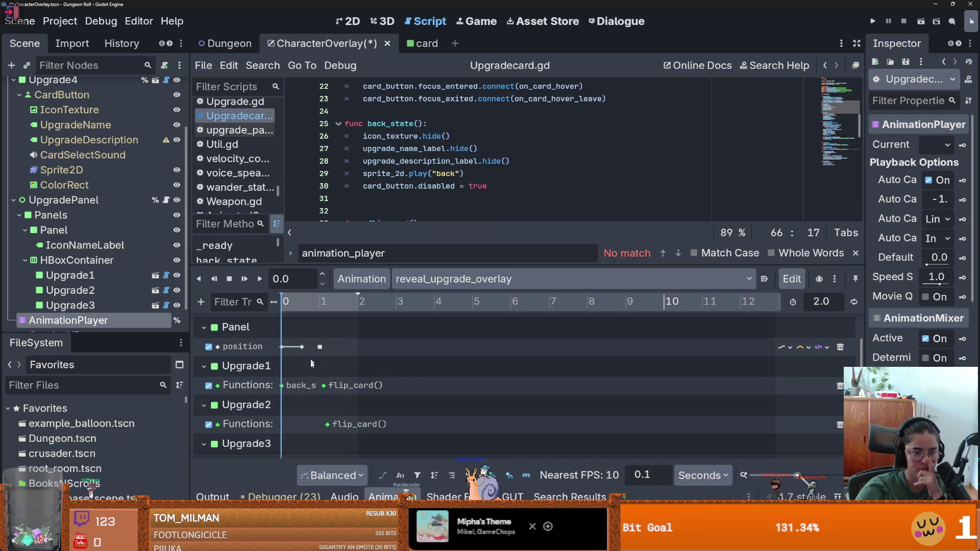
{"action": "right_click", "coordinate": [283, 414]}
{"action": "left_click", "coordinate": [306, 423]}
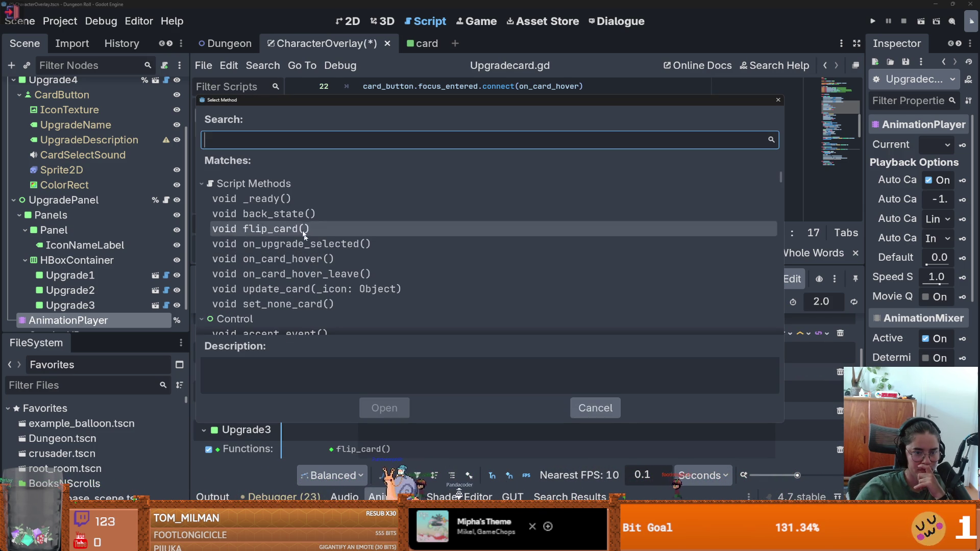
{"action": "double_click", "coordinate": [286, 214]}
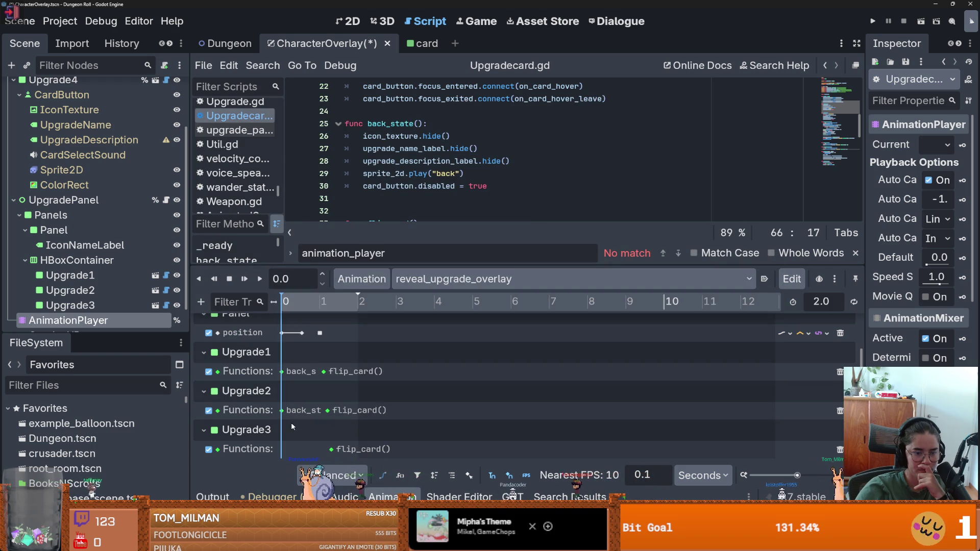
{"action": "right_click", "coordinate": [285, 449]}
{"action": "left_click", "coordinate": [306, 463]}
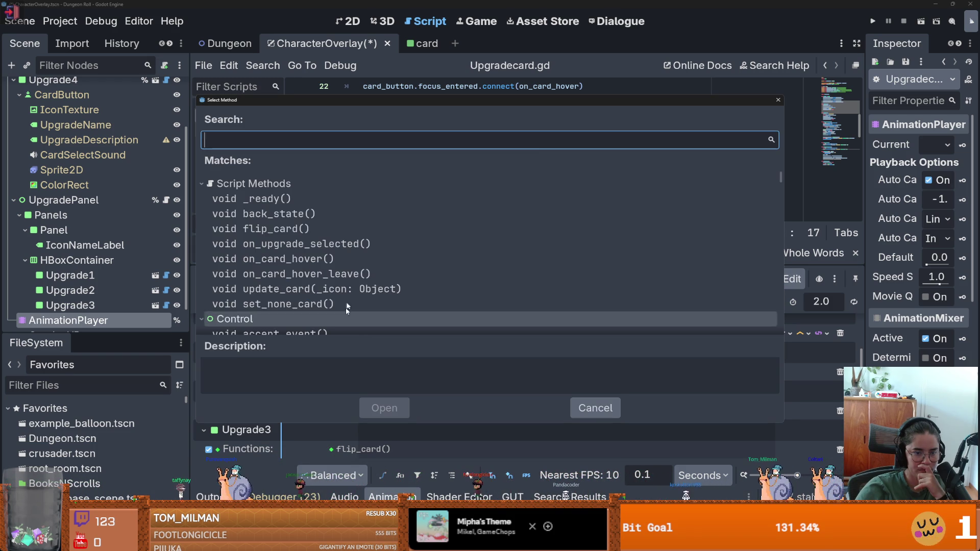
{"action": "double_click", "coordinate": [309, 214]}
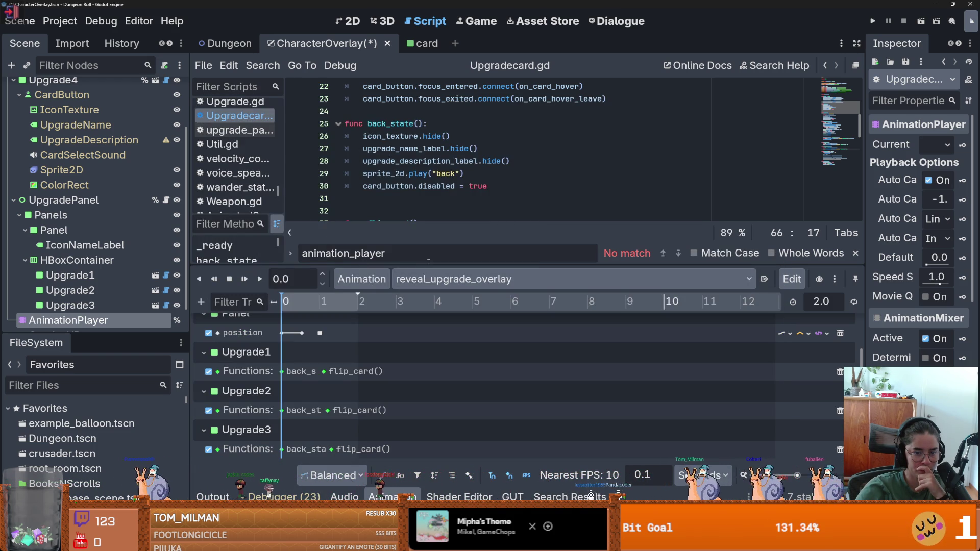
{"action": "left_click_drag", "start_coordinate": [528, 277], "coordinate": [527, 363]}
{"action": "scroll", "coordinate": [427, 256], "scroll_direction": "down", "scroll_amount": 3}
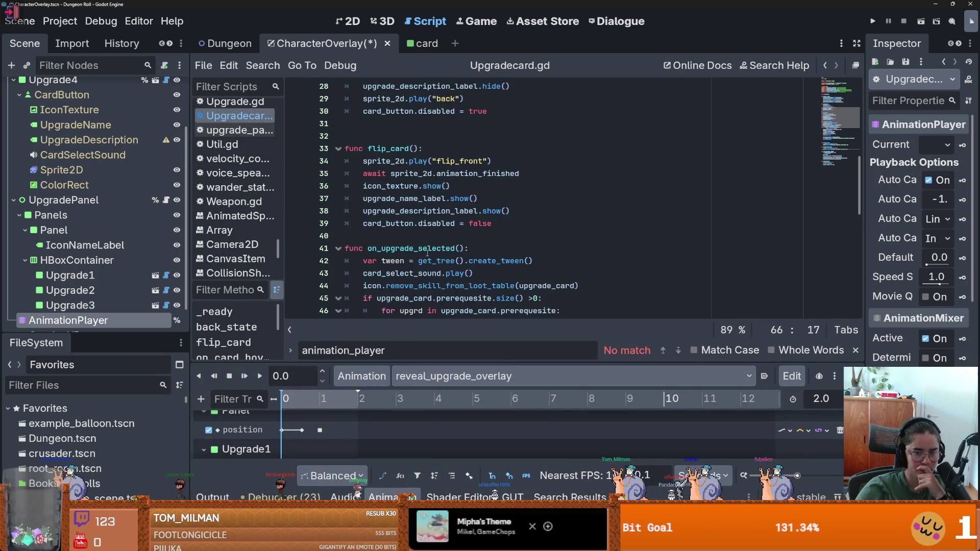
- Review the upgradeSelected and card_selected emit lines in the card script
{"action": "scroll", "coordinate": [427, 255], "scroll_direction": "down", "scroll_amount": 1}
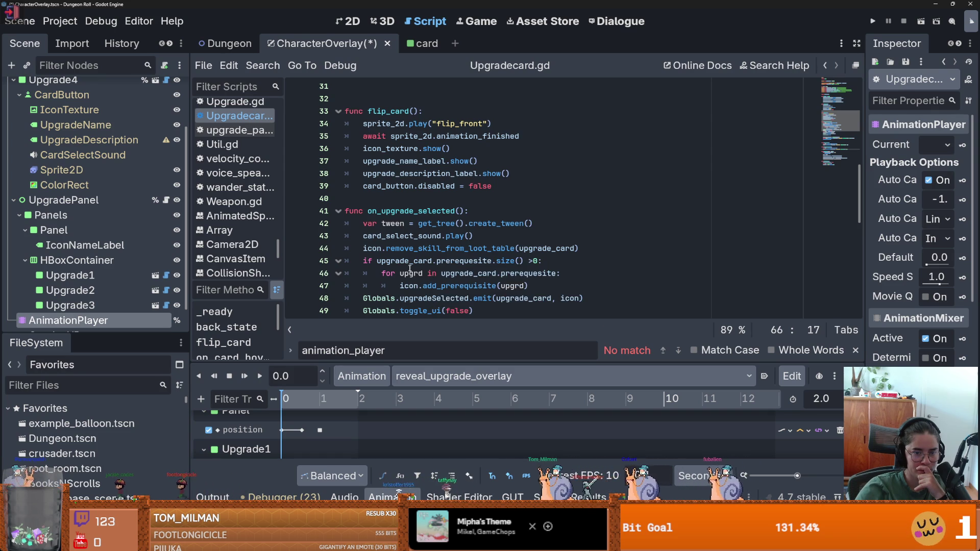
{"action": "scroll", "coordinate": [403, 275], "scroll_direction": "down", "scroll_amount": 2}
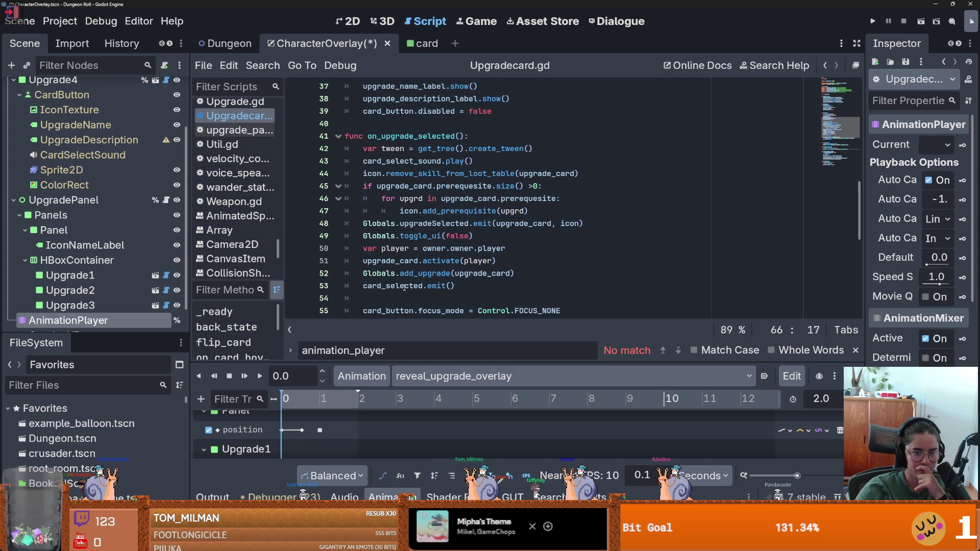
{"action": "left_click", "coordinate": [429, 224]}
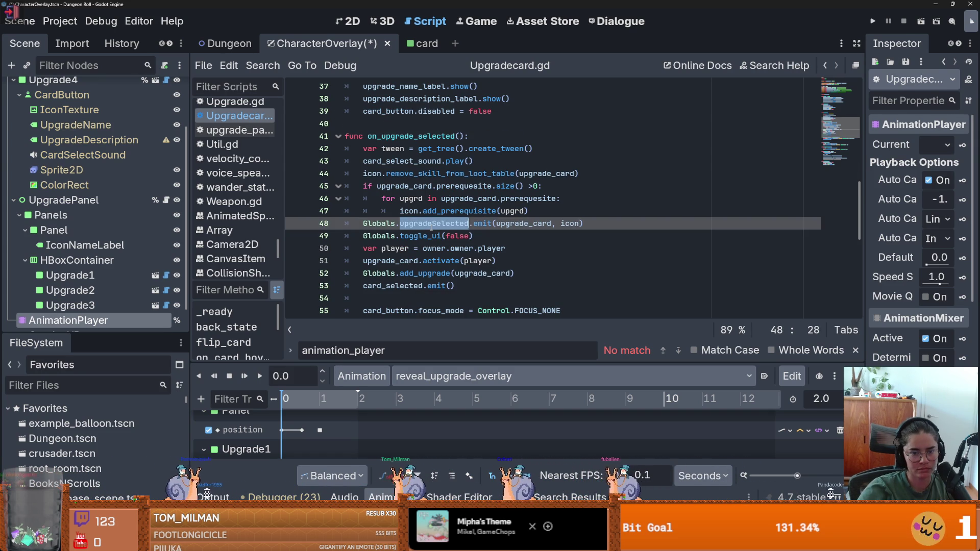
{"action": "scroll", "coordinate": [447, 256], "scroll_direction": "down", "scroll_amount": 1}
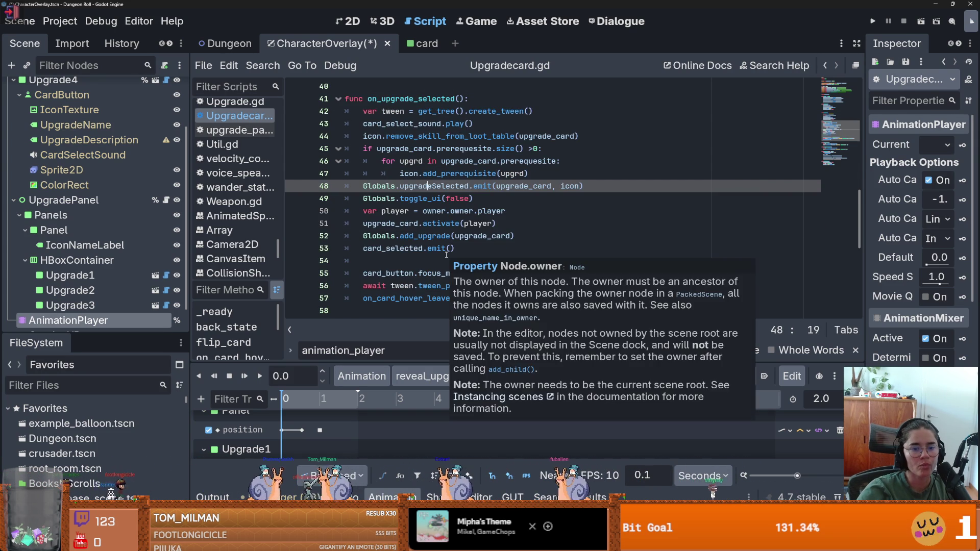
{"action": "left_click", "coordinate": [421, 250]}
{"action": "left_click", "coordinate": [367, 284]}
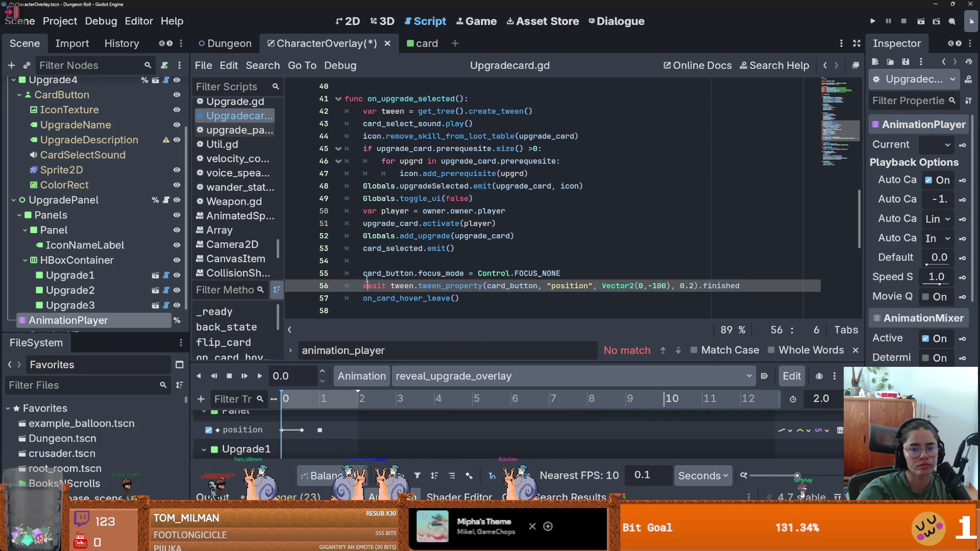
{"action": "left_click", "coordinate": [400, 262]}
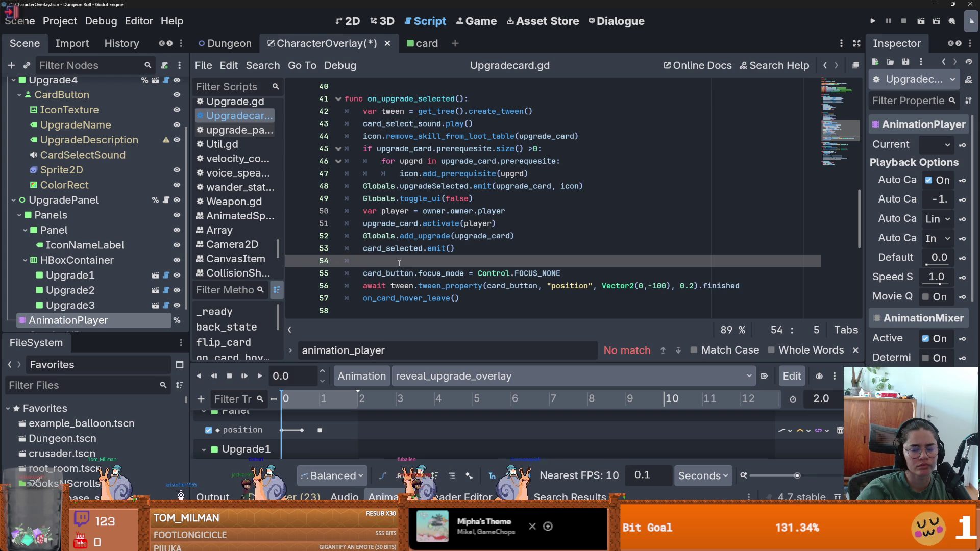
{"action": "scroll", "coordinate": [398, 263], "scroll_direction": "down", "scroll_amount": 1}
{"action": "scroll", "coordinate": [399, 263], "scroll_direction": "down", "scroll_amount": 5}
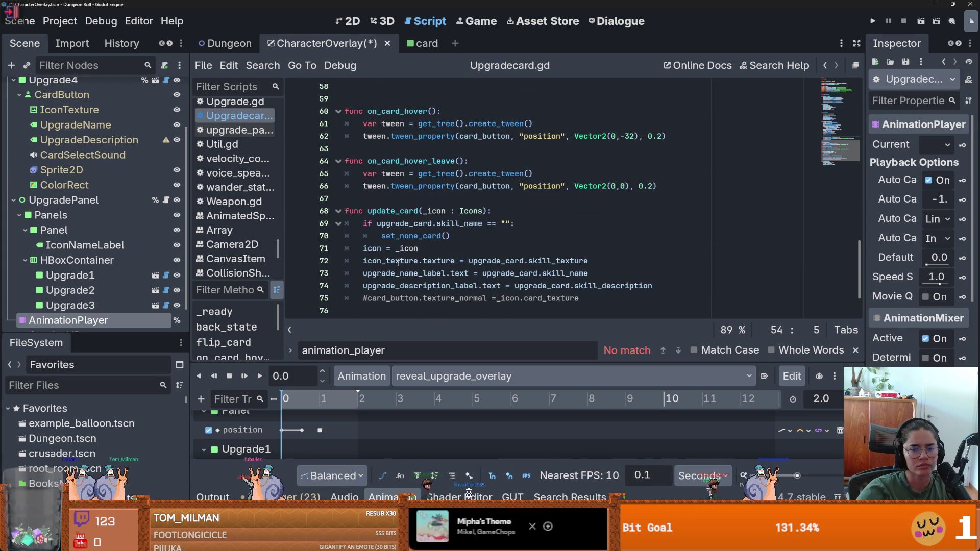
{"action": "scroll", "coordinate": [398, 263], "scroll_direction": "up", "scroll_amount": 6}
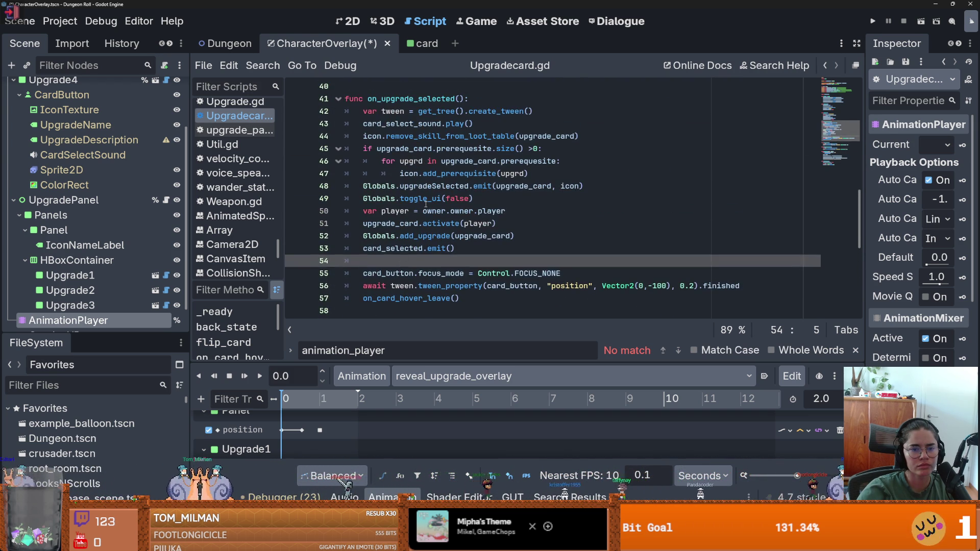
- Search all project files for Globals.upgradeSelected, listing 6 matches in 6 files
{"action": "left_click_drag", "start_coordinate": [468, 185], "coordinate": [377, 186]}
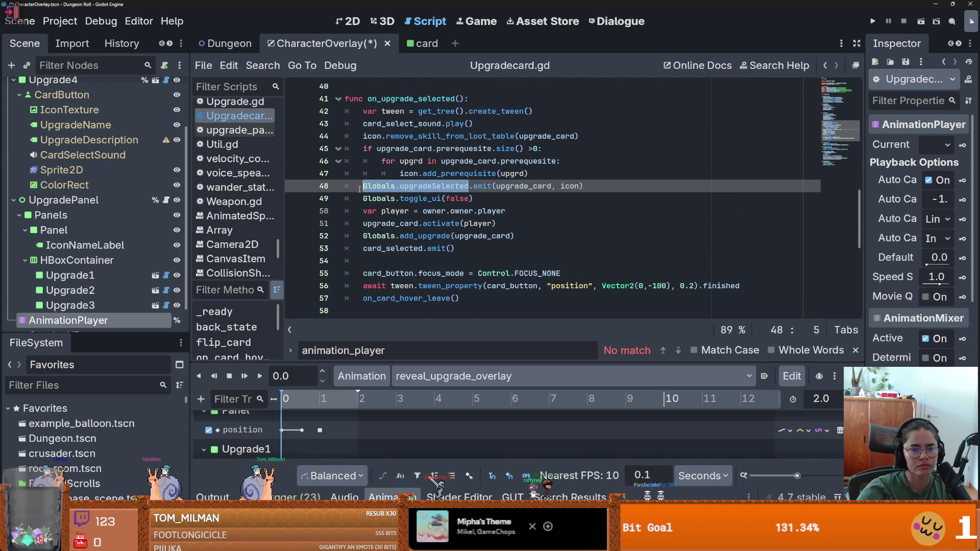
{"action": "left_click", "coordinate": [265, 71]}
{"action": "left_click", "coordinate": [286, 148]}
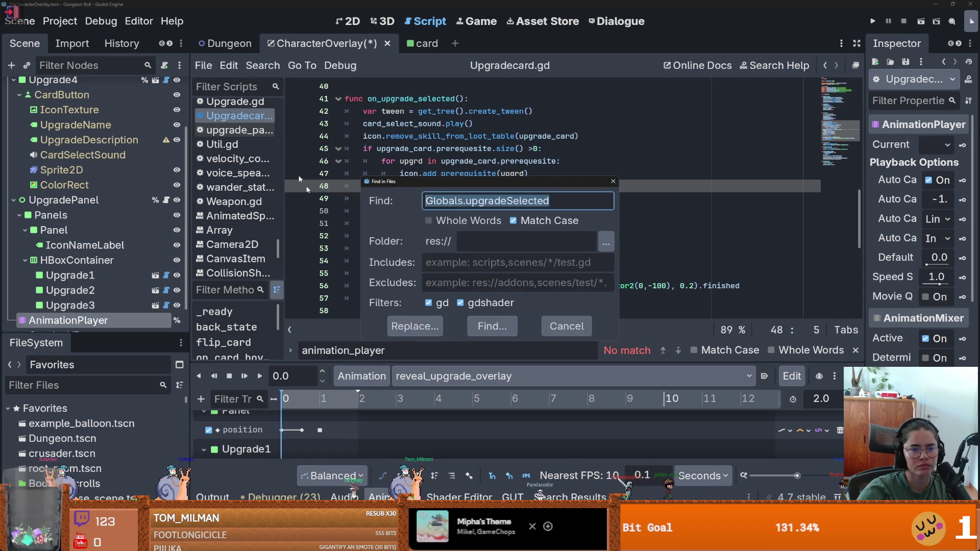
{"action": "left_click", "coordinate": [428, 329]}
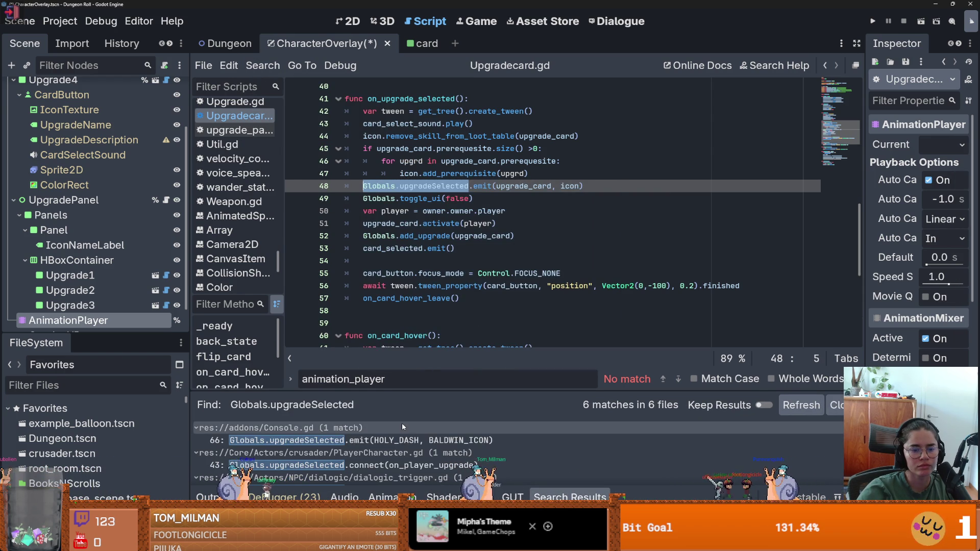
{"action": "scroll", "coordinate": [392, 449], "scroll_direction": "down", "scroll_amount": 1}
{"action": "scroll", "coordinate": [392, 454], "scroll_direction": "down", "scroll_amount": 4}
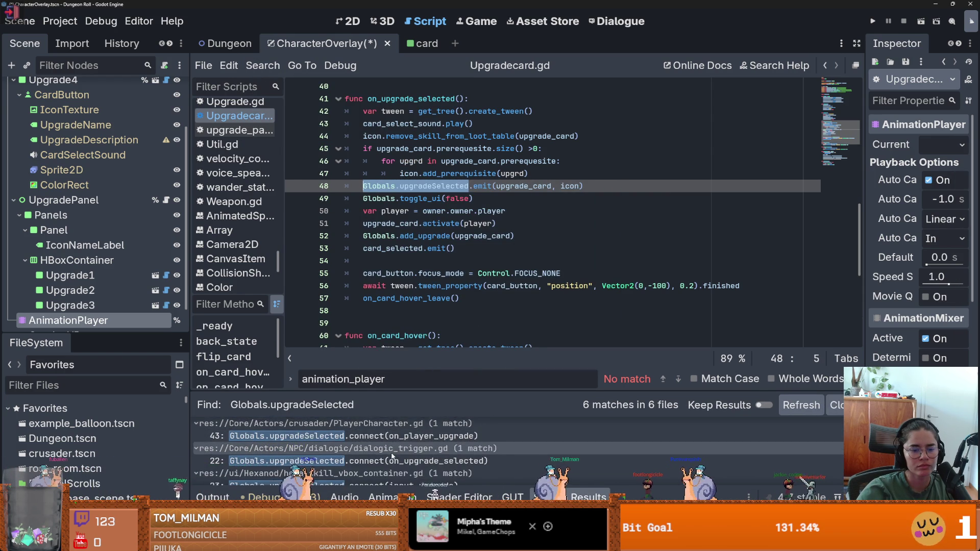
{"action": "scroll", "coordinate": [392, 454], "scroll_direction": "up", "scroll_amount": 1}
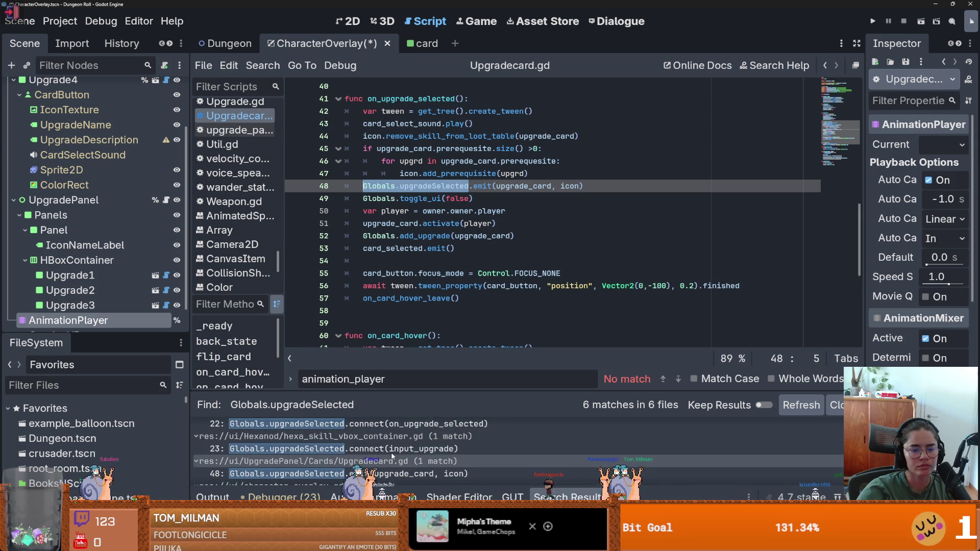
{"action": "scroll", "coordinate": [392, 455], "scroll_direction": "down", "scroll_amount": 3}
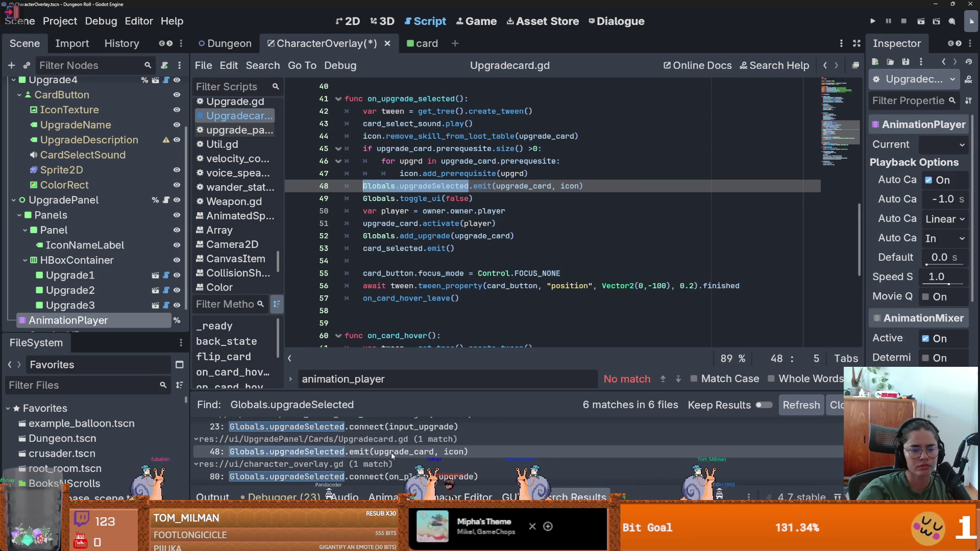
- Check the character_overlay.gd on_player_upgrade handler and the card script's upgradeSelected emit
{"action": "left_click", "coordinate": [392, 474]}
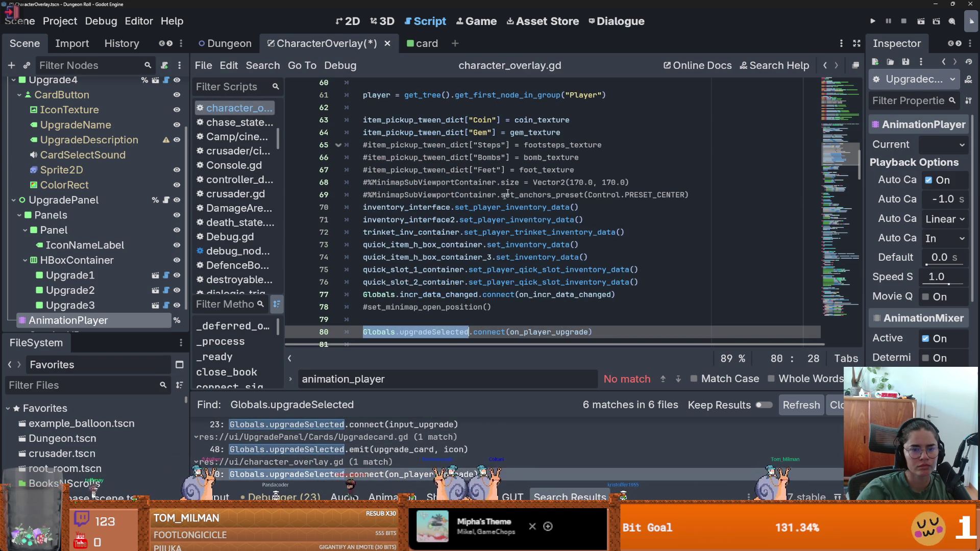
{"action": "left_click", "coordinate": [521, 333], "text": "ctrl"}
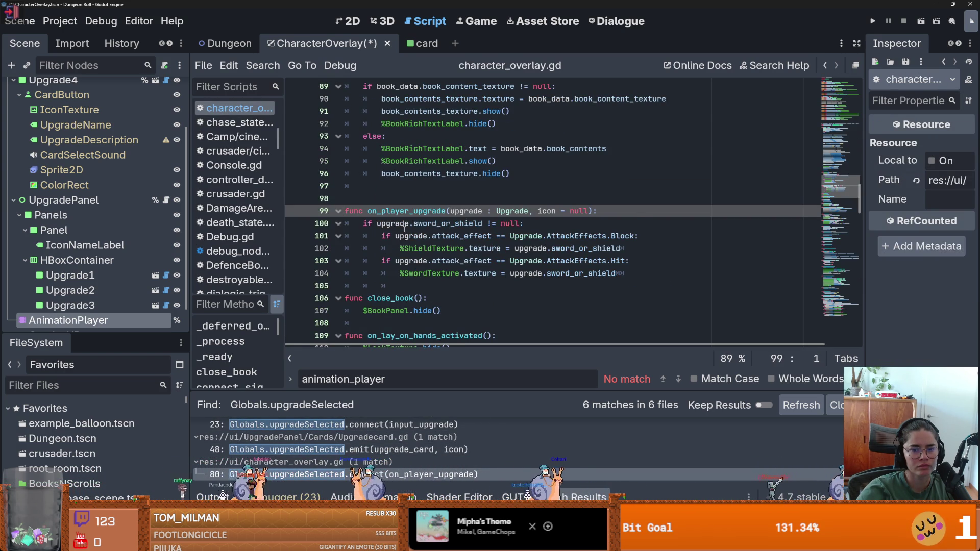
{"action": "scroll", "coordinate": [404, 229], "scroll_direction": "down", "scroll_amount": 1}
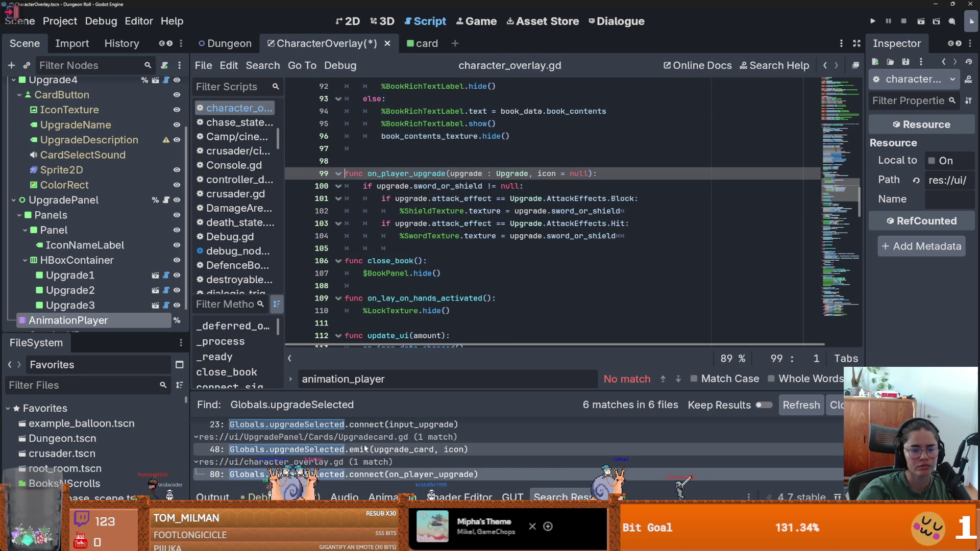
{"action": "left_click", "coordinate": [366, 449]}
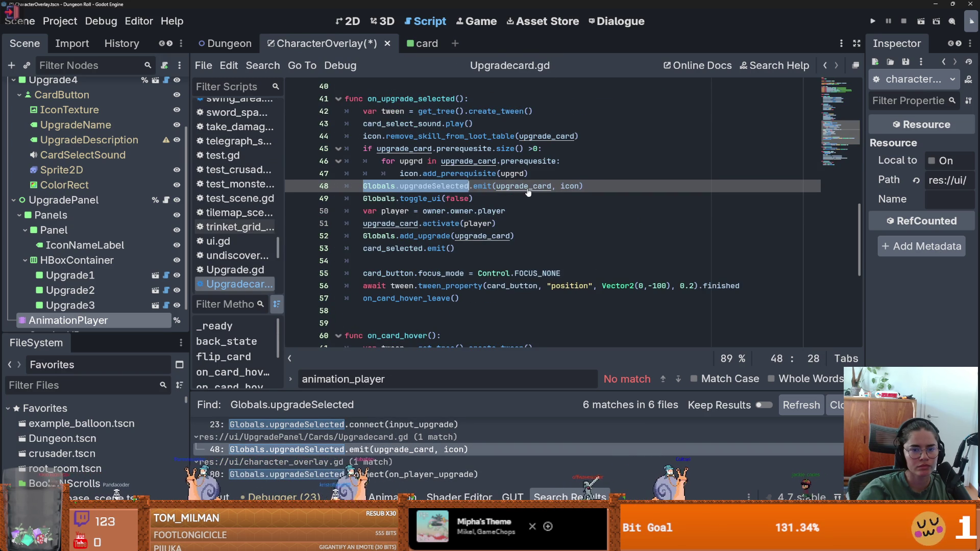
{"action": "key", "text": "Up"}
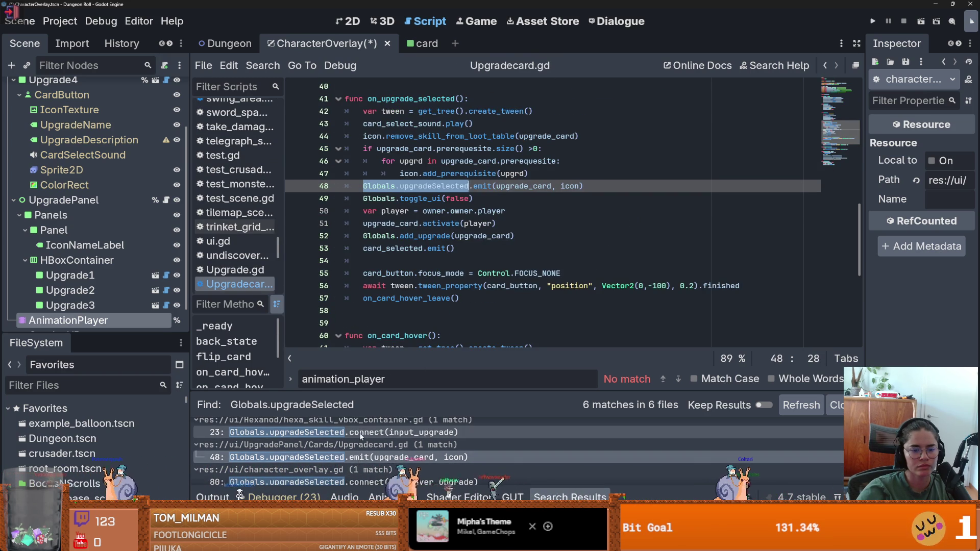
{"action": "scroll", "coordinate": [519, 306], "scroll_direction": "down", "scroll_amount": 8}
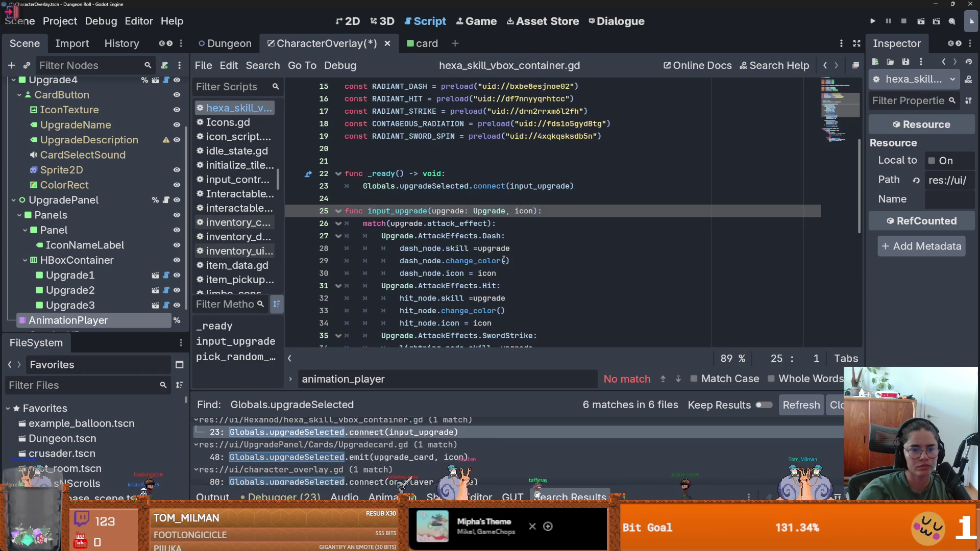
{"action": "scroll", "coordinate": [504, 260], "scroll_direction": "down", "scroll_amount": 4}
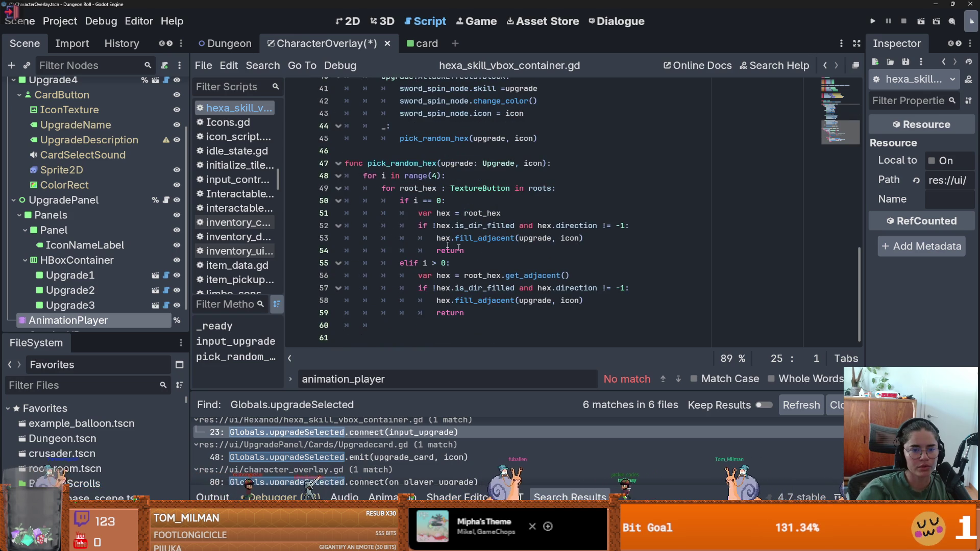
- Open upgrade_panel.gd to review how the upgrade cards appear and hide
{"action": "left_click", "coordinate": [167, 199]}
{"action": "scroll", "coordinate": [378, 203], "scroll_direction": "up", "scroll_amount": 2}
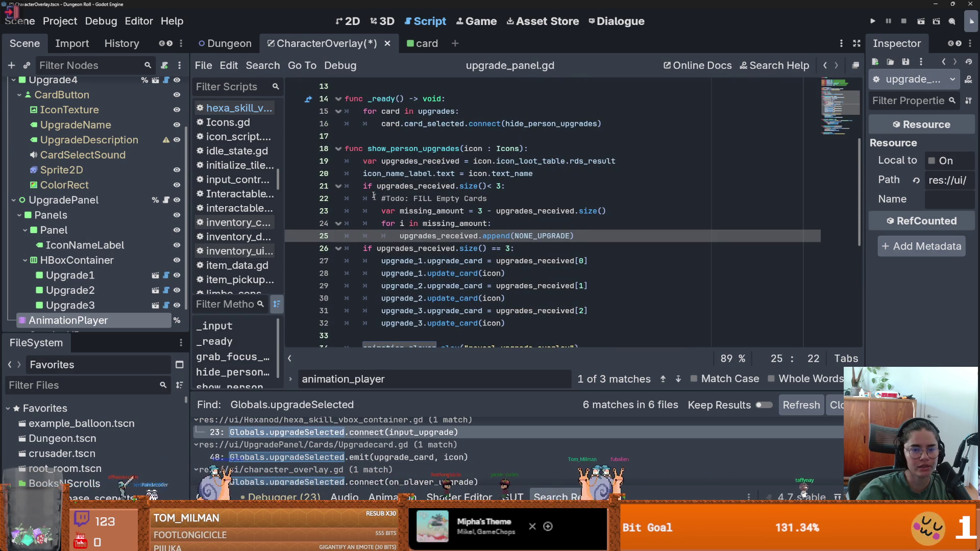
{"action": "scroll", "coordinate": [409, 187], "scroll_direction": "down", "scroll_amount": 6}
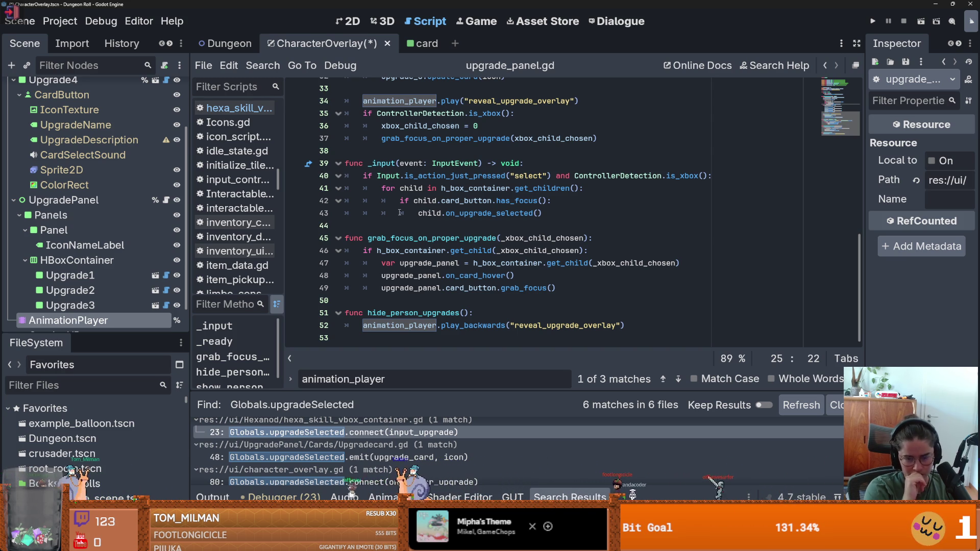
- Select hide_person_upgrades on line 51, then save and run Dungeon Roll in a debug window
{"action": "left_click", "coordinate": [501, 315]}
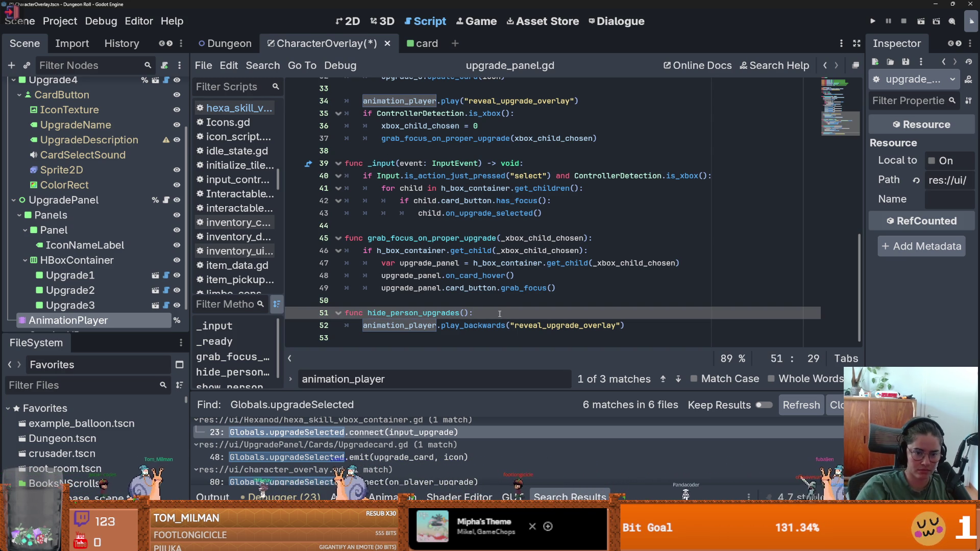
{"action": "double_click", "coordinate": [443, 313]}
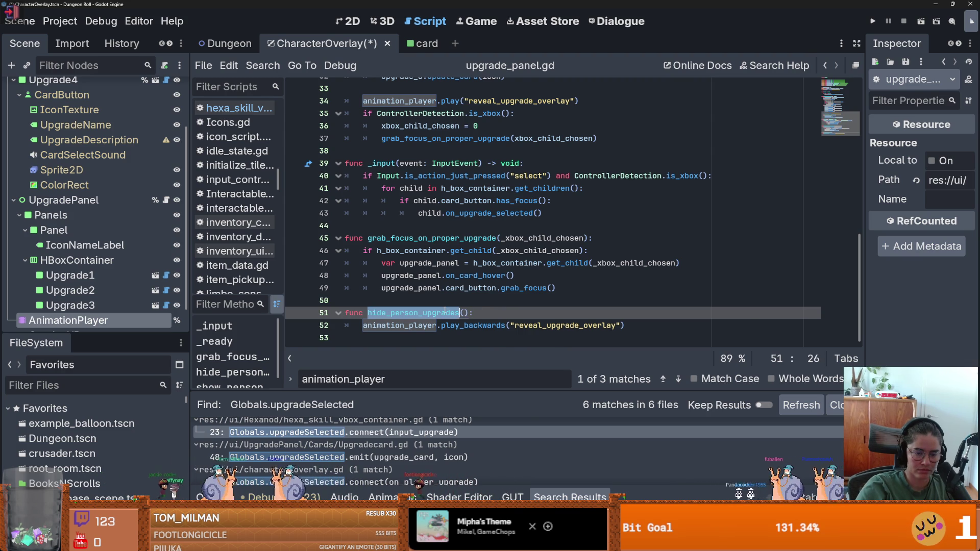
{"action": "left_click", "coordinate": [872, 21]}
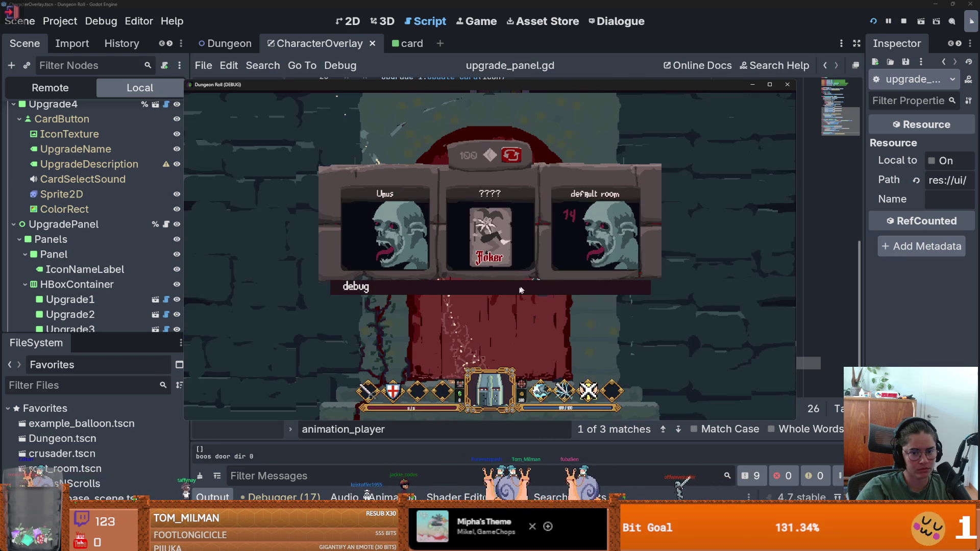
- Use the in-game debug card list to move the game on to a new room
{"action": "left_click", "coordinate": [510, 289]}
{"action": "scroll", "coordinate": [517, 318], "scroll_direction": "down", "scroll_amount": 5}
{"action": "scroll", "coordinate": [517, 323], "scroll_direction": "up", "scroll_amount": 5}
{"action": "scroll", "coordinate": [516, 323], "scroll_direction": "up", "scroll_amount": 1}
{"action": "left_click", "coordinate": [516, 320]}
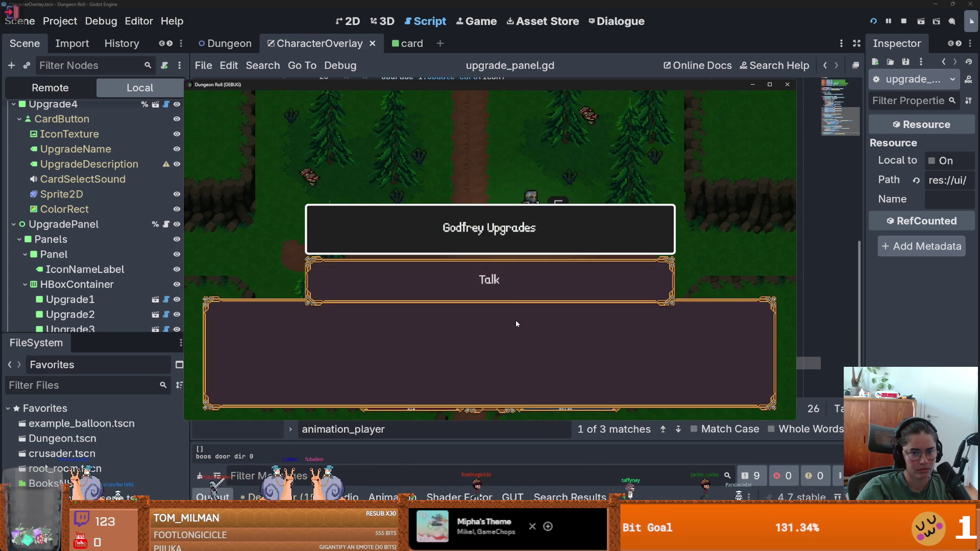
- Choose Godfrey Upgrades, pick the Defence Boost card, and close the game
{"action": "left_click", "coordinate": [506, 241]}
{"action": "left_click", "coordinate": [494, 268]}
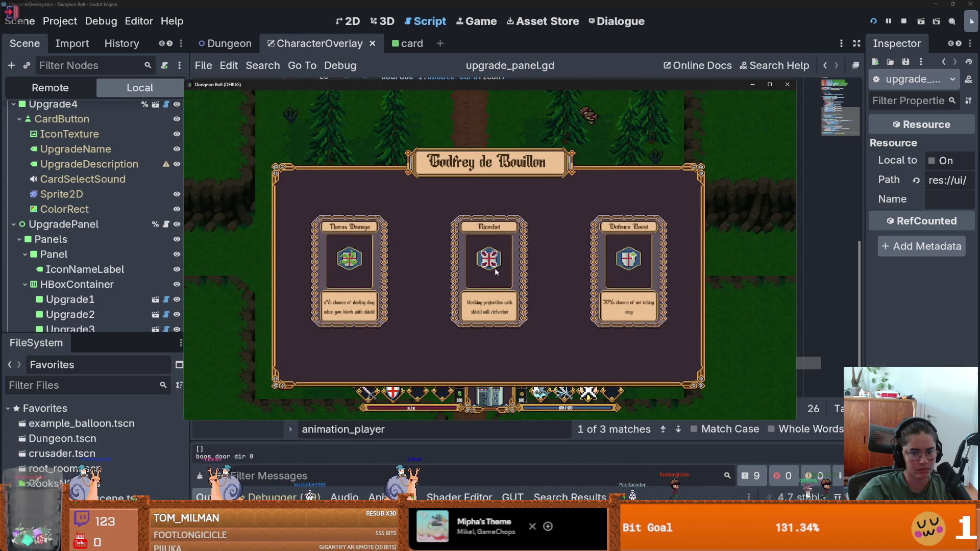
{"action": "left_click", "coordinate": [631, 264]}
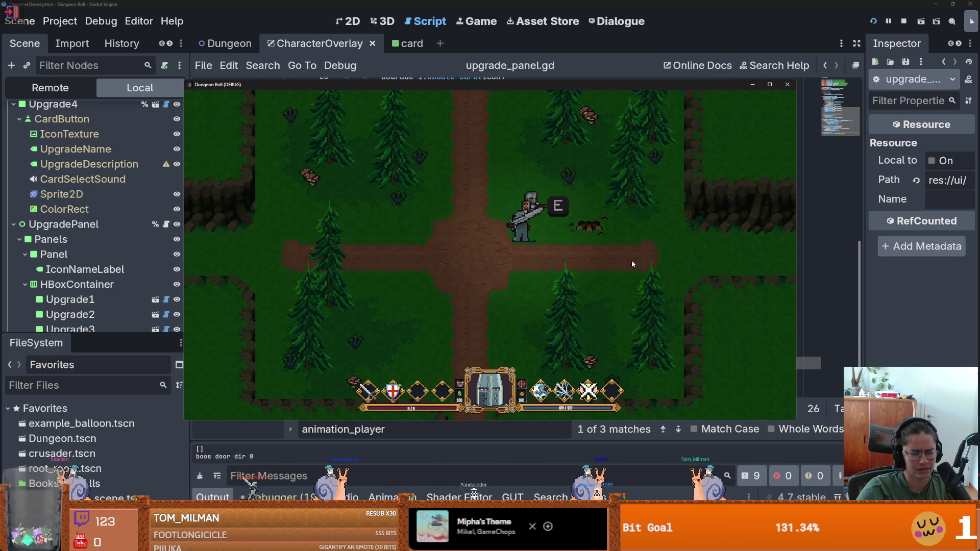
{"action": "left_click", "coordinate": [789, 85]}
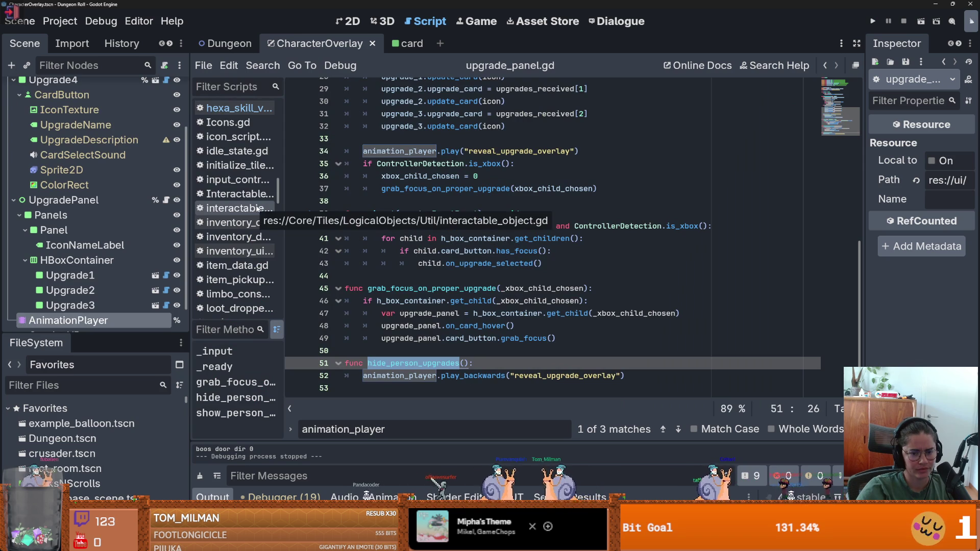
{"action": "scroll", "coordinate": [158, 245], "scroll_direction": "down", "scroll_amount": 2}
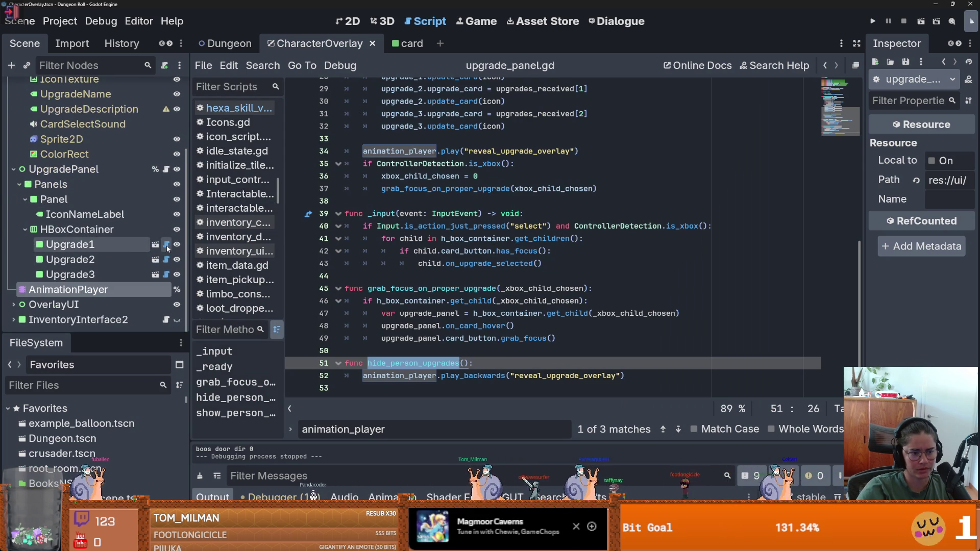
{"action": "left_click", "coordinate": [166, 248]}
{"action": "double_click", "coordinate": [432, 187]}
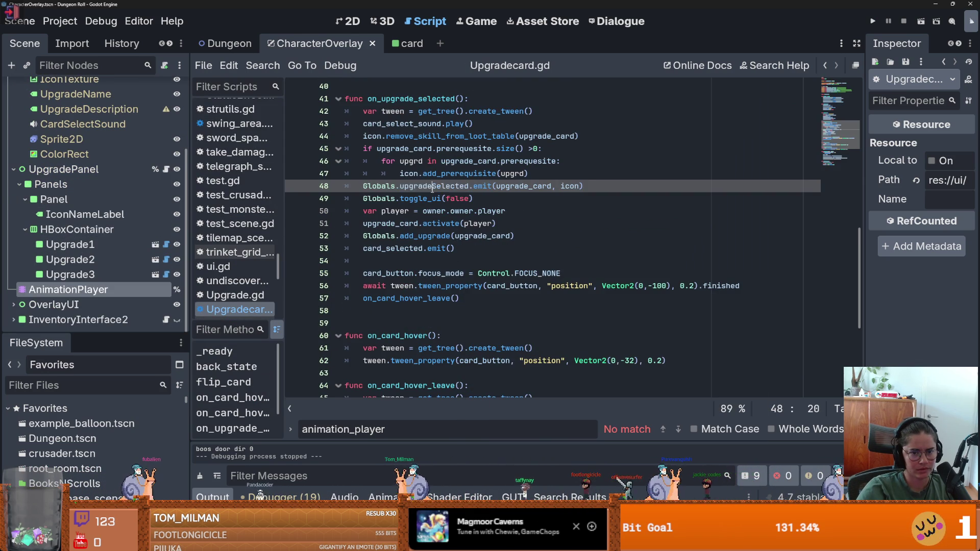
{"action": "left_click", "coordinate": [401, 247]}
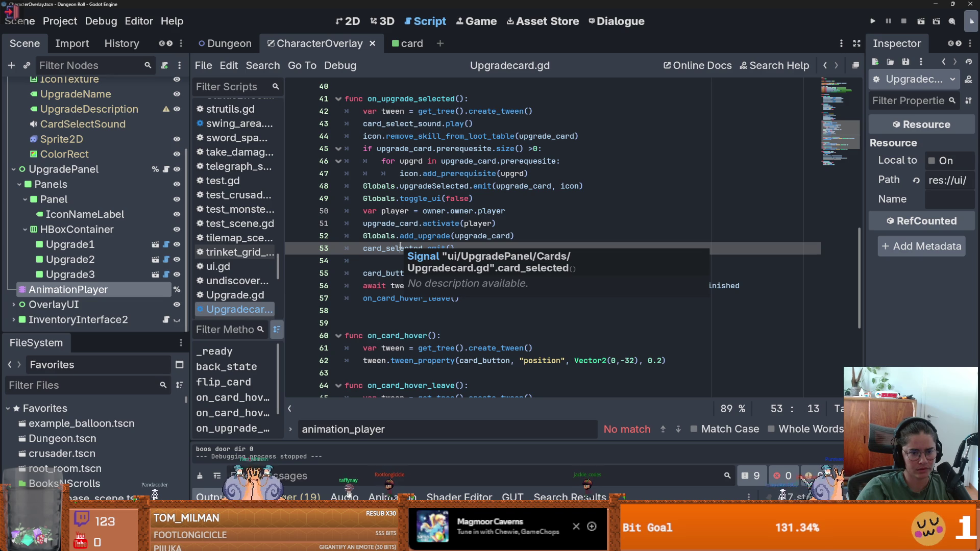
{"action": "double_click", "coordinate": [401, 223]}
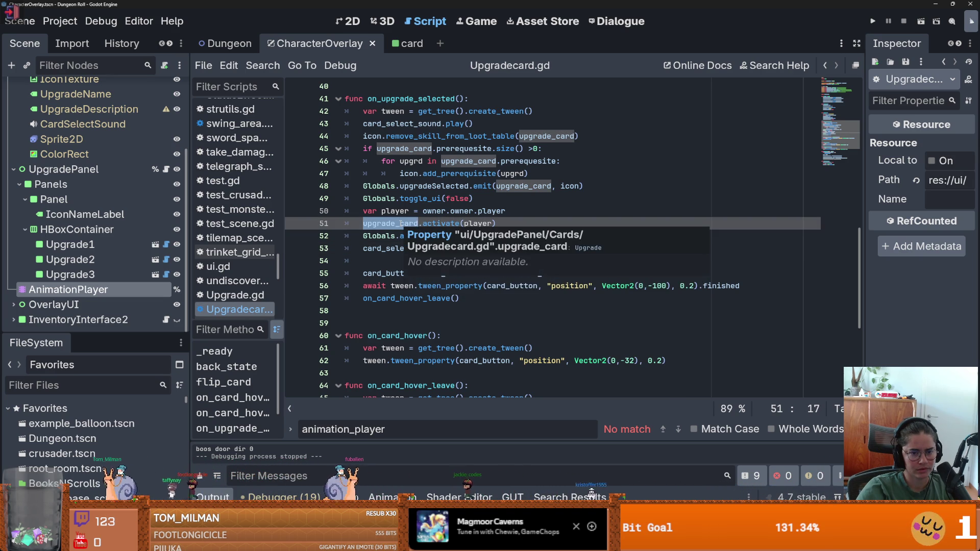
{"action": "left_click", "coordinate": [392, 111]}
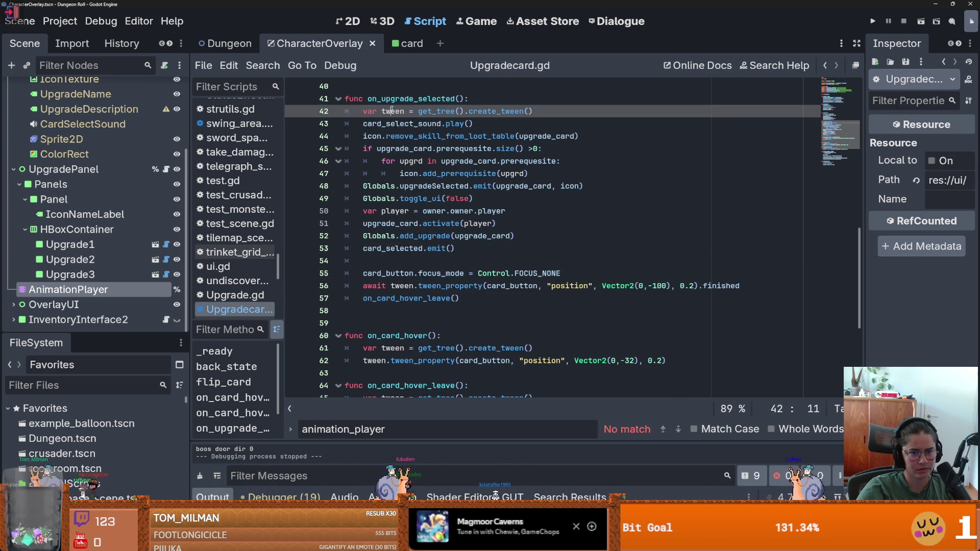
{"action": "left_click", "coordinate": [462, 111]}
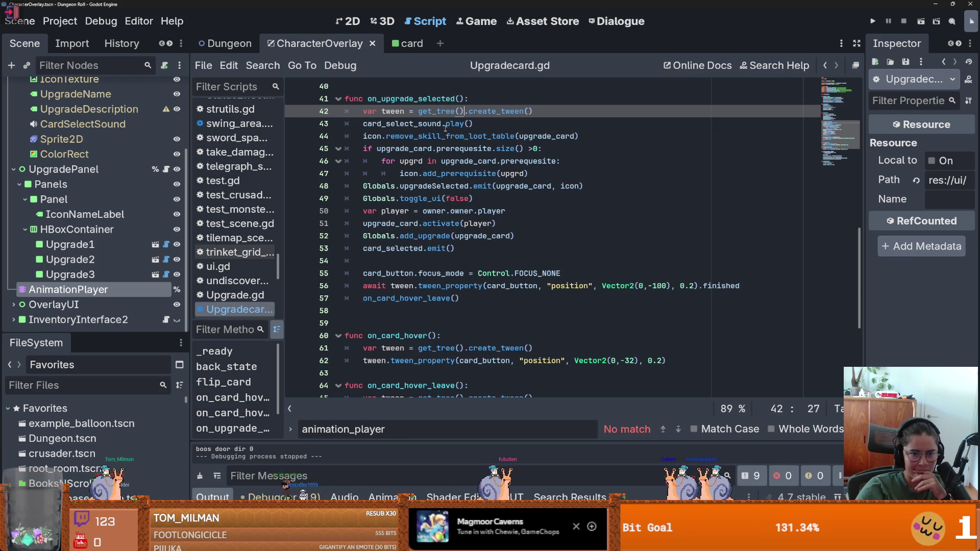
{"action": "mouse_move", "coordinate": [445, 128]}
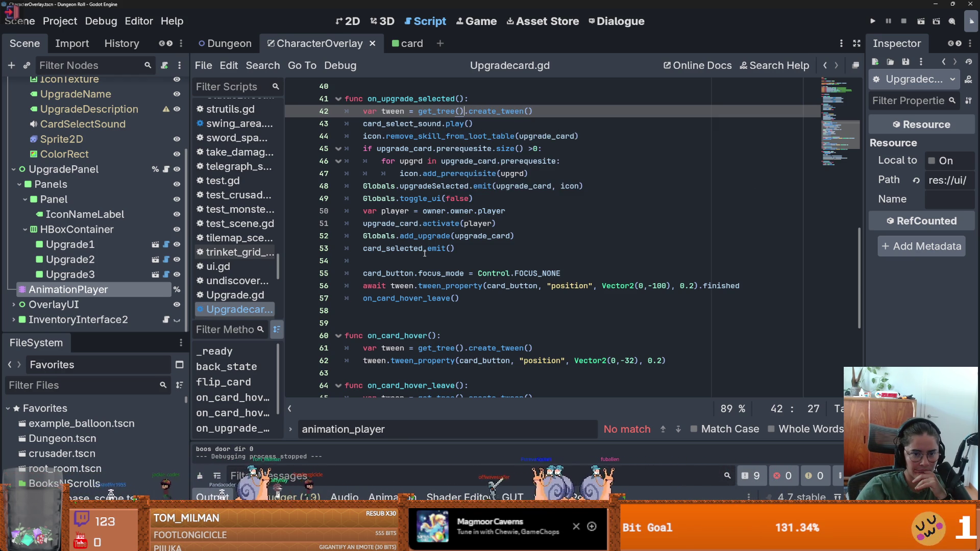
{"action": "mouse_move", "coordinate": [425, 253]}
{"action": "double_click", "coordinate": [417, 199]}
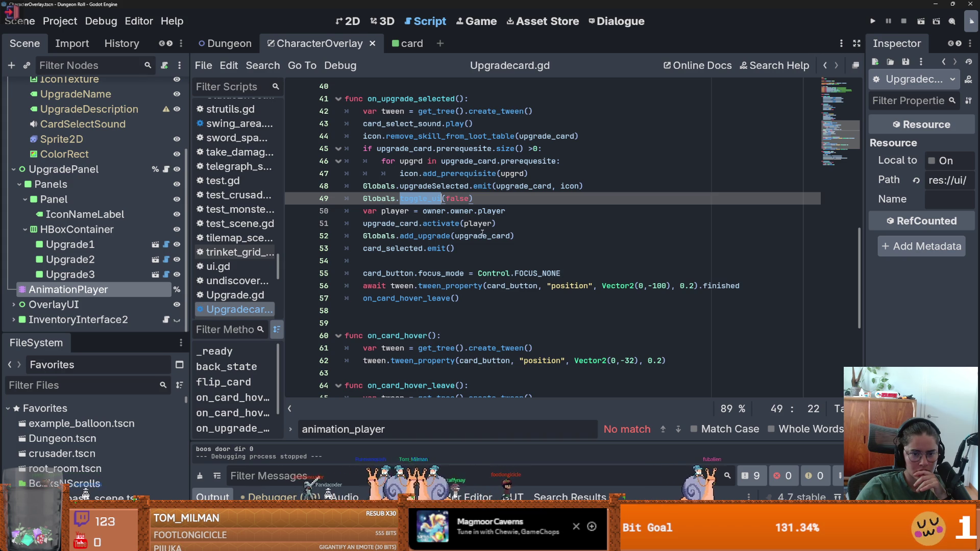
{"action": "mouse_move", "coordinate": [482, 233]}
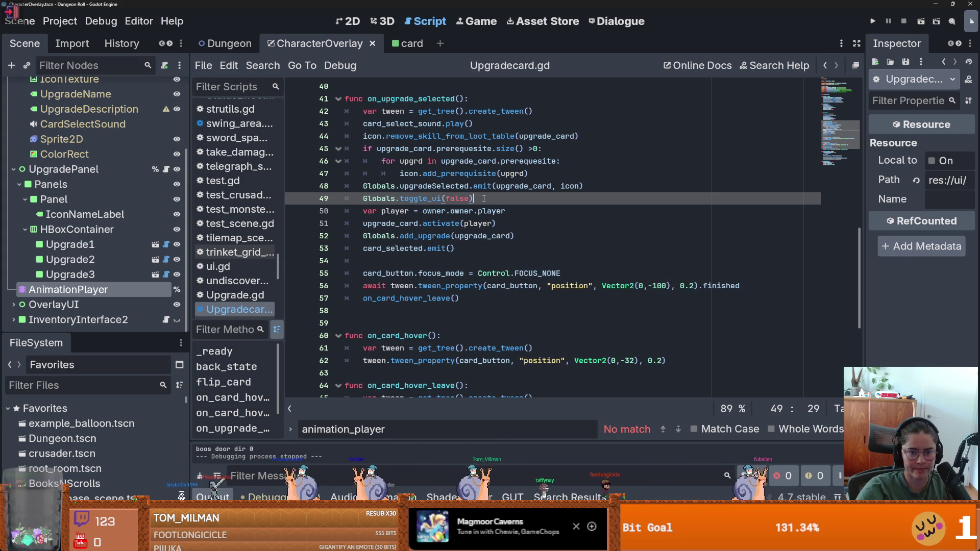
{"action": "left_click_drag", "start_coordinate": [474, 199], "coordinate": [357, 198]}
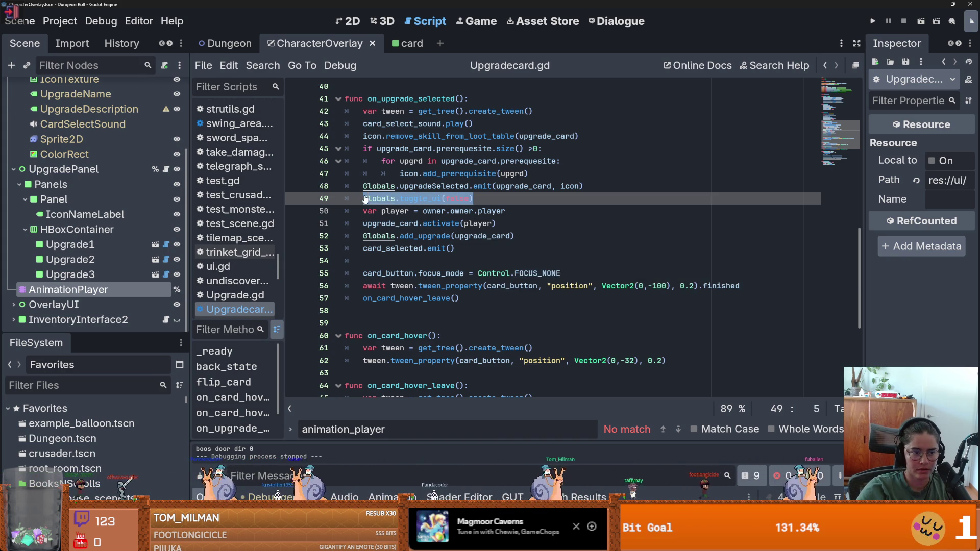
{"action": "mouse_move", "coordinate": [412, 240]}
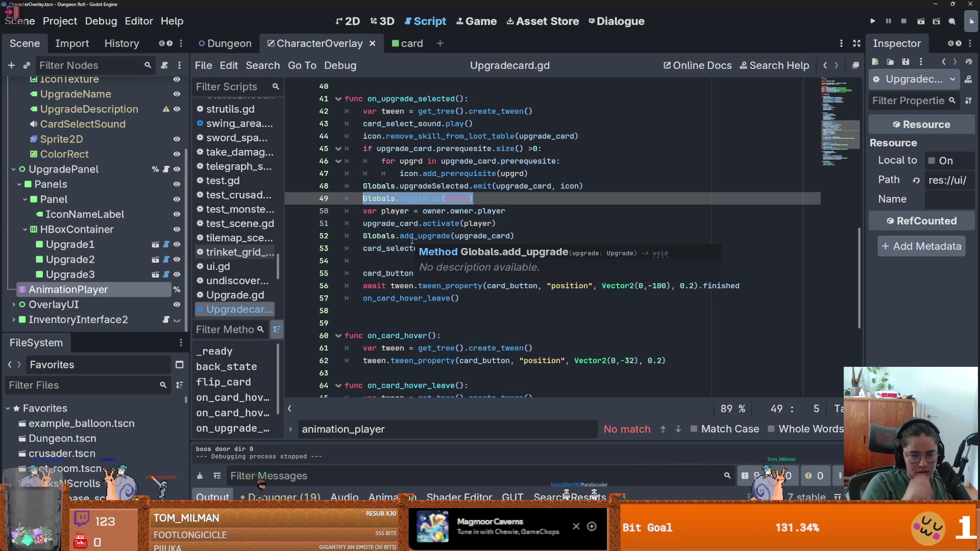
{"action": "left_click", "coordinate": [389, 301]}
{"action": "left_click", "coordinate": [390, 300], "text": "ctrl"}
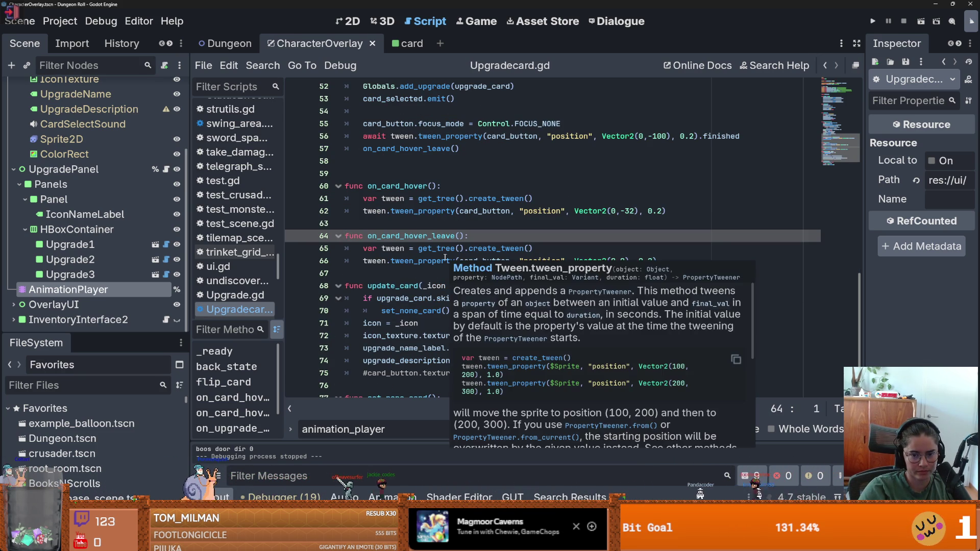
{"action": "left_click", "coordinate": [428, 248]}
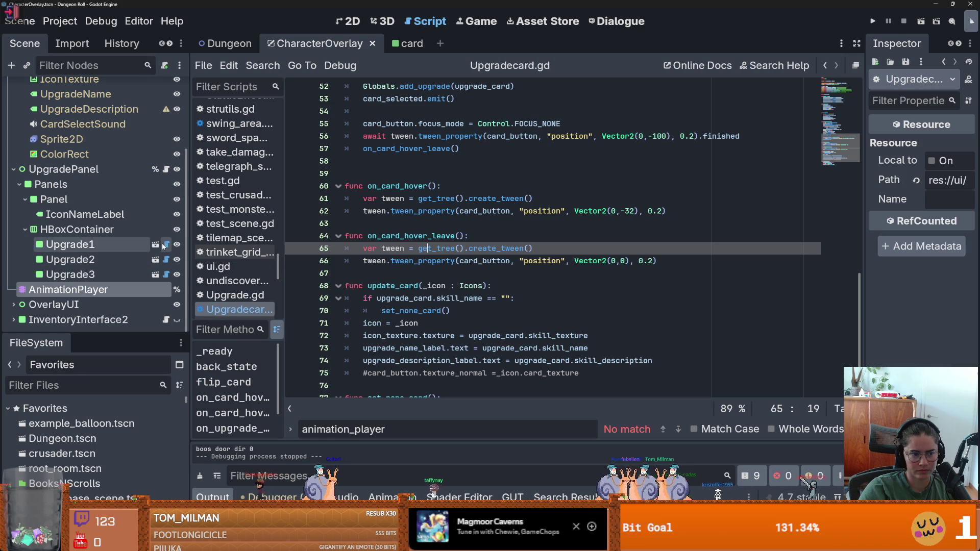
{"action": "left_click", "coordinate": [165, 169]}
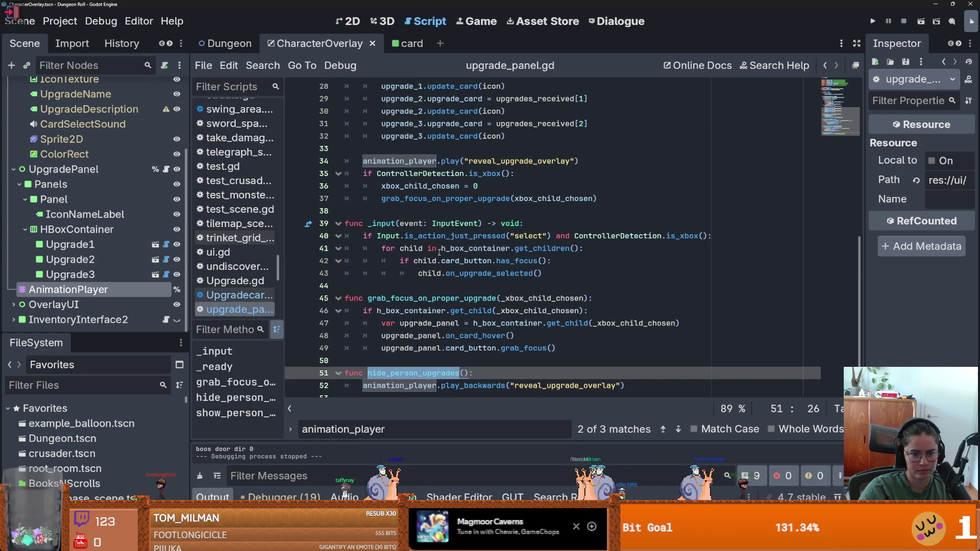
- Enlarge the bottom panel and open AnimationPlayer's reveal_upgrade_overlay animation in the timeline
{"action": "scroll", "coordinate": [440, 251], "scroll_direction": "down", "scroll_amount": 1}
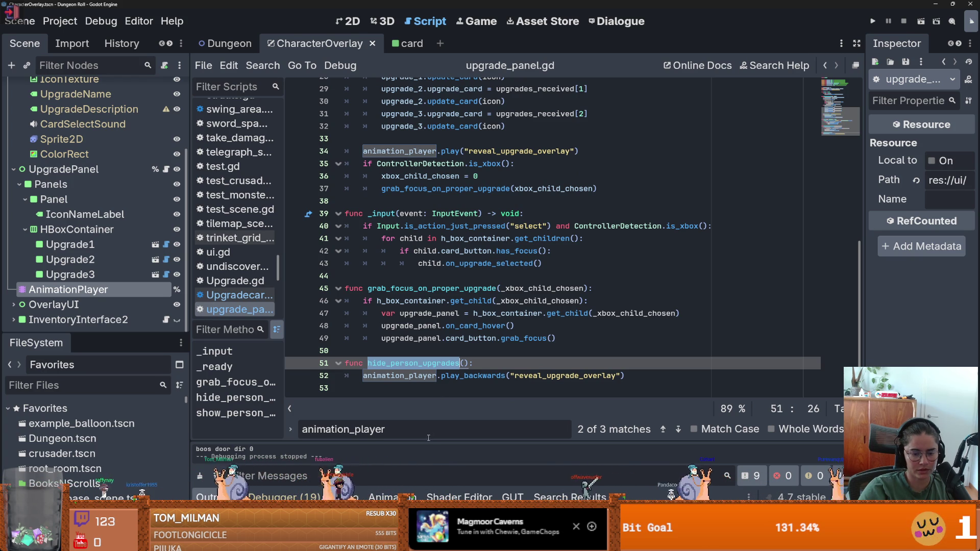
{"action": "mouse_move", "coordinate": [429, 443]}
{"action": "left_mouse_down"}
{"action": "mouse_move", "coordinate": [434, 294]}
{"action": "mouse_move", "coordinate": [435, 411]}
{"action": "left_mouse_up"}
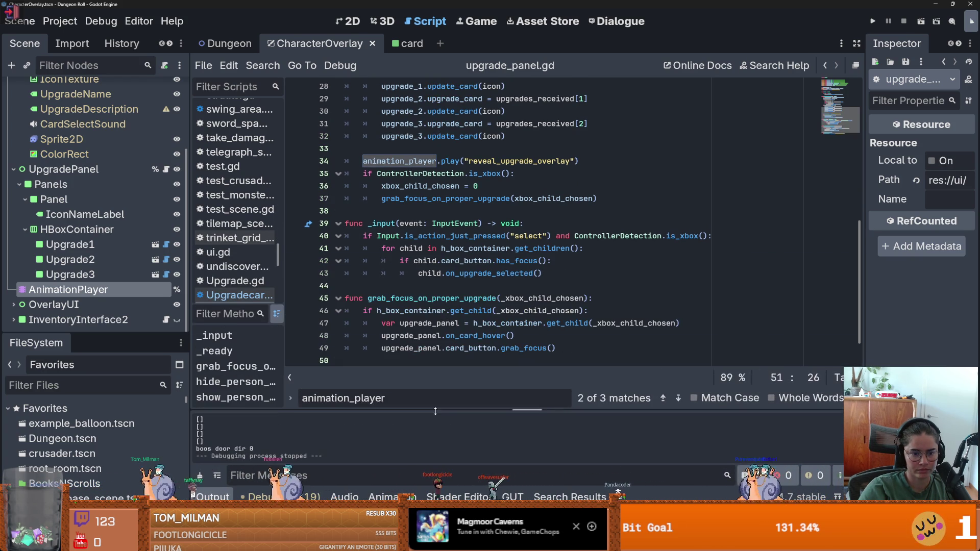
{"action": "left_click", "coordinate": [103, 289]}
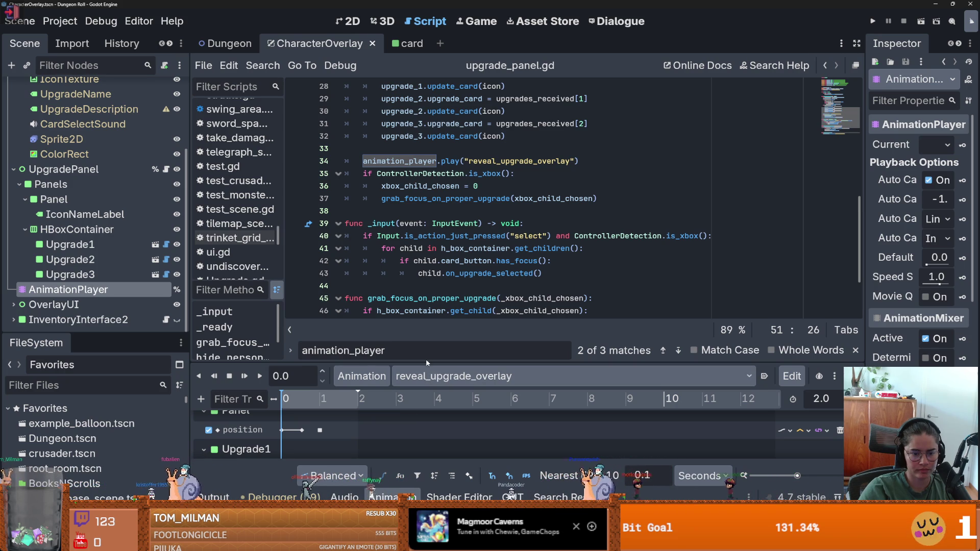
{"action": "left_click_drag", "start_coordinate": [427, 363], "coordinate": [442, 179]}
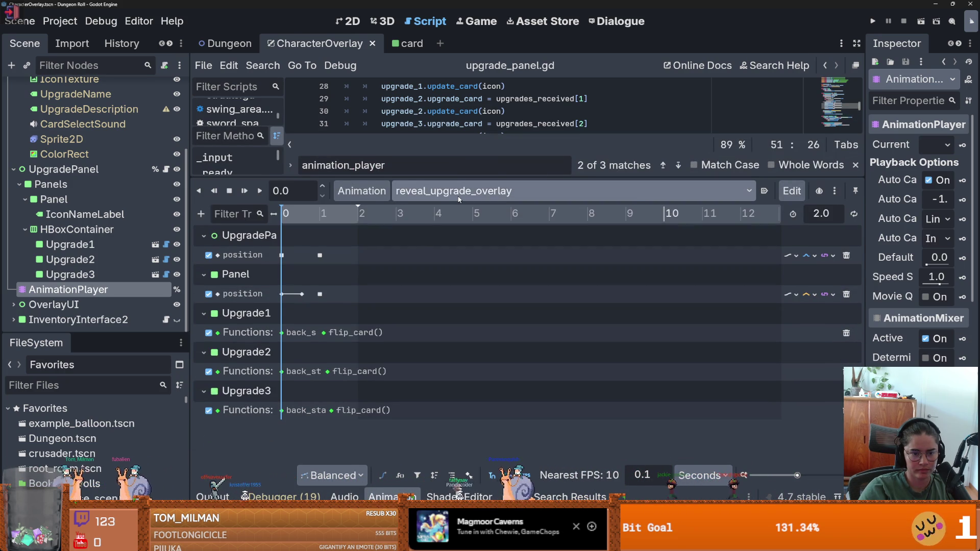
- Duplicate reveal_upgrade_overlay as a new animation named hide_upgrade_overlay_
{"action": "left_click", "coordinate": [459, 199]}
{"action": "left_click", "coordinate": [371, 195]}
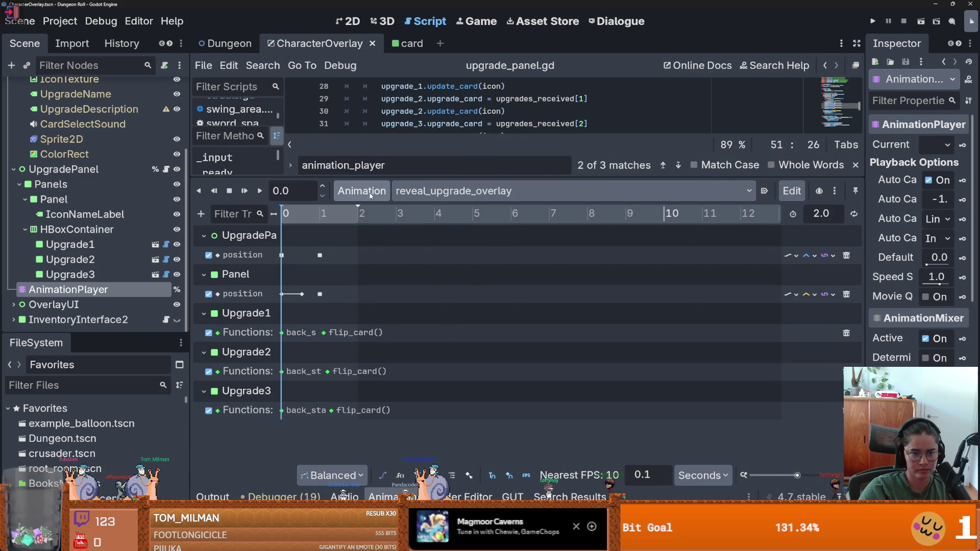
{"action": "left_click", "coordinate": [371, 195]}
{"action": "left_click", "coordinate": [380, 251]}
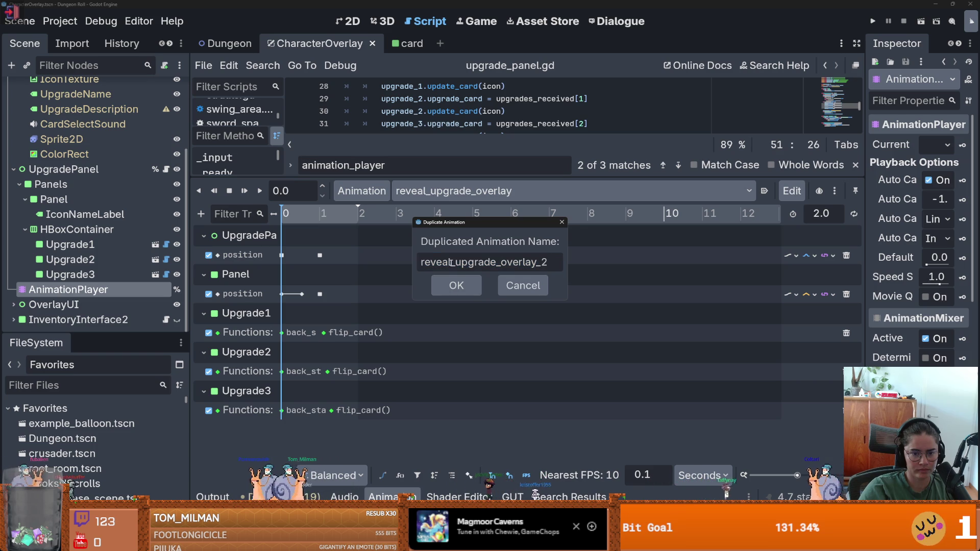
{"action": "type", "text": "hid"}
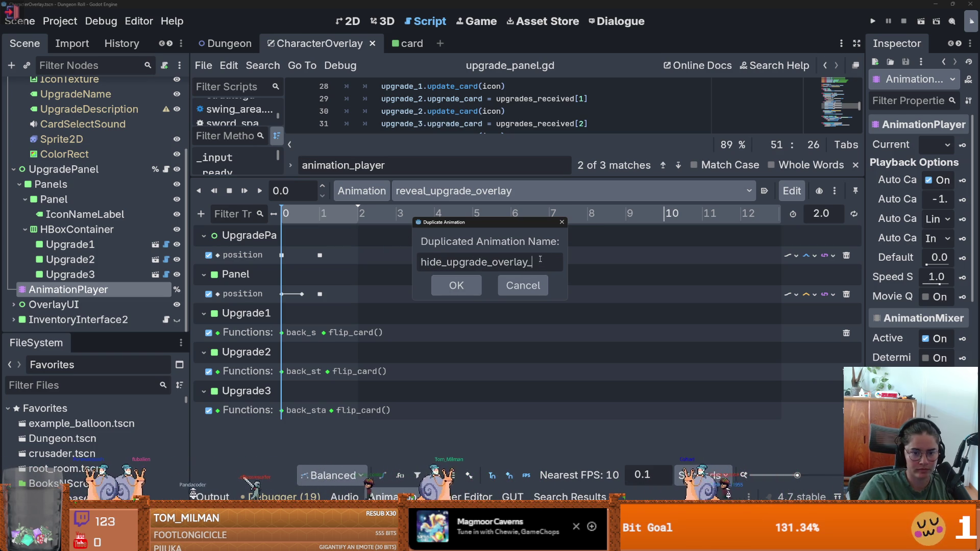
{"action": "key", "text": "Return"}
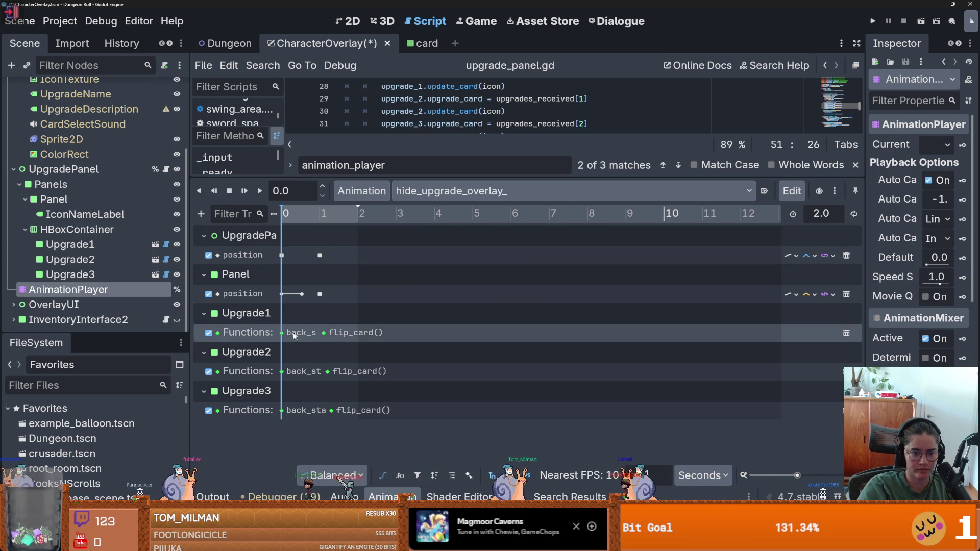
- Move the Upgrade1–3 back_state keys to the end after the flip, and save
{"action": "left_click_drag", "start_coordinate": [286, 335], "coordinate": [360, 338]}
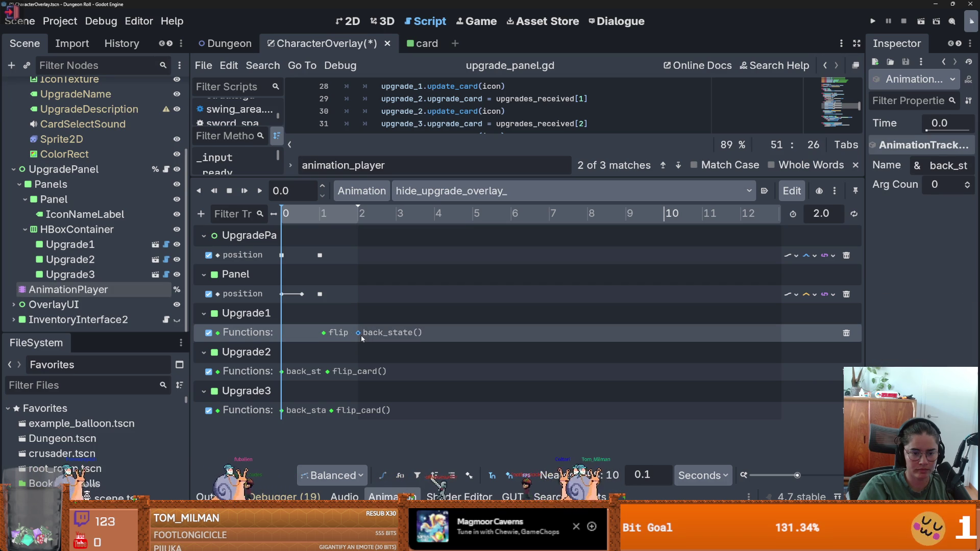
{"action": "left_click", "coordinate": [283, 372]}
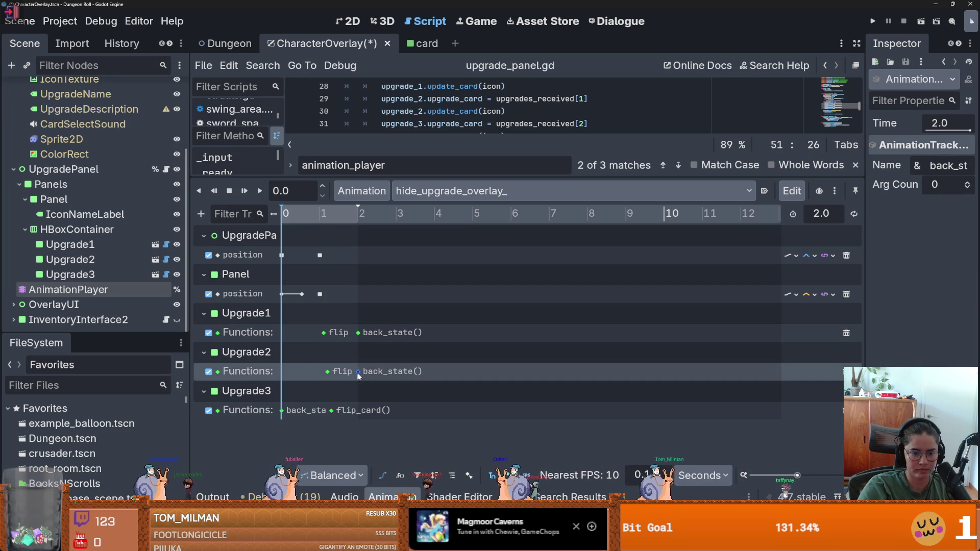
{"action": "left_click_drag", "start_coordinate": [289, 411], "coordinate": [363, 411]}
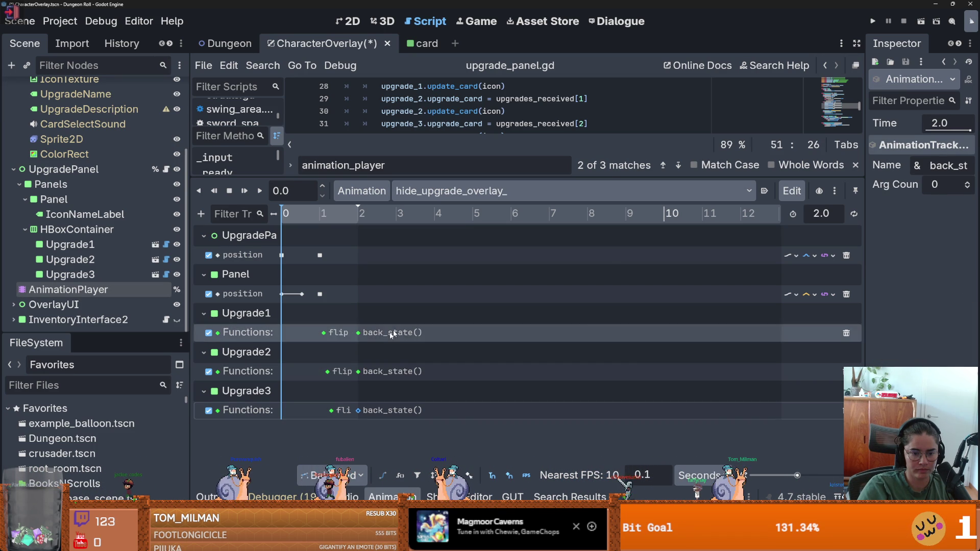
{"action": "key", "text": "ctrl+s"}
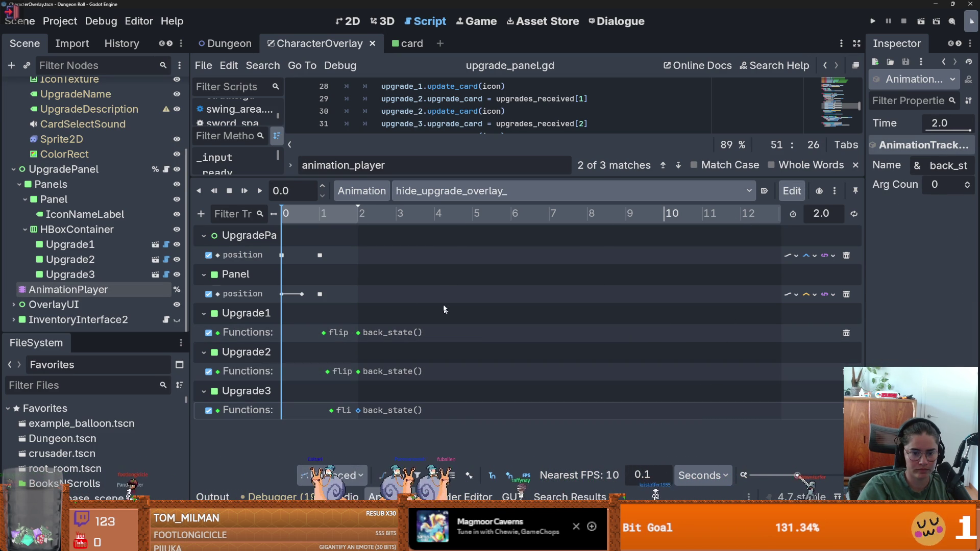
{"action": "left_click", "coordinate": [358, 332]}
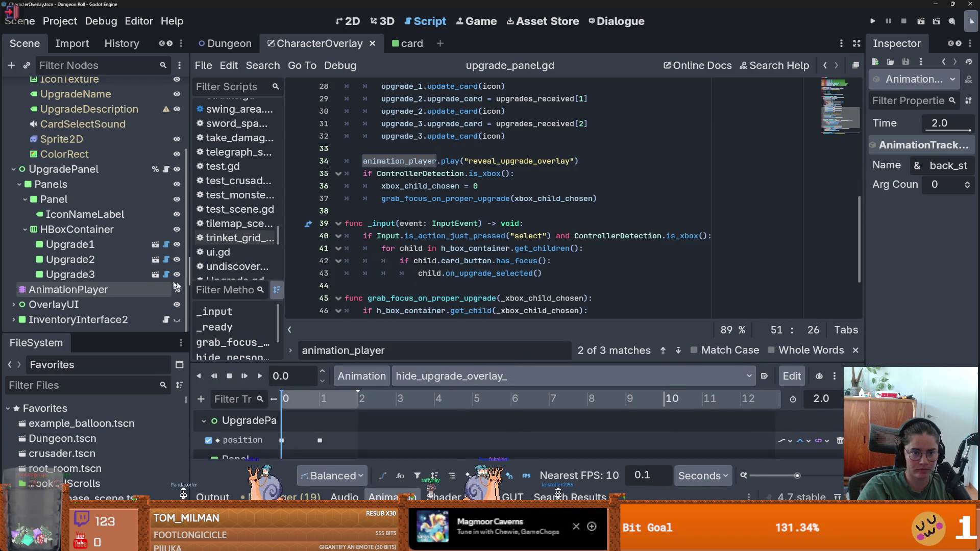
- In Upgradecard.gd, change back_state's play call to play_backwards
{"action": "left_click_drag", "start_coordinate": [480, 178], "coordinate": [480, 362]}
{"action": "left_click", "coordinate": [166, 257]}
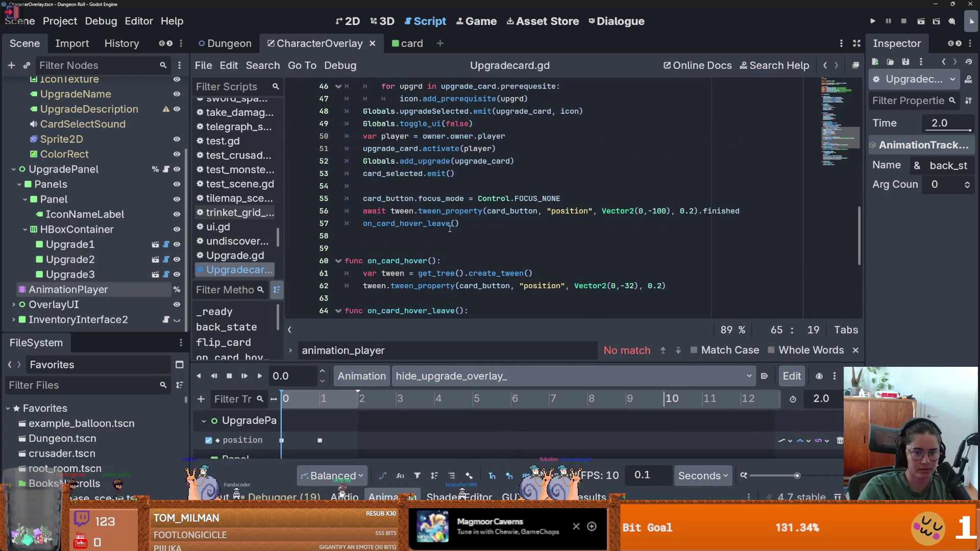
{"action": "scroll", "coordinate": [442, 248], "scroll_direction": "up", "scroll_amount": 5}
{"action": "scroll", "coordinate": [442, 249], "scroll_direction": "up", "scroll_amount": 6}
{"action": "left_click_drag", "start_coordinate": [464, 210], "coordinate": [365, 211]}
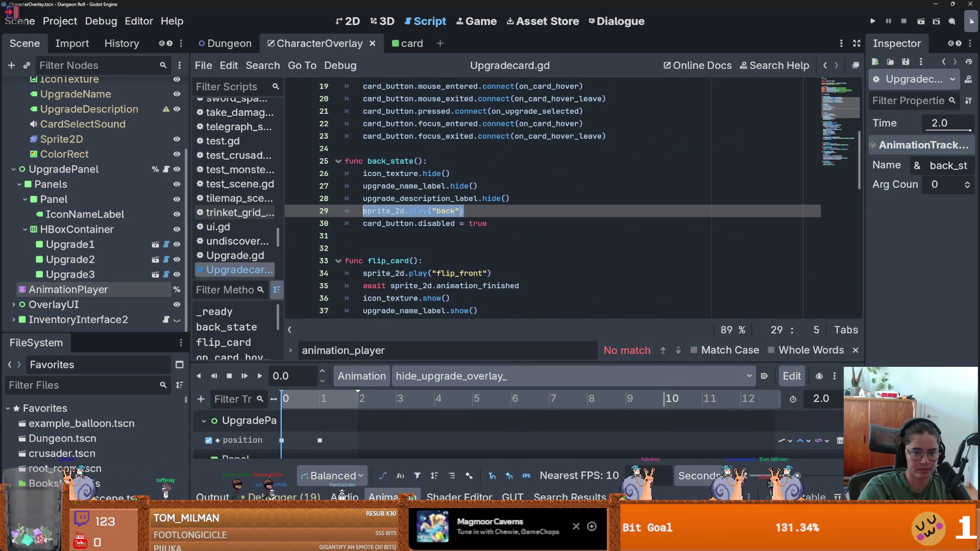
{"action": "left_click", "coordinate": [477, 212]}
{"action": "double_click", "coordinate": [417, 211]}
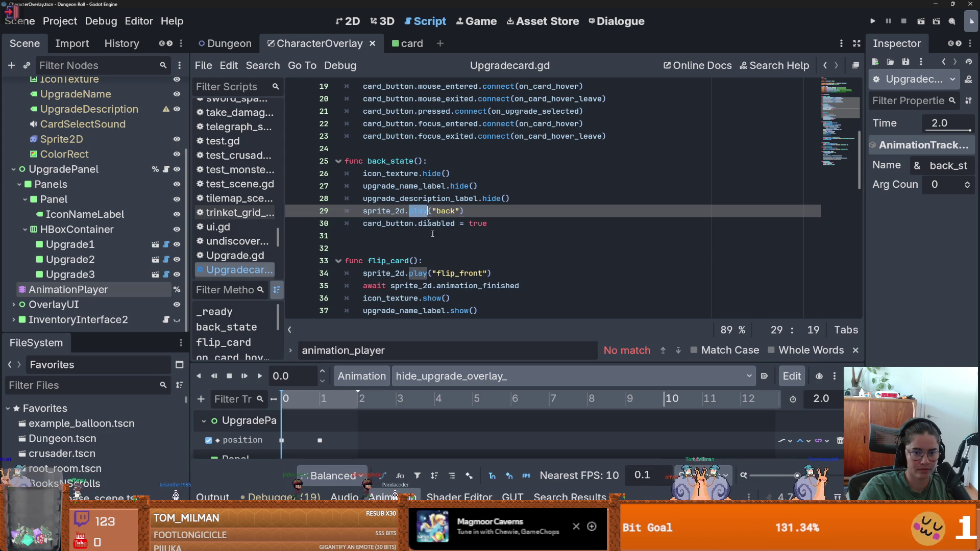
{"action": "type", "text": "play_"}
{"action": "key", "text": "Return"}
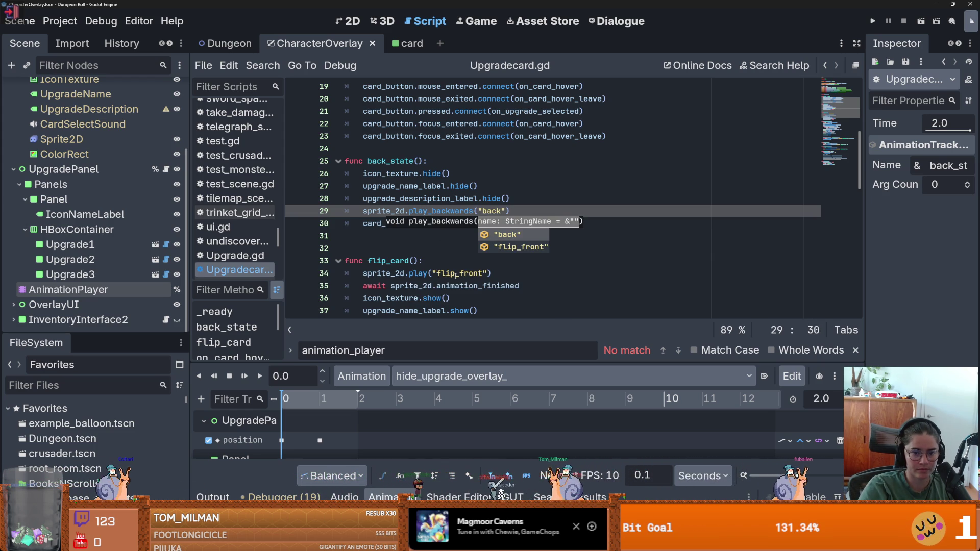
- Replace back_state's 'back' argument with 'flip_front' copied from flip_card
{"action": "double_click", "coordinate": [457, 273]}
{"action": "key", "text": "ctrl+c"}
{"action": "double_click", "coordinate": [498, 211]}
{"action": "key", "text": "ctrl+v"}
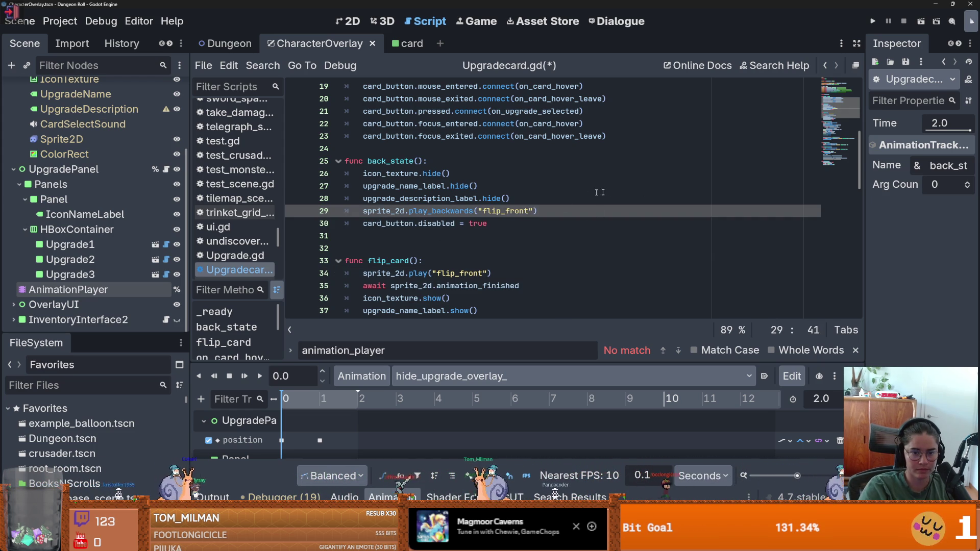
{"action": "key", "text": "BackSpace"}
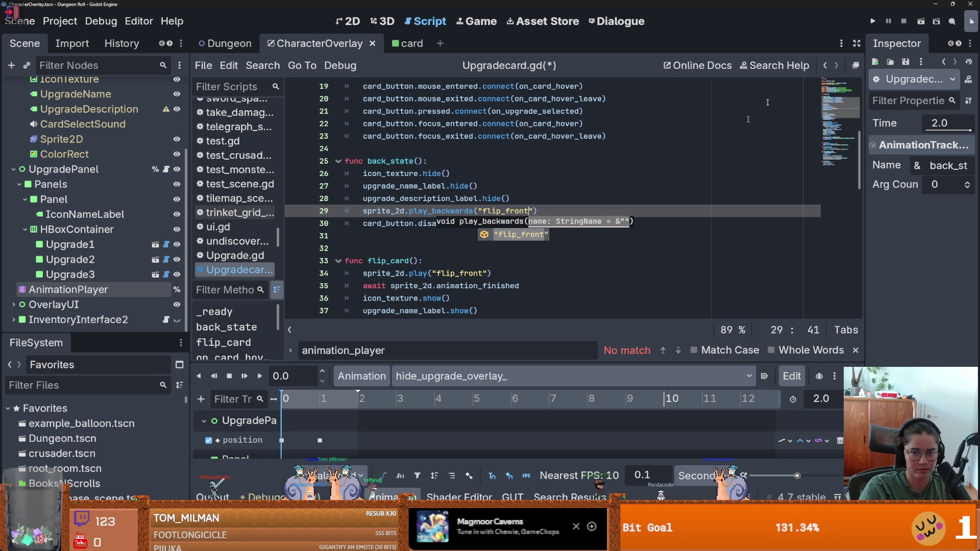
{"action": "left_click", "coordinate": [587, 185]}
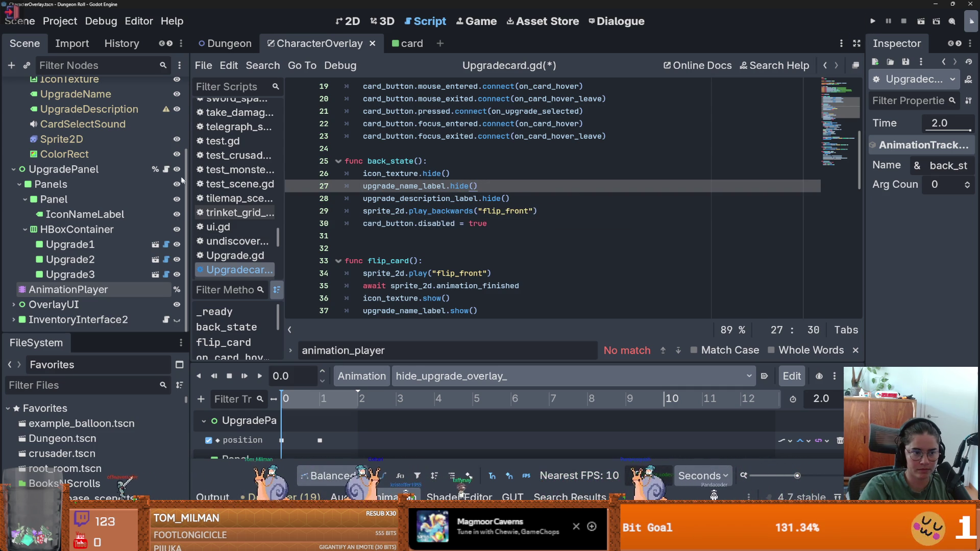
- In upgrade_panel.gd, make hide_person_upgrades play hide_upgrade_overlay_, then run the game
{"action": "left_click", "coordinate": [166, 169]}
{"action": "scroll", "coordinate": [420, 312], "scroll_direction": "down", "scroll_amount": 3}
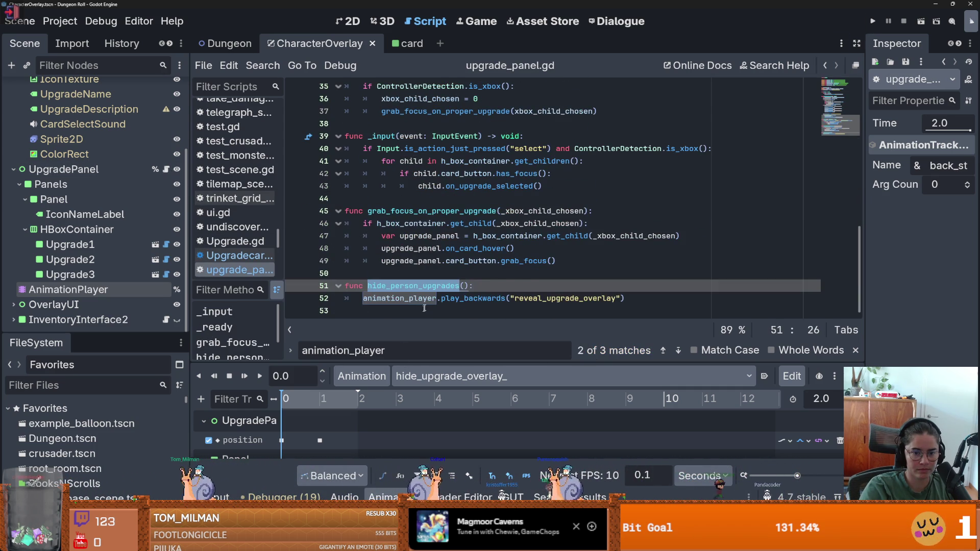
{"action": "left_click", "coordinate": [554, 298]}
{"action": "key", "text": "ctrl+v"}
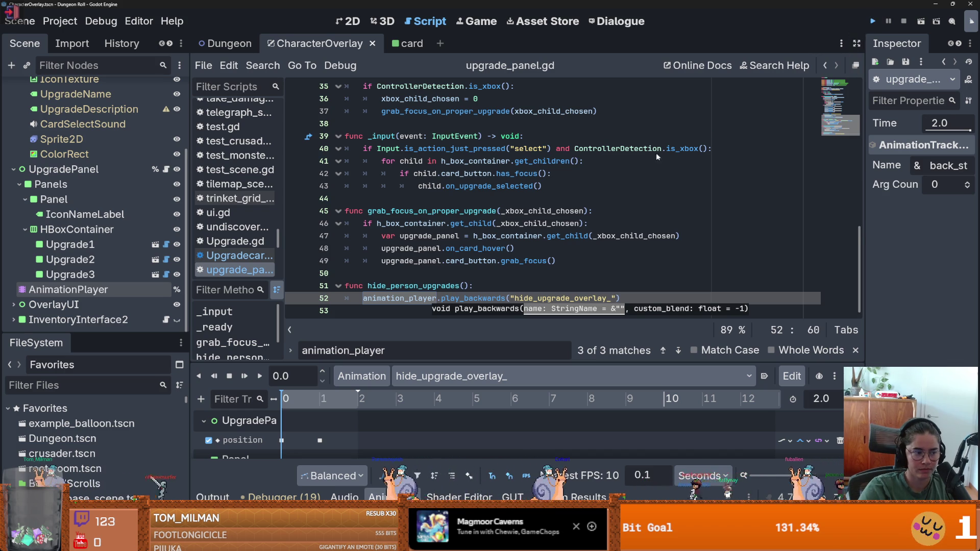
{"action": "key", "text": "F5"}
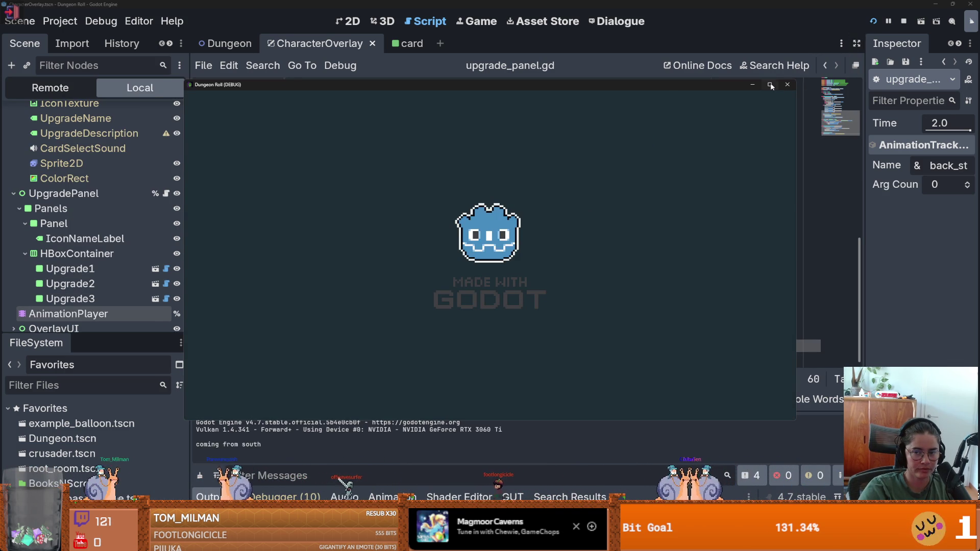
- Walk to the next room, talk to Godfrey, pick Defence Boost, then close the game
{"action": "key", "text": "w"}
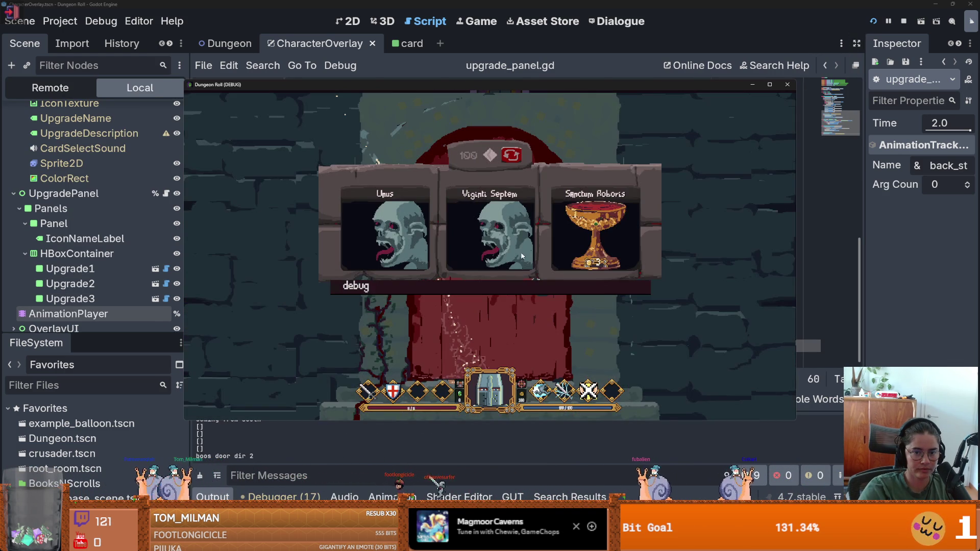
{"action": "left_click", "coordinate": [512, 332]}
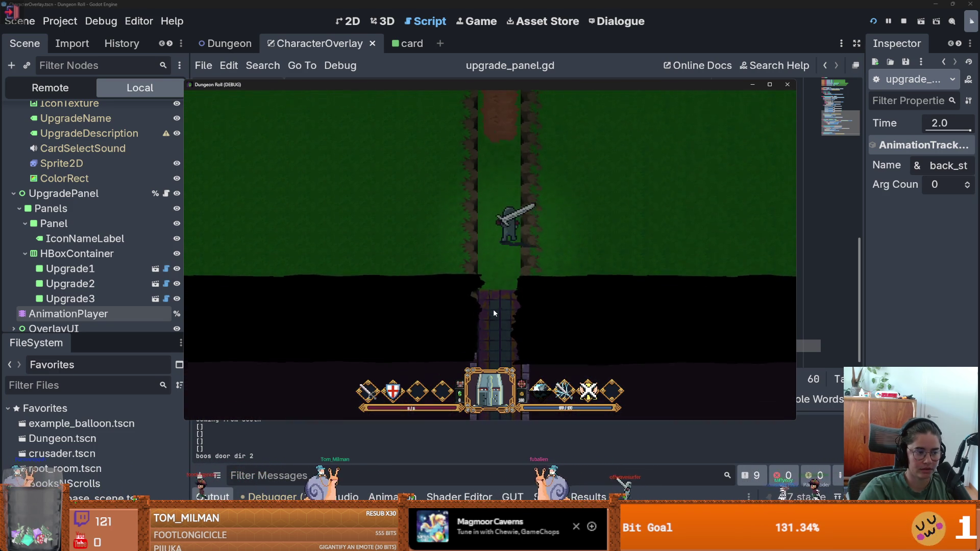
{"action": "key", "text": "w"}
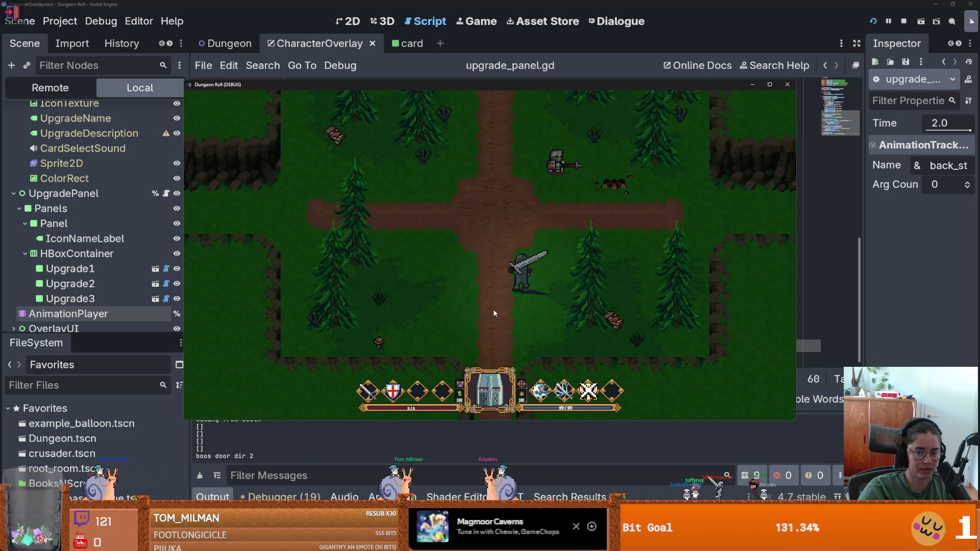
{"action": "left_click", "coordinate": [493, 281]}
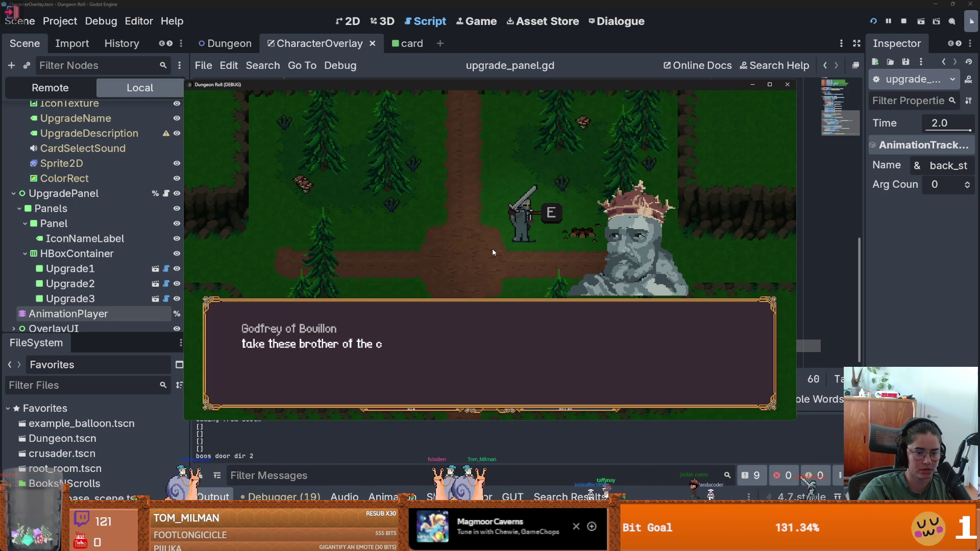
{"action": "left_click", "coordinate": [481, 301]}
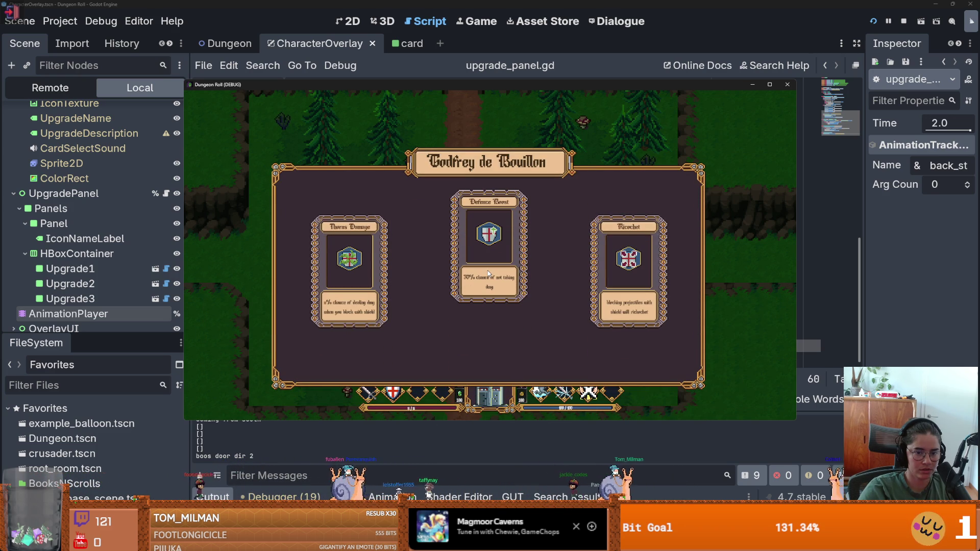
{"action": "left_click", "coordinate": [488, 273]}
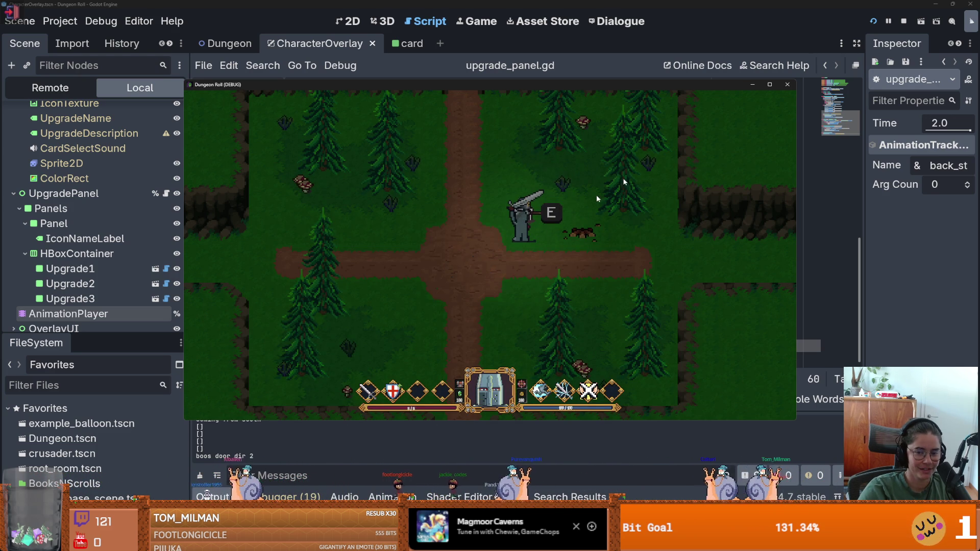
{"action": "left_click", "coordinate": [788, 85]}
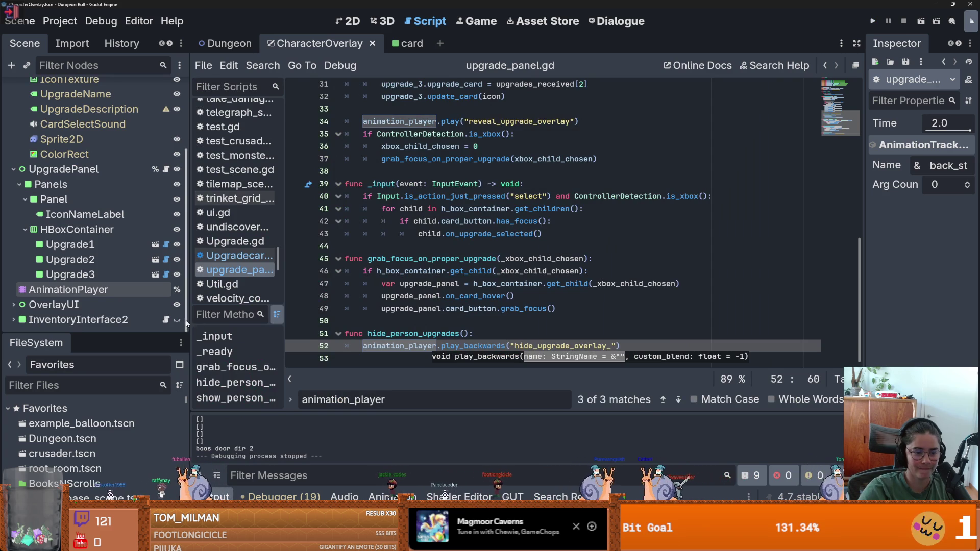
- Return to the CharacterOverlay scene and open its enlarged animation timeline
{"action": "left_click", "coordinate": [97, 274]}
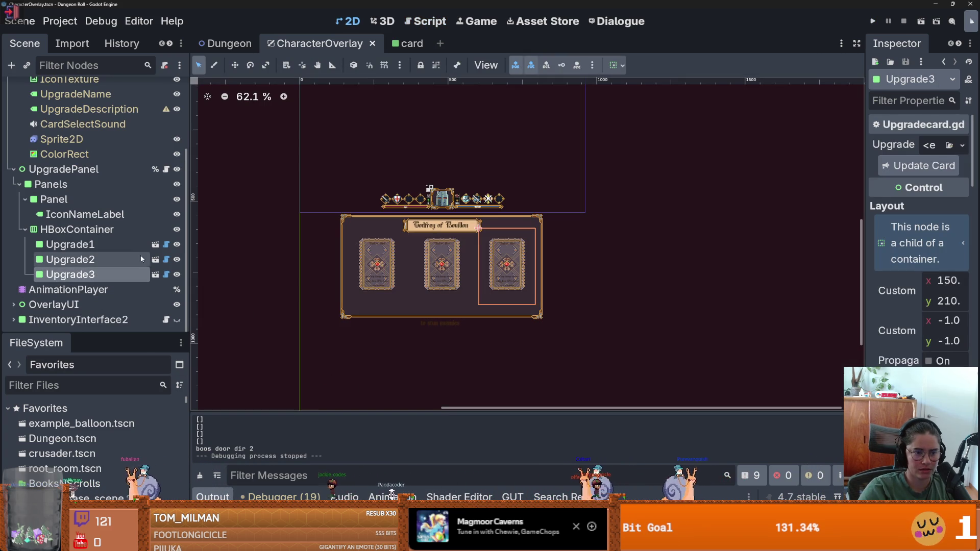
{"action": "left_click", "coordinate": [166, 274]}
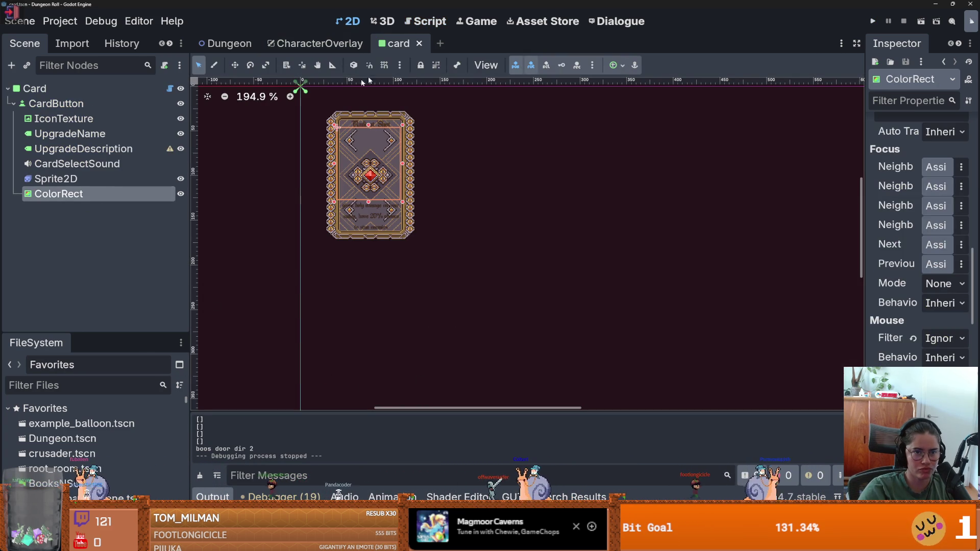
{"action": "left_click", "coordinate": [323, 45]}
{"action": "left_click", "coordinate": [97, 291]}
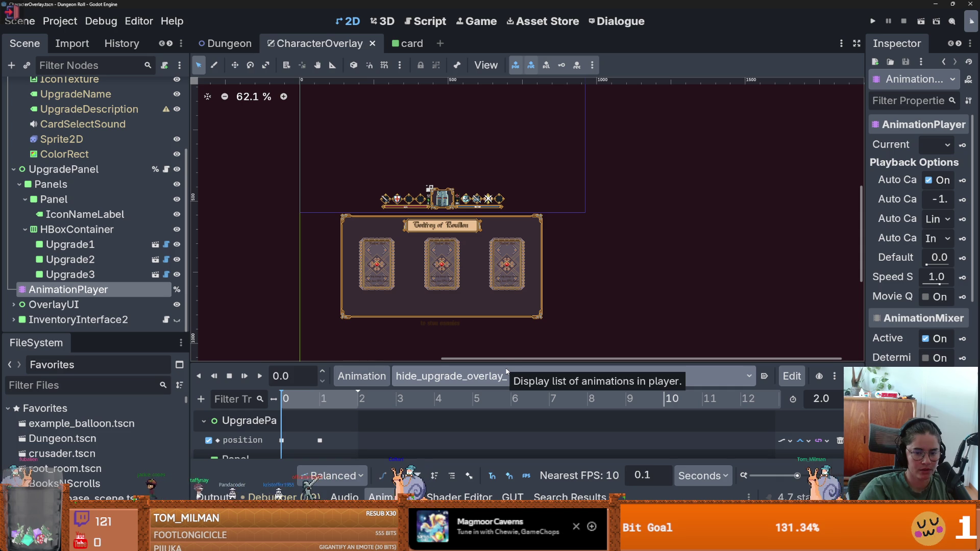
{"action": "left_click_drag", "start_coordinate": [507, 361], "coordinate": [507, 246]}
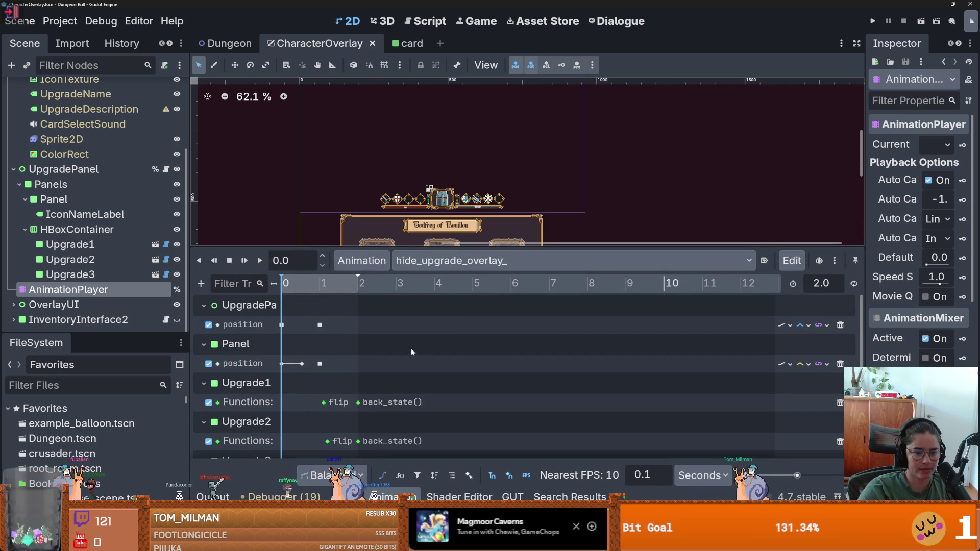
{"action": "scroll", "coordinate": [403, 351], "scroll_direction": "down", "scroll_amount": 1}
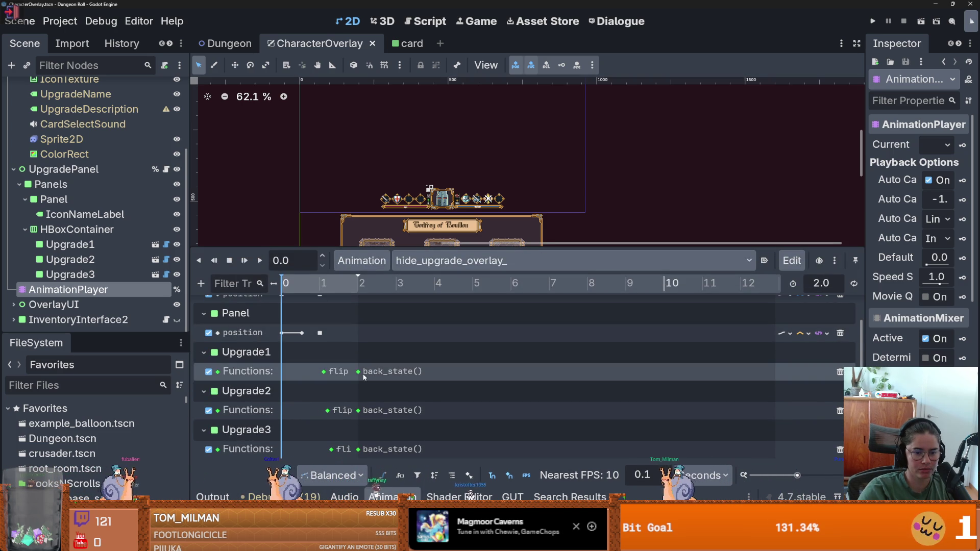
- Delete the flip keys from the Upgrade3, Upgrade2 and Upgrade1 tracks, and save
{"action": "left_click", "coordinate": [331, 449]}
{"action": "right_click", "coordinate": [332, 449]}
{"action": "left_click", "coordinate": [349, 498]}
{"action": "left_click", "coordinate": [328, 410]}
{"action": "right_click", "coordinate": [327, 410]}
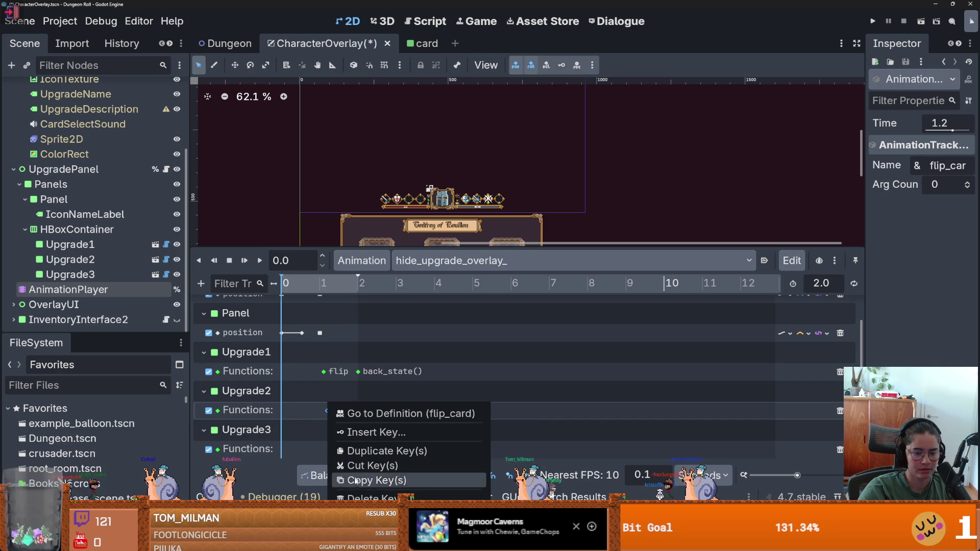
{"action": "left_click", "coordinate": [357, 498]}
{"action": "right_click", "coordinate": [325, 372]}
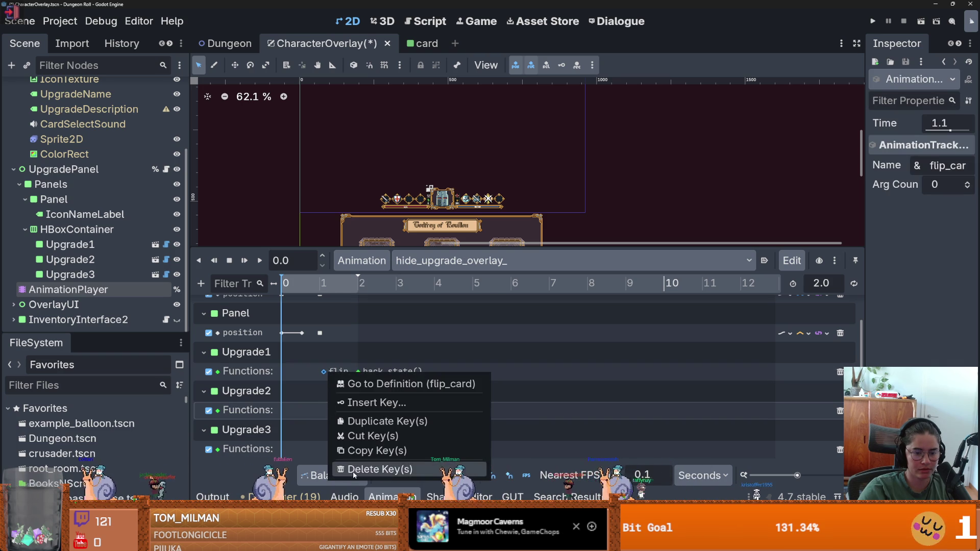
{"action": "left_click", "coordinate": [350, 469]}
{"action": "key", "text": "ctrl+s"}
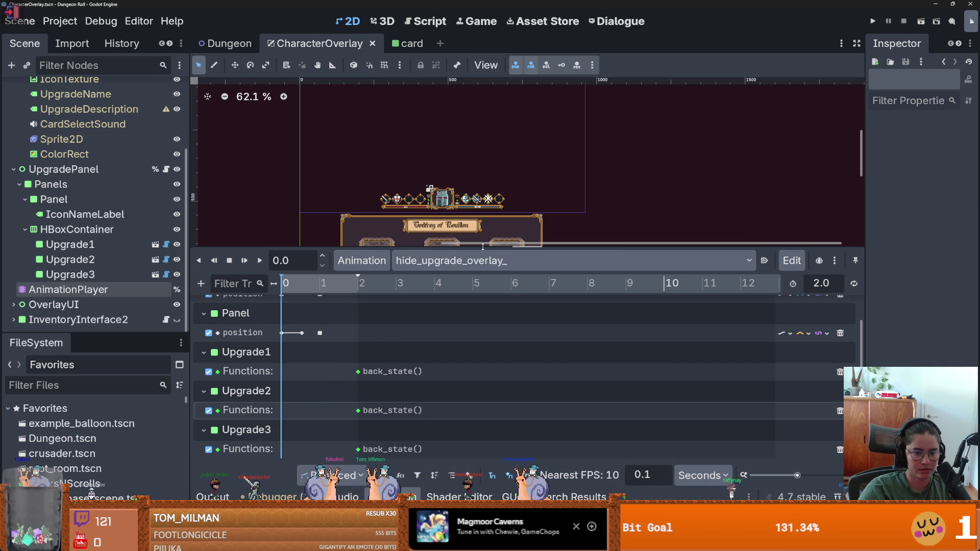
- Nudge Upgrade1 and Upgrade2 back_state keys slightly earlier, preview near 1.9 s, and run
{"action": "mouse_move", "coordinate": [483, 247]}
{"action": "left_mouse_down"}
{"action": "mouse_move", "coordinate": [483, 278]}
{"action": "mouse_move", "coordinate": [482, 242]}
{"action": "left_mouse_up"}
{"action": "left_click_drag", "start_coordinate": [355, 410], "coordinate": [354, 409]}
{"action": "left_click_drag", "start_coordinate": [357, 372], "coordinate": [345, 378]}
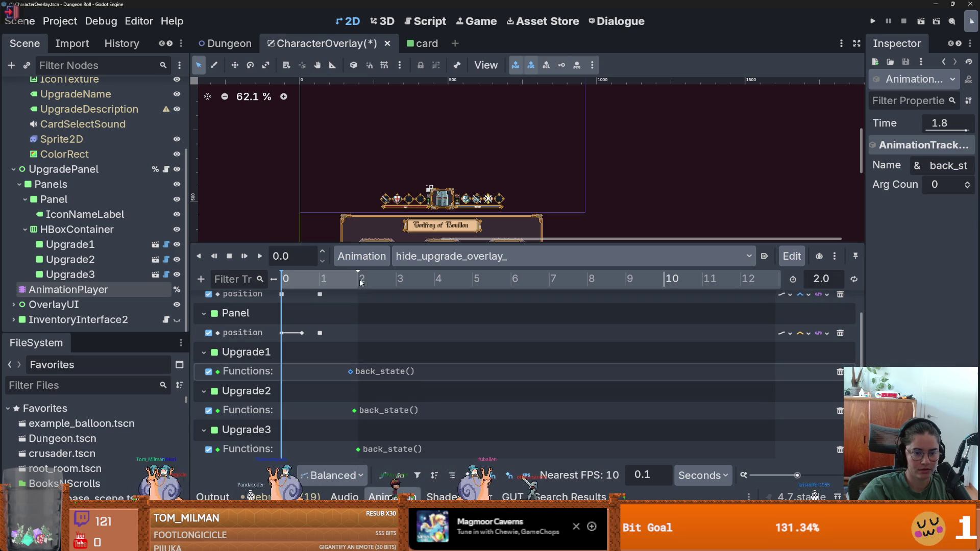
{"action": "left_click_drag", "start_coordinate": [361, 282], "coordinate": [354, 285]}
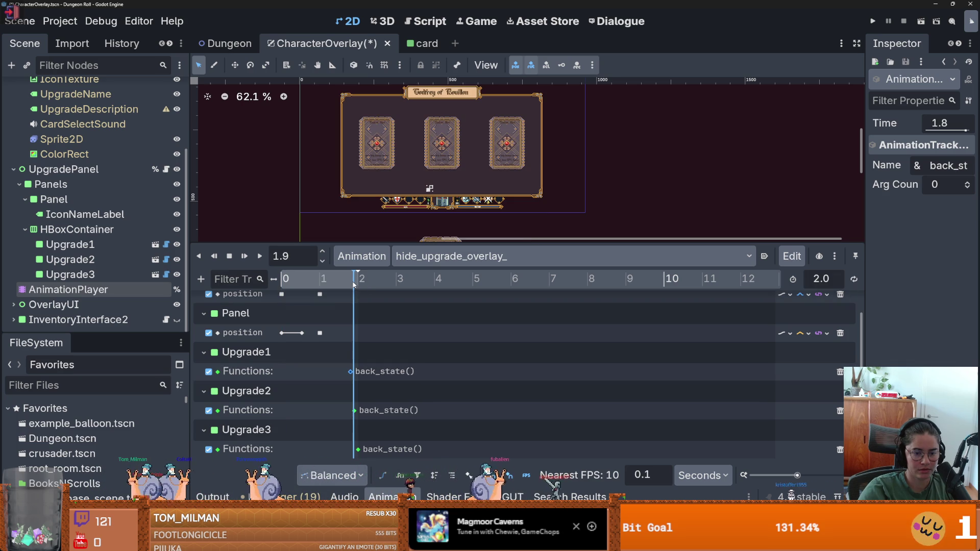
{"action": "left_click", "coordinate": [872, 22]}
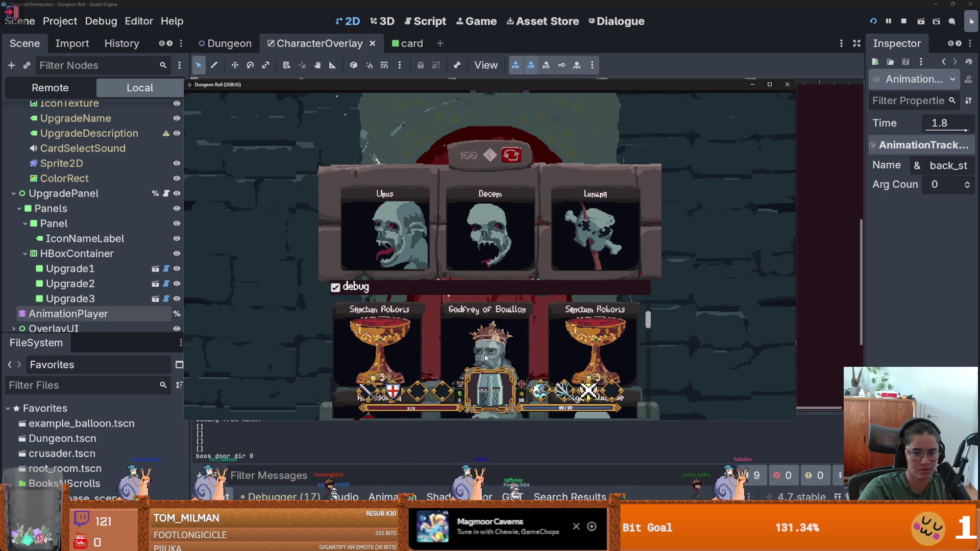
- Dismiss the starting panel, walk to Godfrey, and talk through his dialogue
{"action": "left_click", "coordinate": [486, 351]}
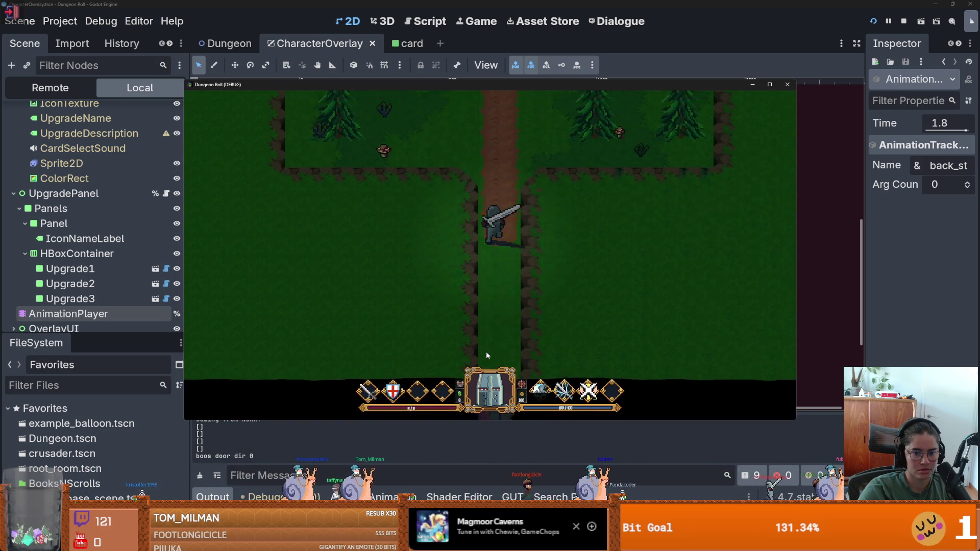
{"action": "key", "text": "w"}
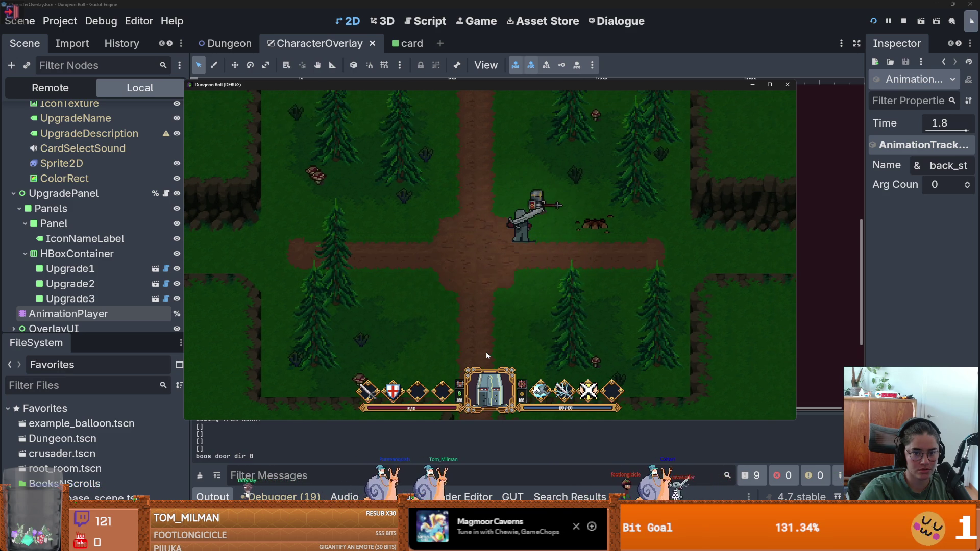
{"action": "key", "text": "e"}
{"action": "left_click", "coordinate": [478, 293]}
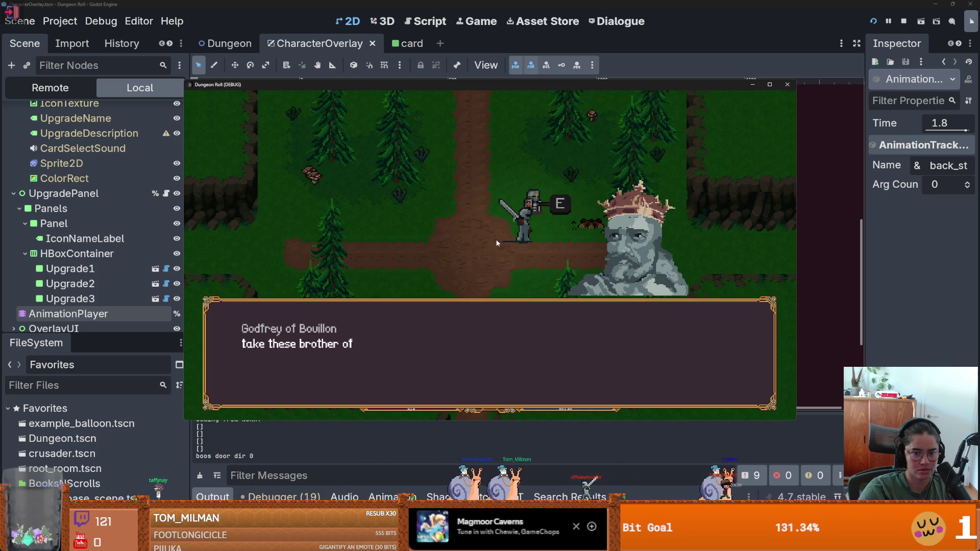
{"action": "left_click", "coordinate": [475, 318]}
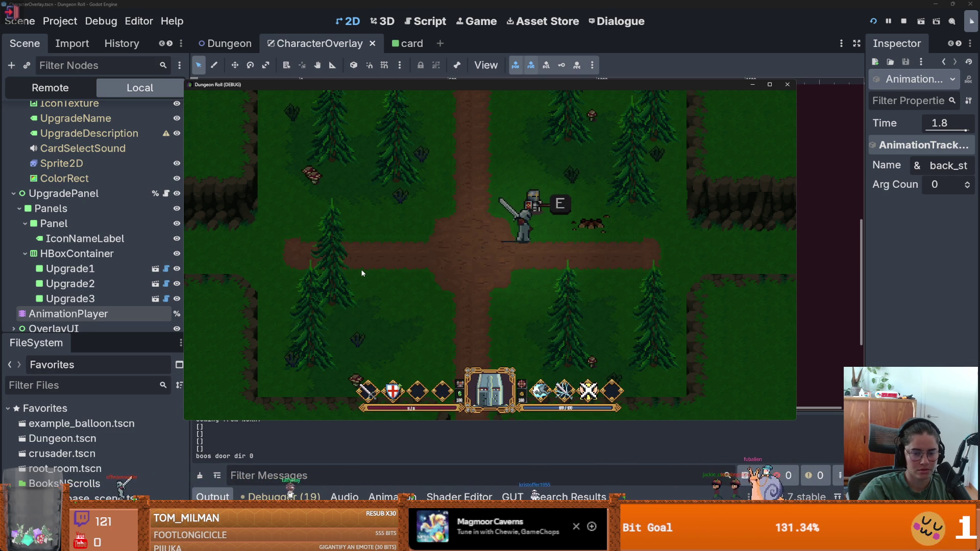
- Choose Godfrey's upgrades, skip to the three upgrade cards, then close the game
{"action": "key", "text": "e"}
{"action": "left_click", "coordinate": [536, 233]}
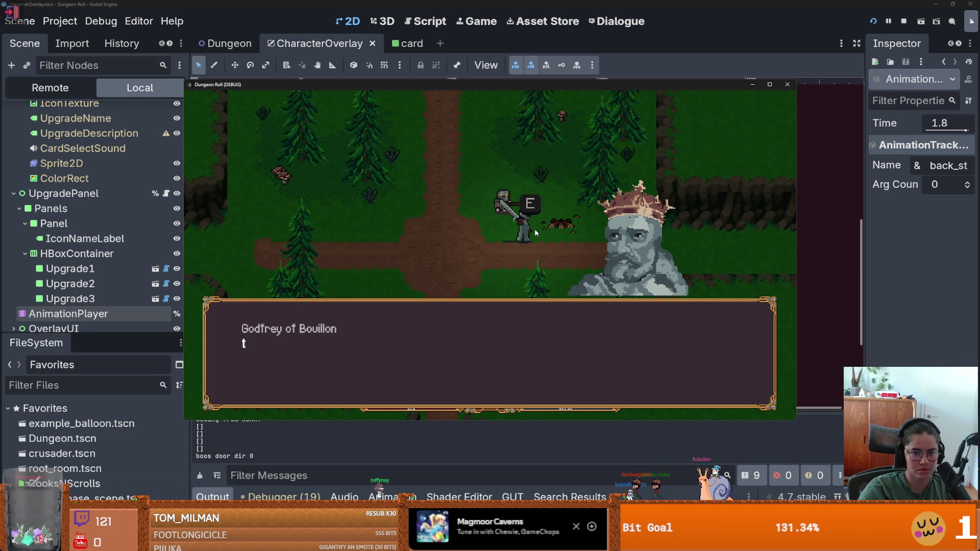
{"action": "left_click", "coordinate": [512, 262]}
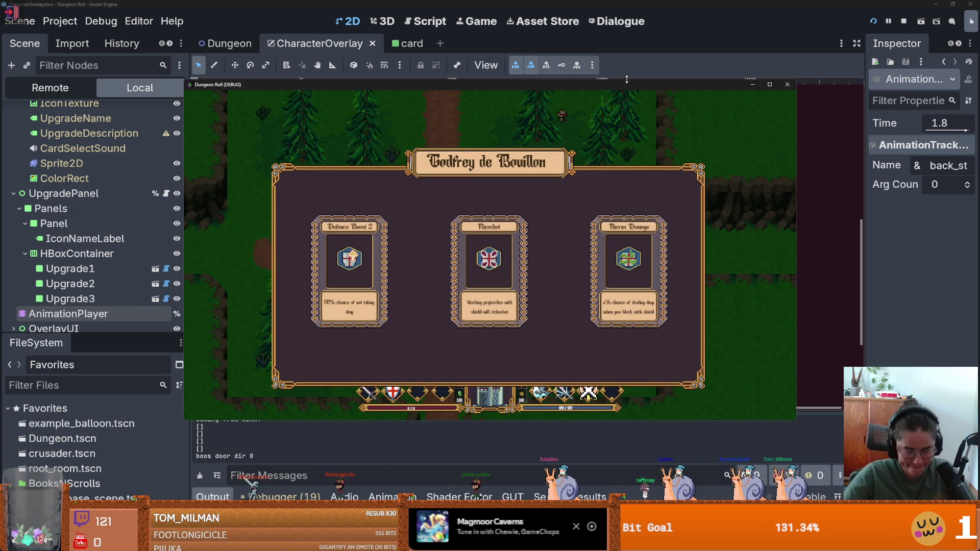
{"action": "left_click", "coordinate": [781, 86]}
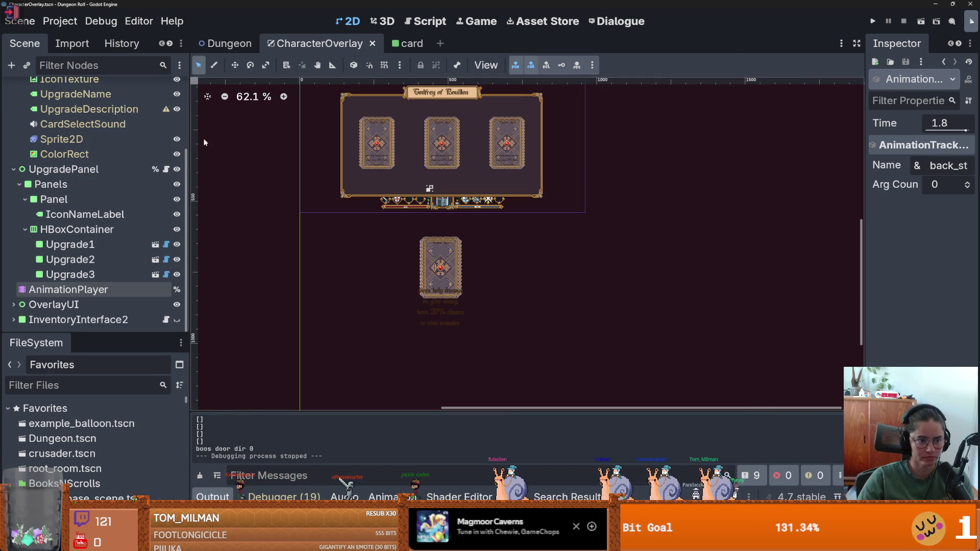
- Switch the AnimationPlayer timeline to the reveal_upgrade_overlay animation
{"action": "left_click", "coordinate": [139, 290]}
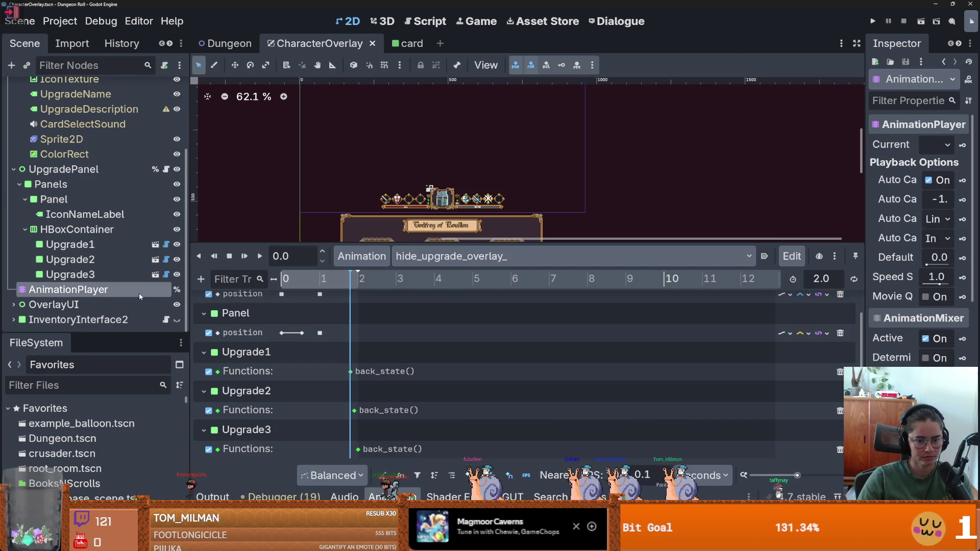
{"action": "left_click", "coordinate": [440, 256]}
{"action": "left_click", "coordinate": [442, 321]}
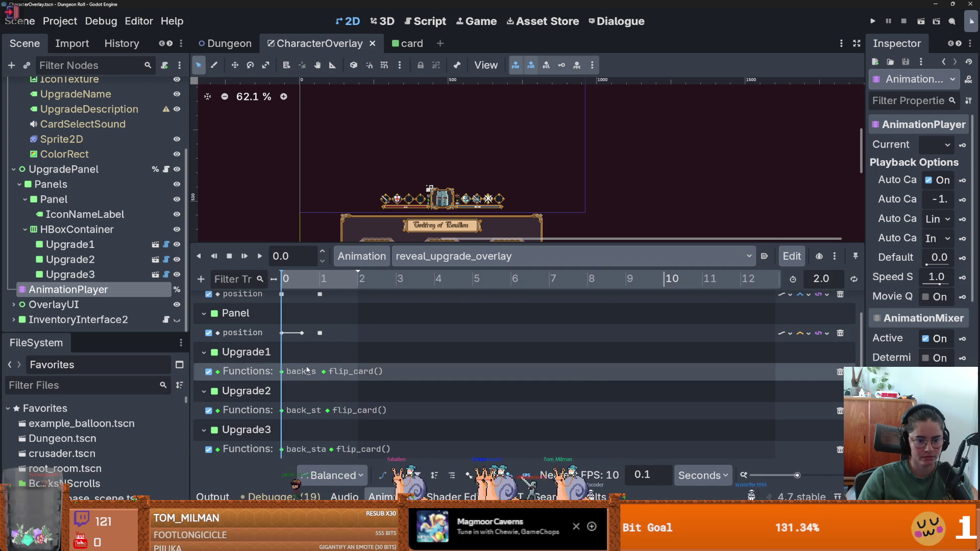
- Open Upgradecard.gd in an enlarged editor and add a blank line after back_state()
{"action": "left_click", "coordinate": [166, 245]}
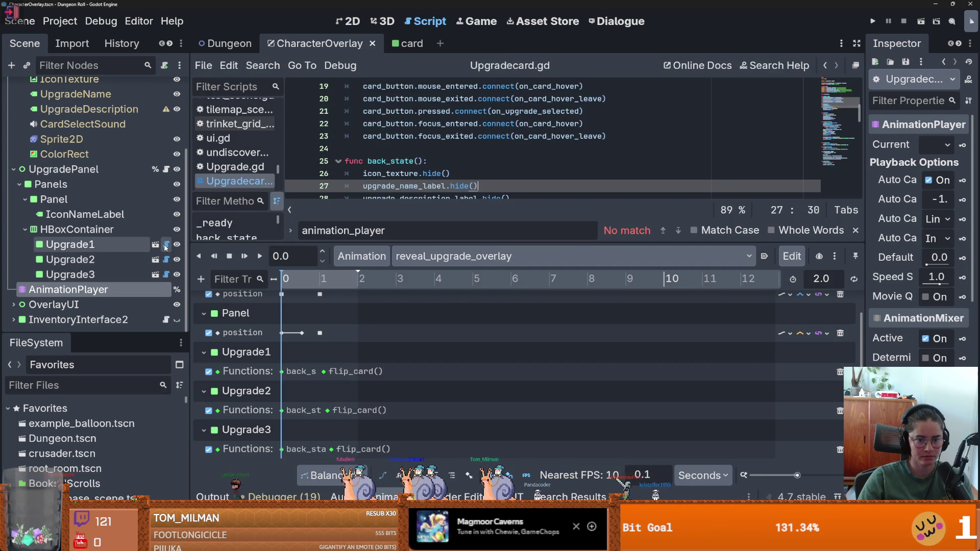
{"action": "left_click_drag", "start_coordinate": [404, 241], "coordinate": [403, 363]}
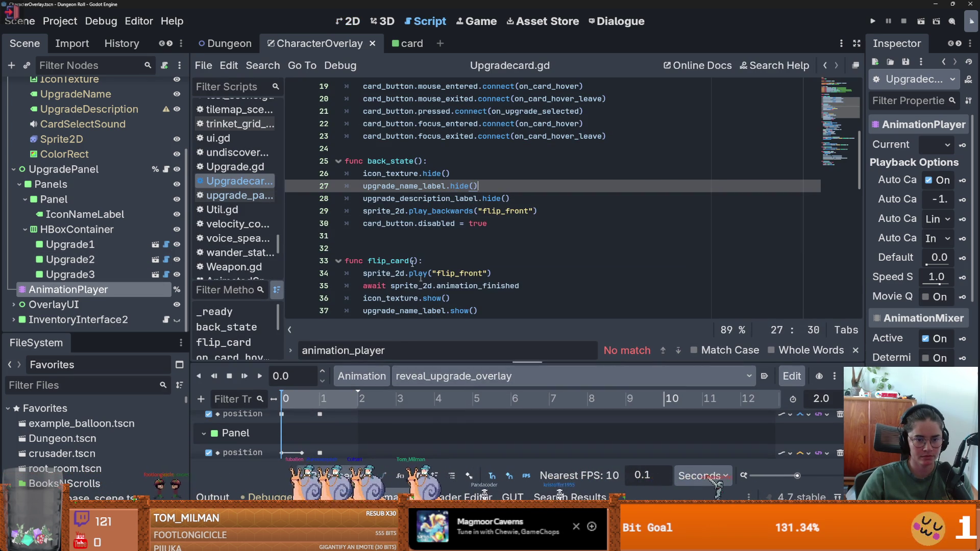
{"action": "left_click", "coordinate": [393, 237]}
{"action": "key", "text": "Return"}
{"action": "type", "text": "func back("}
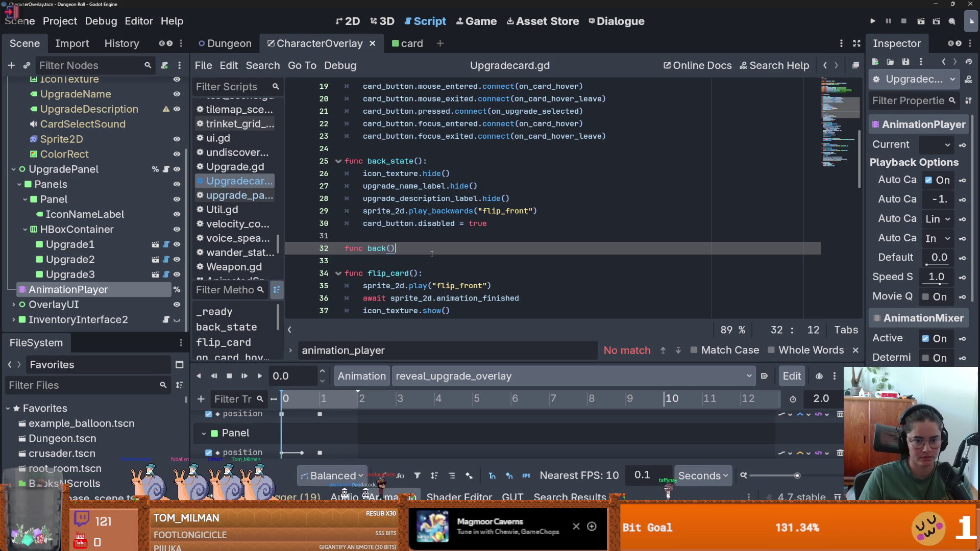
- Give the new back() function a body with the pasted play_backwards flip_front call
{"action": "type", "text": ":"}
{"action": "key", "text": "Return"}
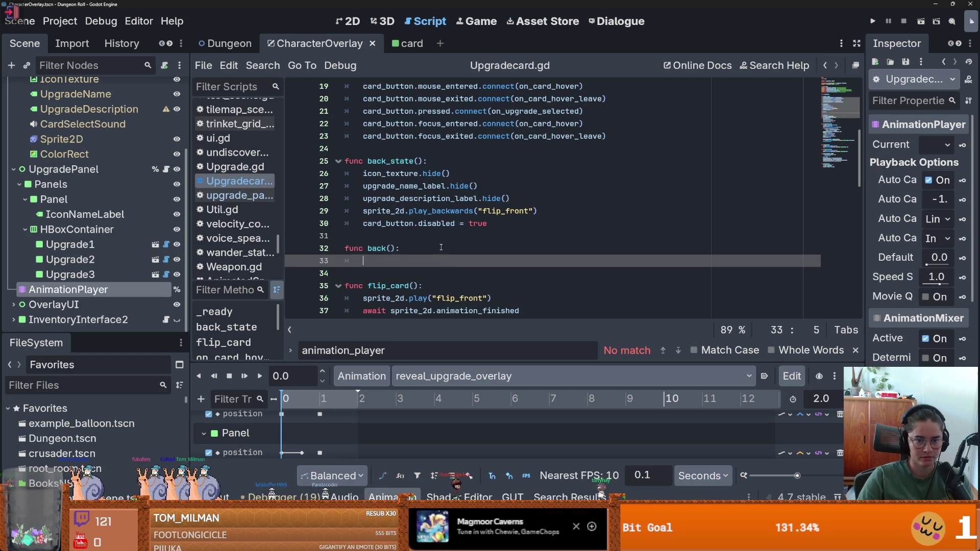
{"action": "left_click", "coordinate": [533, 211]}
{"action": "left_click", "coordinate": [367, 248]}
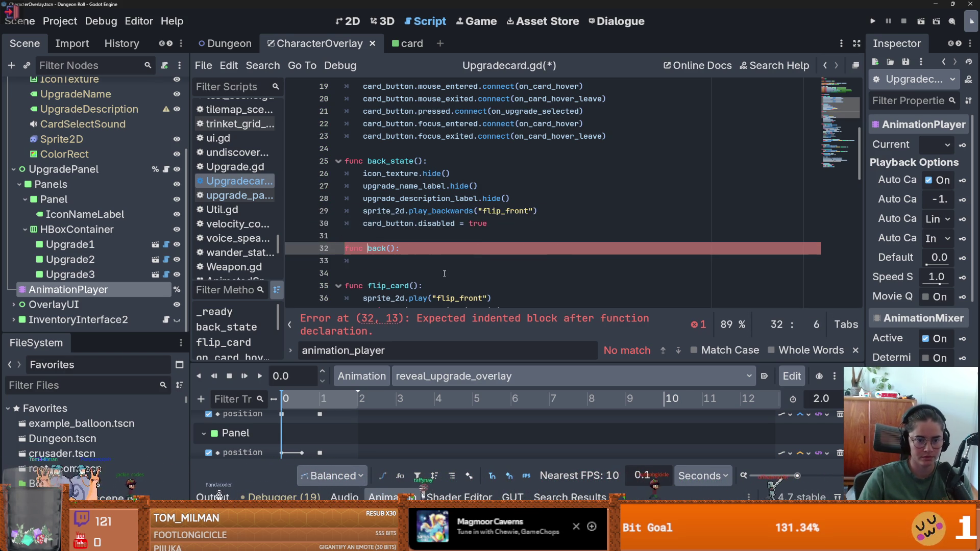
{"action": "left_click", "coordinate": [388, 263]}
{"action": "type", "text": "sprite_2d.play_backwards(\"flip_front\")"}
{"action": "double_click", "coordinate": [419, 265]}
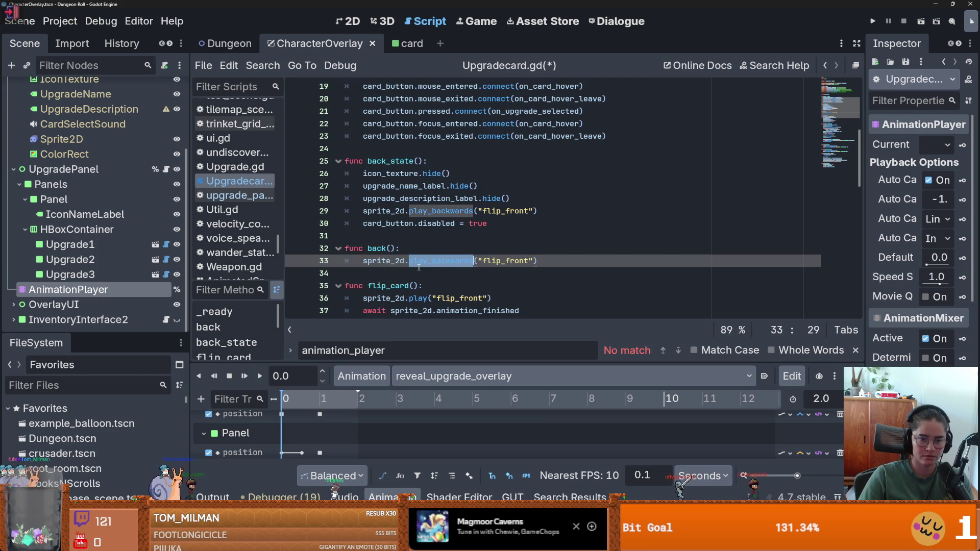
{"action": "type", "text": "("}
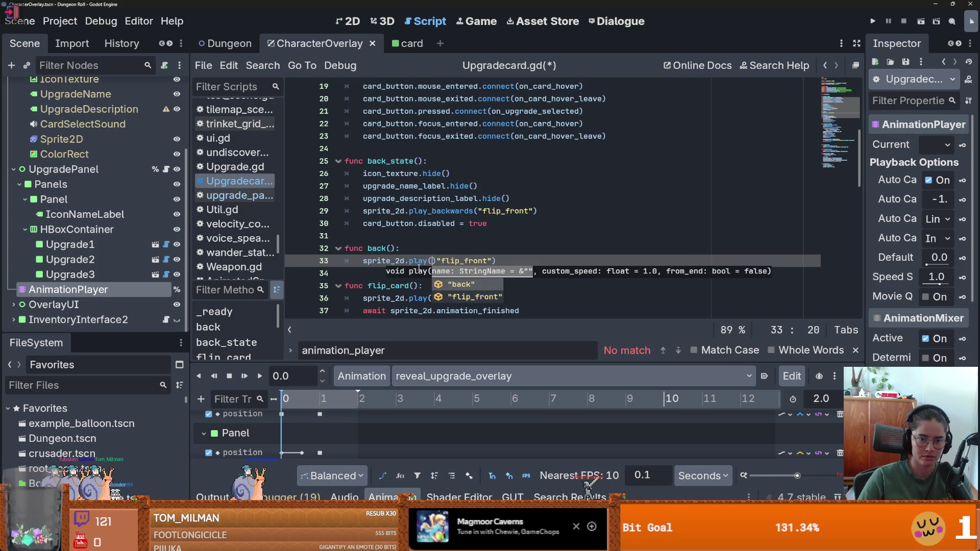
{"action": "left_click", "coordinate": [501, 262]}
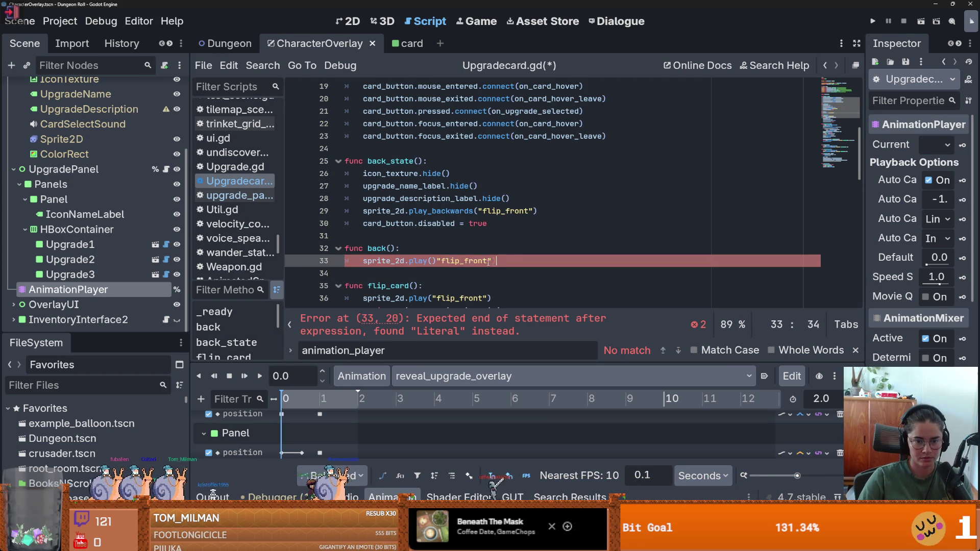
- Start a new function declaration below back_state
{"action": "left_click", "coordinate": [484, 213]}
{"action": "left_click", "coordinate": [416, 235]}
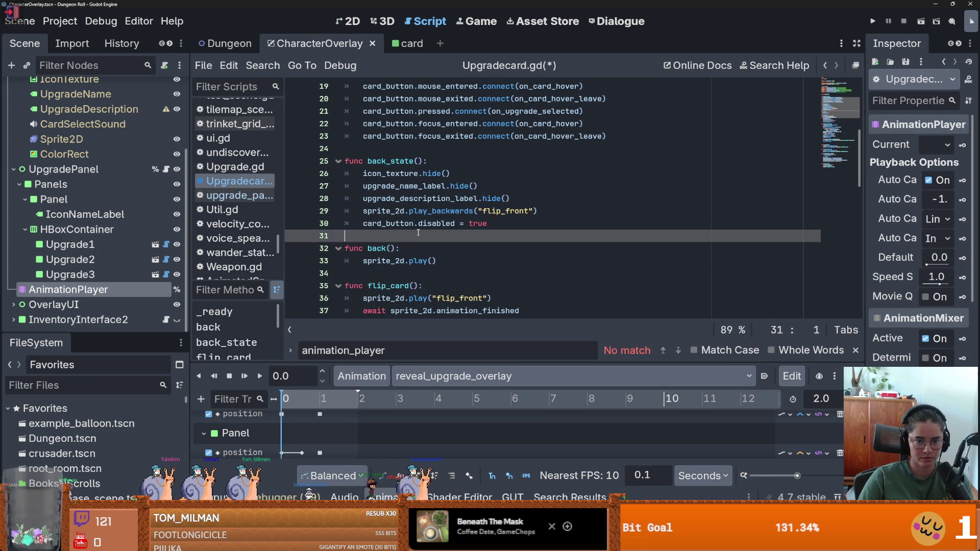
{"action": "key", "text": "Return"}
{"action": "key", "text": "Return"}
{"action": "left_click", "coordinate": [376, 252]}
{"action": "type", "text": "n"}
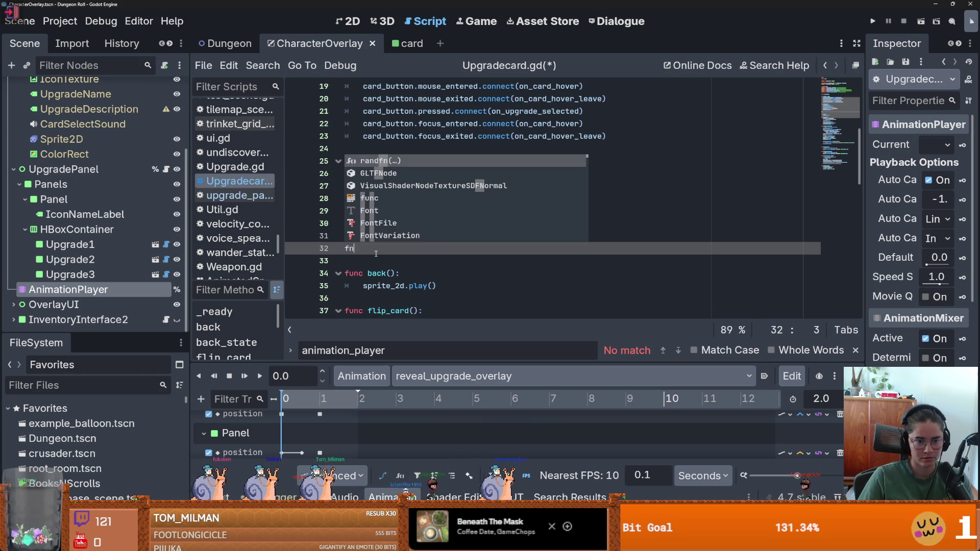
{"action": "key", "text": "BackSpace"}
{"action": "type", "text": "unc off_u"}
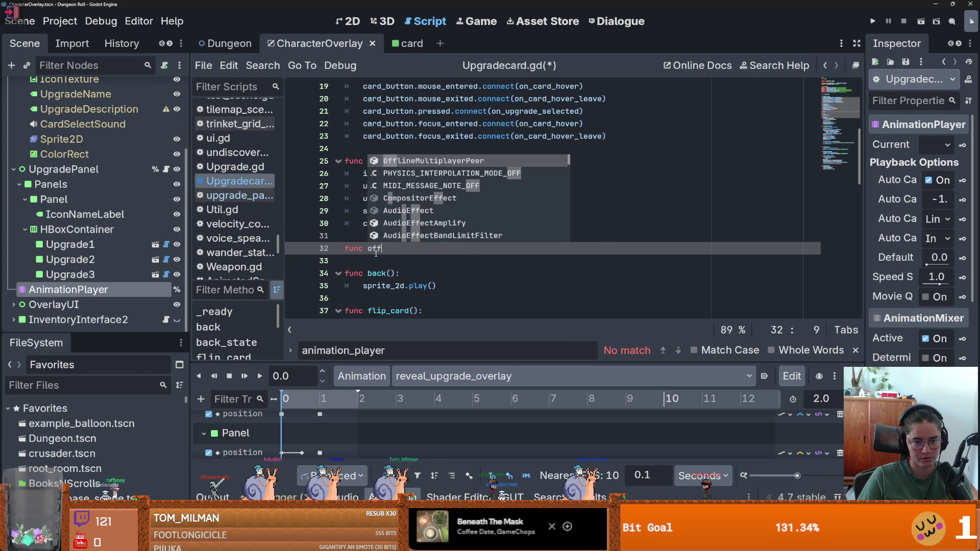
- Move the card_button.disabled = true line into the new function's body
{"action": "left_click_drag", "start_coordinate": [488, 223], "coordinate": [363, 223]}
{"action": "key", "text": "ctrl+x"}
{"action": "left_click", "coordinate": [436, 249]}
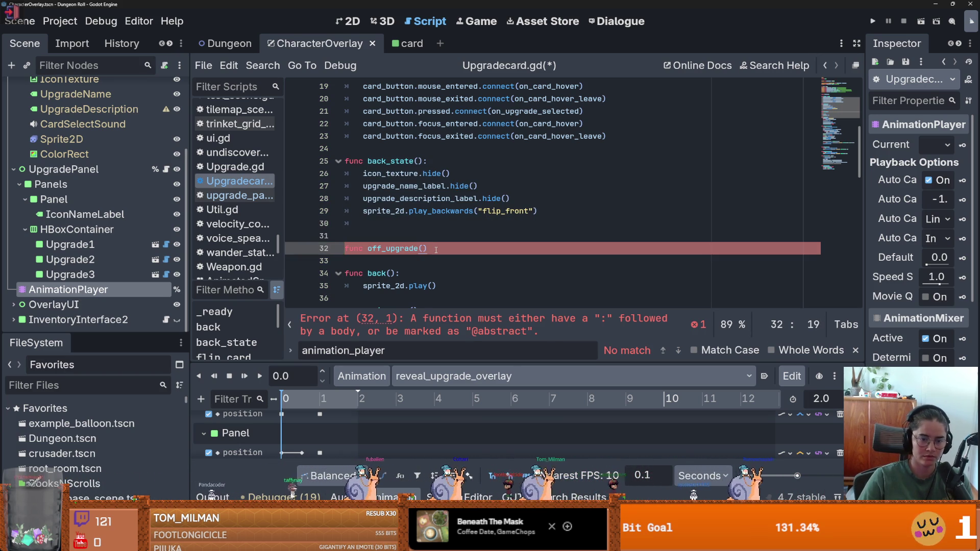
{"action": "key", "text": "Return"}
{"action": "key", "text": "Tab"}
{"action": "key", "text": "ctrl+v"}
{"action": "left_click", "coordinate": [436, 249]}
{"action": "type", "text": ":"}
- Move back_state's three hide() lines into the new function and select its name
{"action": "left_click_drag", "start_coordinate": [510, 199], "coordinate": [342, 179]}
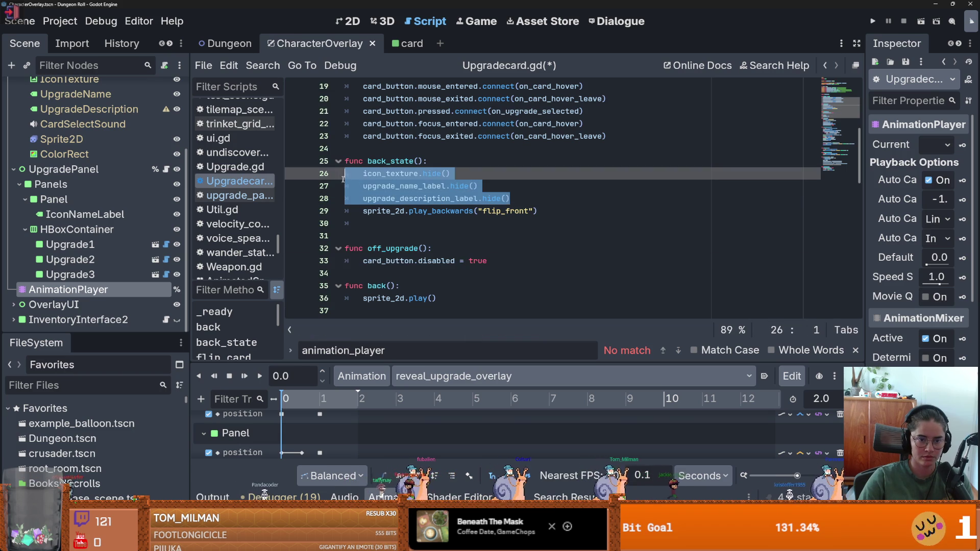
{"action": "key", "text": "ctrl+x"}
{"action": "left_click", "coordinate": [489, 236]}
{"action": "key", "text": "Return"}
{"action": "key", "text": "ctrl+v"}
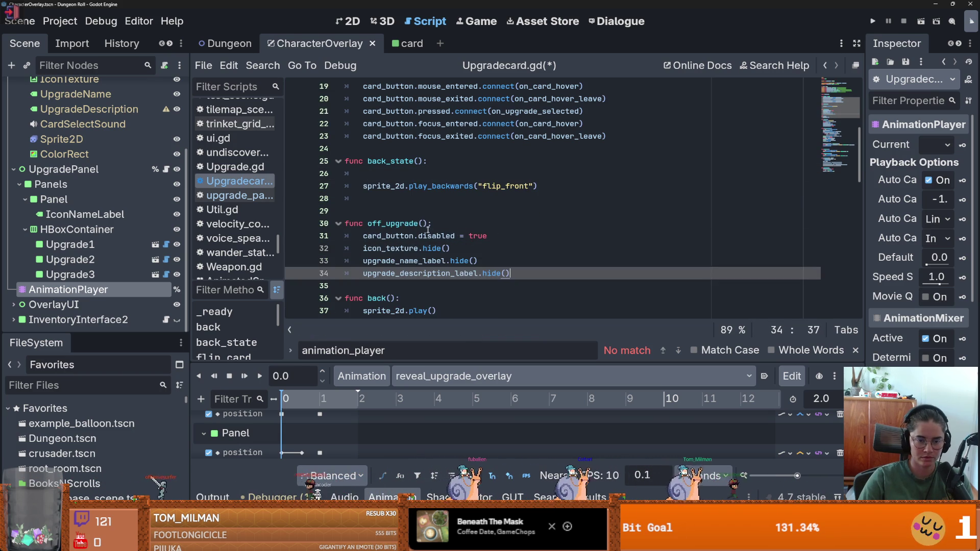
{"action": "left_click_drag", "start_coordinate": [428, 224], "coordinate": [382, 223]}
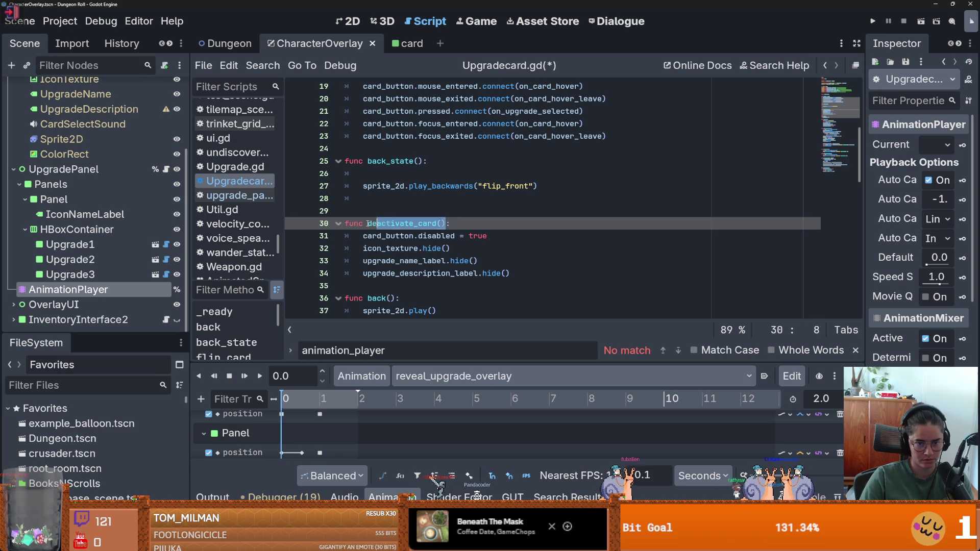
- Add deactivate_card calls in back_state and back(), then run the project
{"action": "left_click", "coordinate": [398, 177]}
{"action": "scroll", "coordinate": [434, 221], "scroll_direction": "down", "scroll_amount": 2}
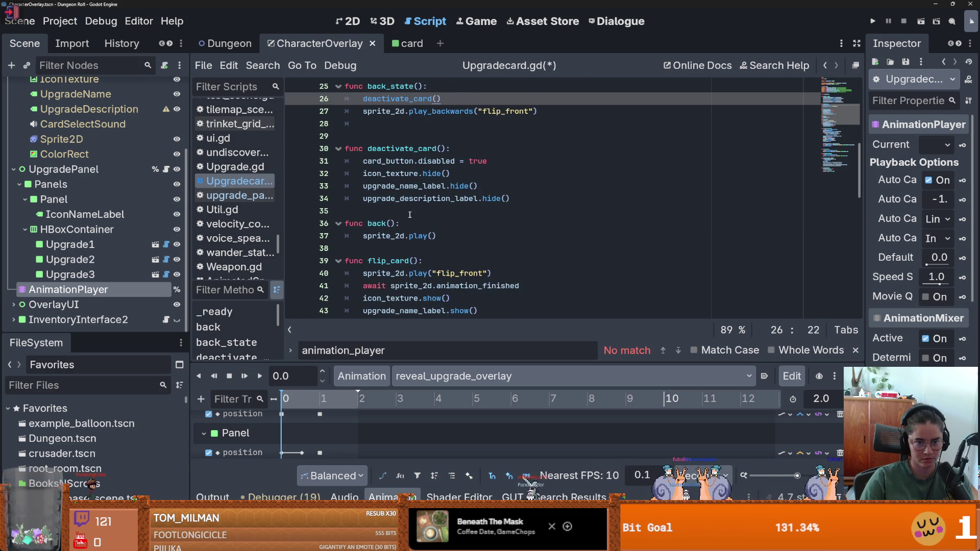
{"action": "left_click", "coordinate": [420, 225]}
{"action": "key", "text": "Return"}
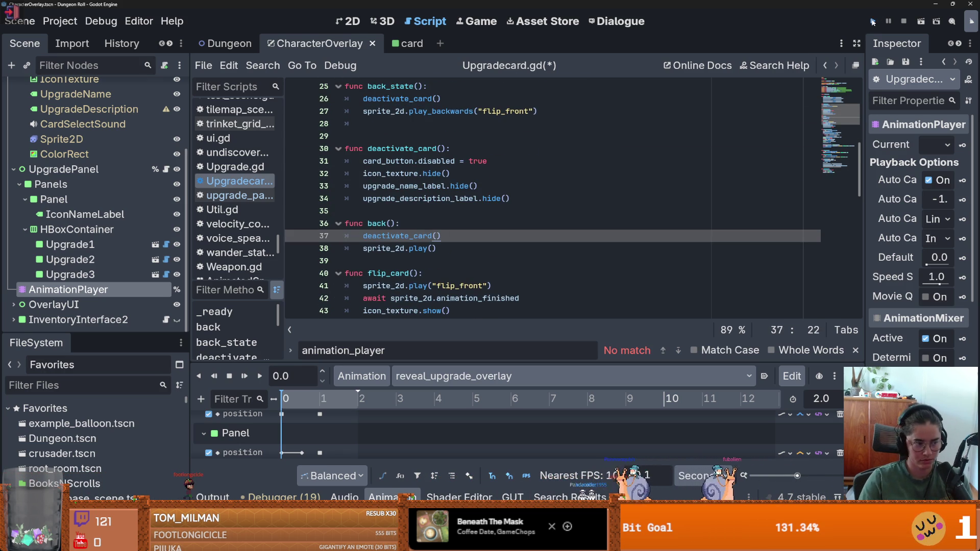
{"action": "left_click", "coordinate": [874, 21]}
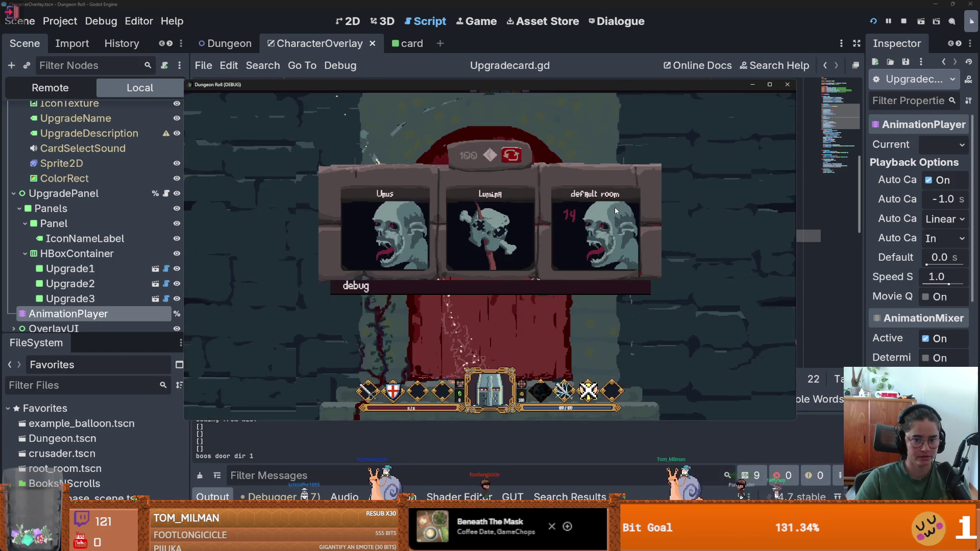
- Travel to Godfrey, talk to him, pick the Ricochet upgrade card, then close the game
{"action": "left_click", "coordinate": [470, 336]}
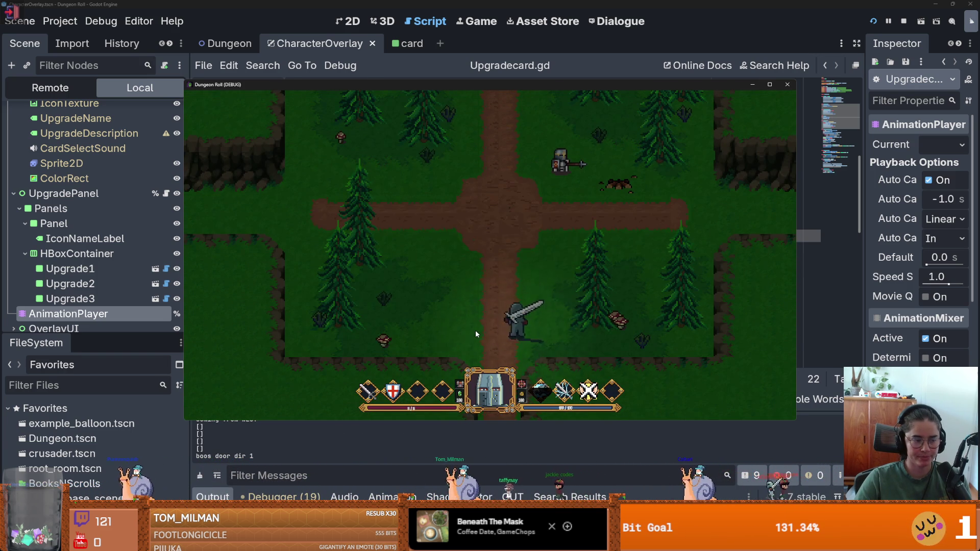
{"action": "key", "text": "e"}
{"action": "left_click", "coordinate": [483, 280]}
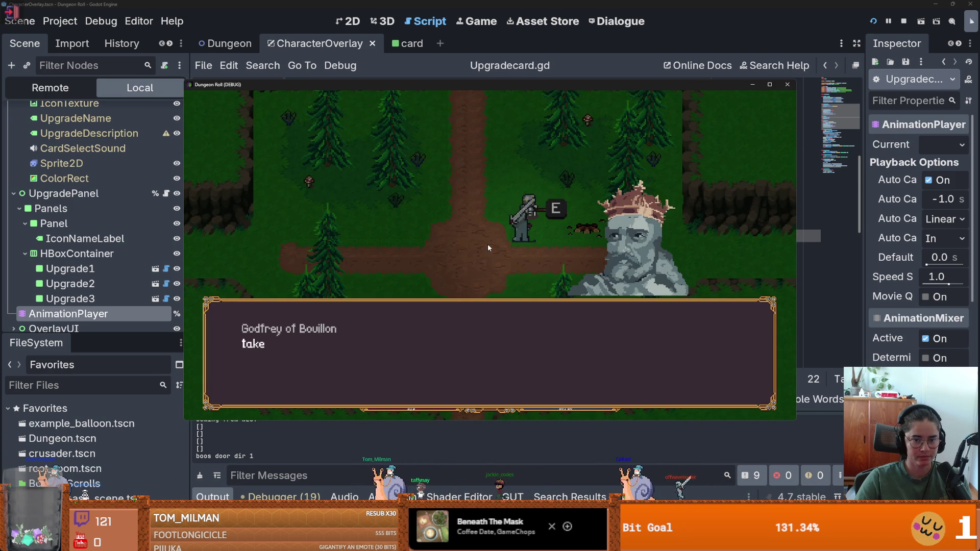
{"action": "key", "text": "space"}
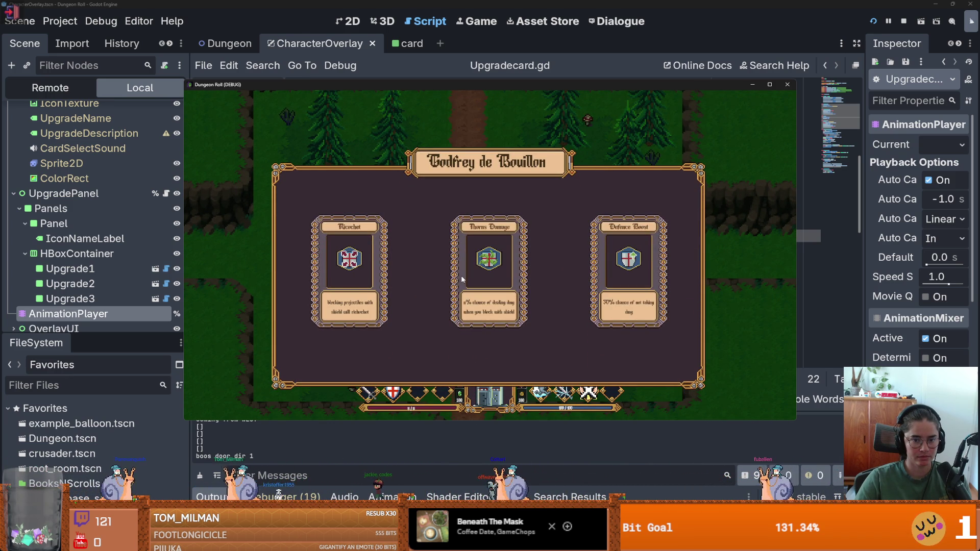
{"action": "left_click", "coordinate": [343, 265]}
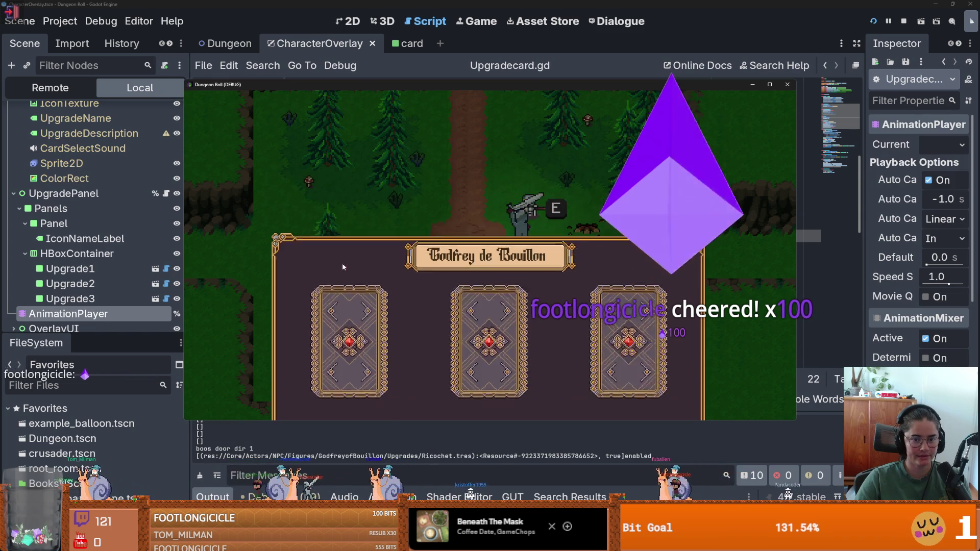
{"action": "left_click", "coordinate": [786, 85]}
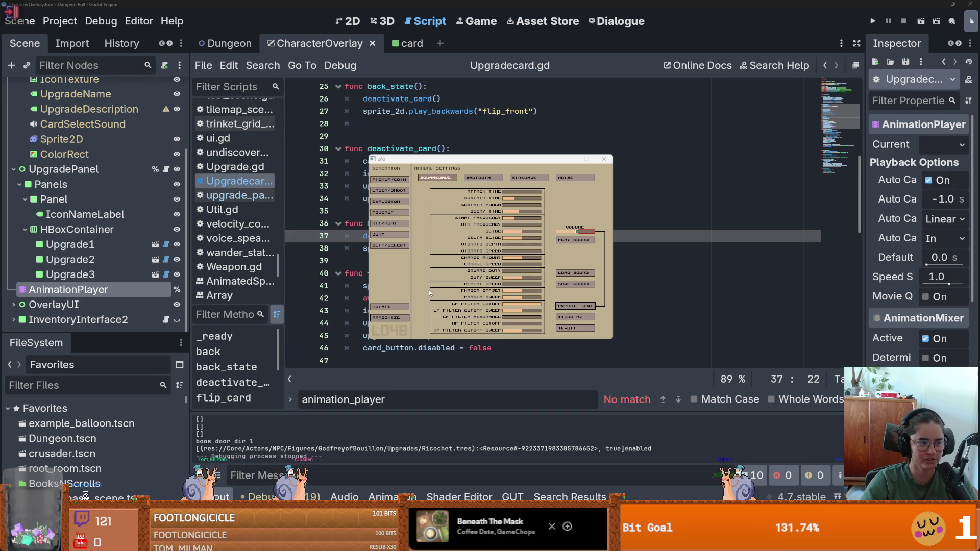
- Randomize a blip sound, then several hit/hurt variations, and relaunch the game from Godot
{"action": "left_click", "coordinate": [387, 247]}
{"action": "left_click", "coordinate": [384, 225]}
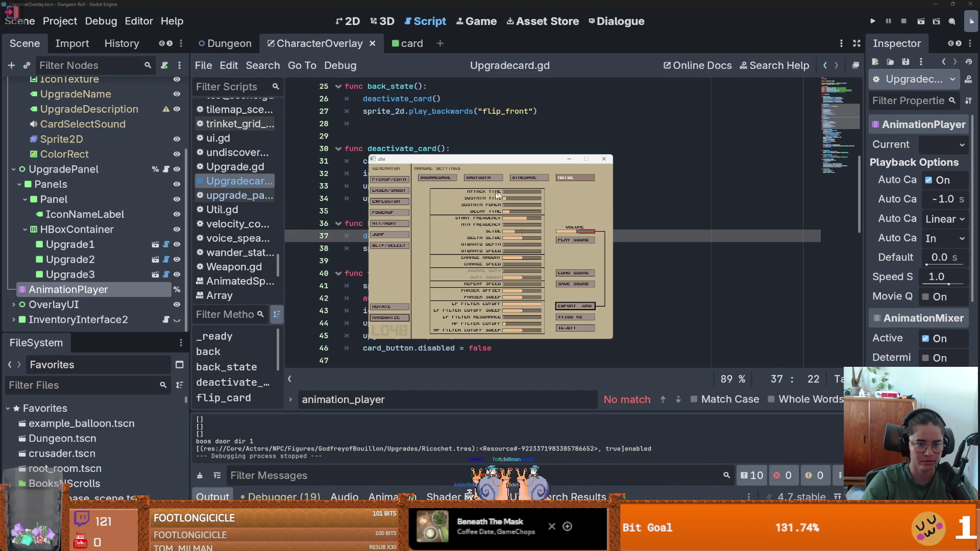
{"action": "left_click", "coordinate": [385, 225]}
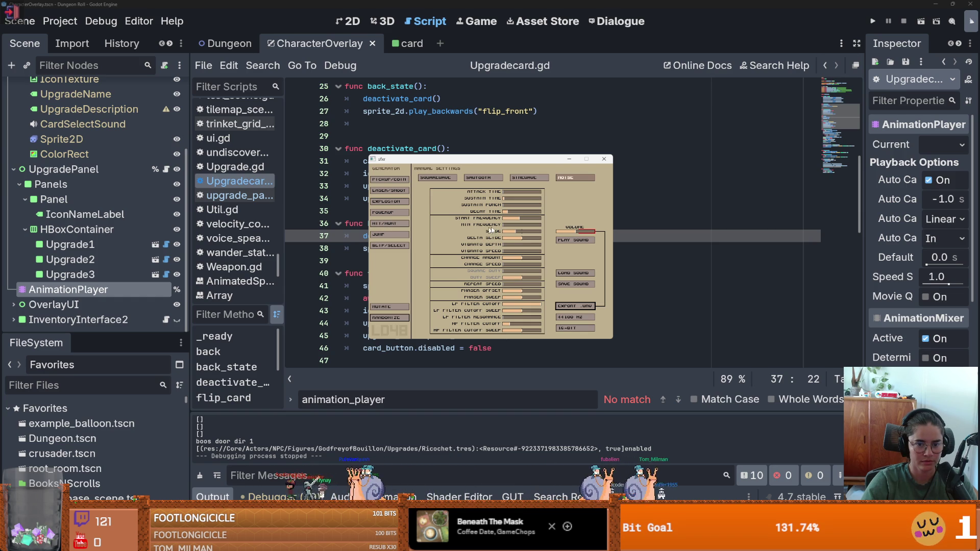
{"action": "left_click", "coordinate": [376, 225]}
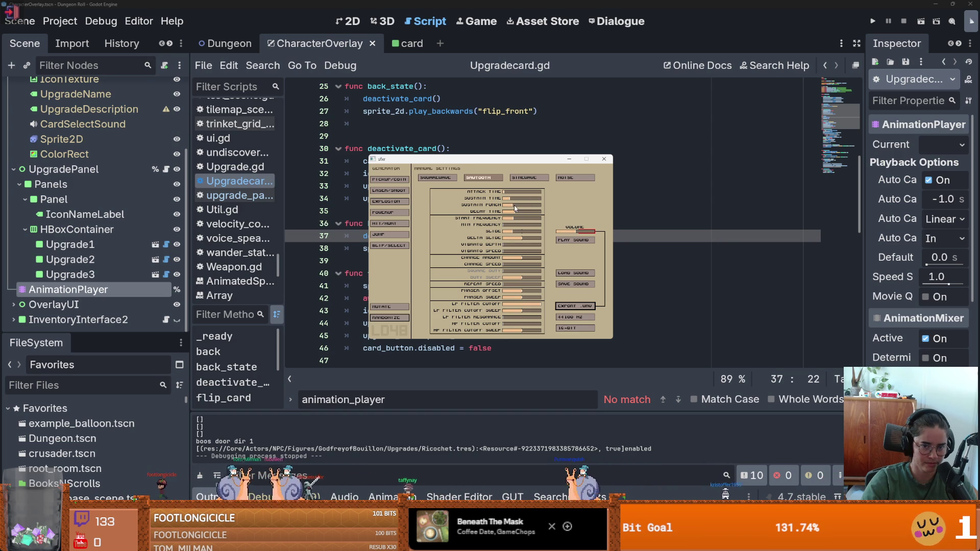
{"action": "left_click", "coordinate": [872, 21]}
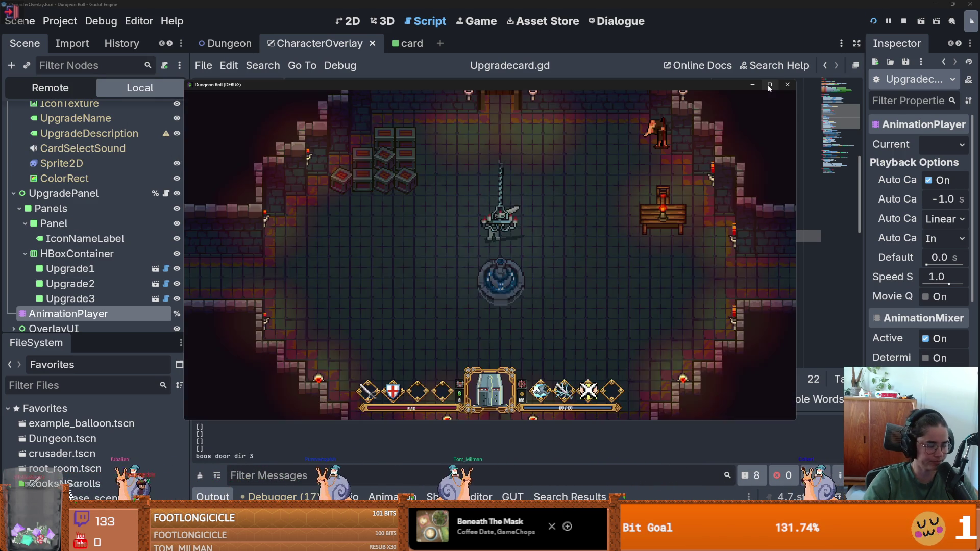
- Maximize the game window, travel through the door into the next room, and walk toward Godfrey
{"action": "left_click", "coordinate": [768, 85]}
{"action": "key", "text": "e"}
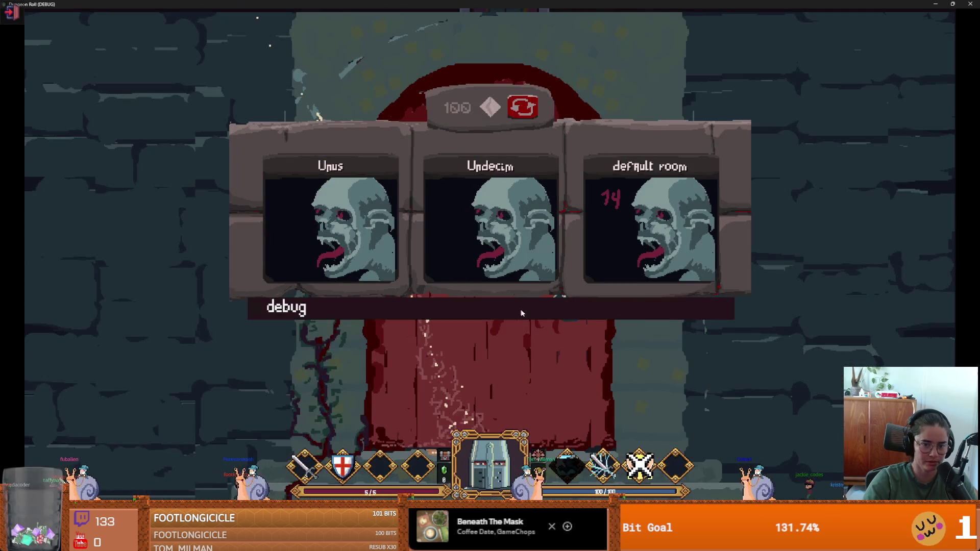
{"action": "scroll", "coordinate": [549, 342], "scroll_direction": "down", "scroll_amount": 5}
{"action": "left_click", "coordinate": [494, 369]}
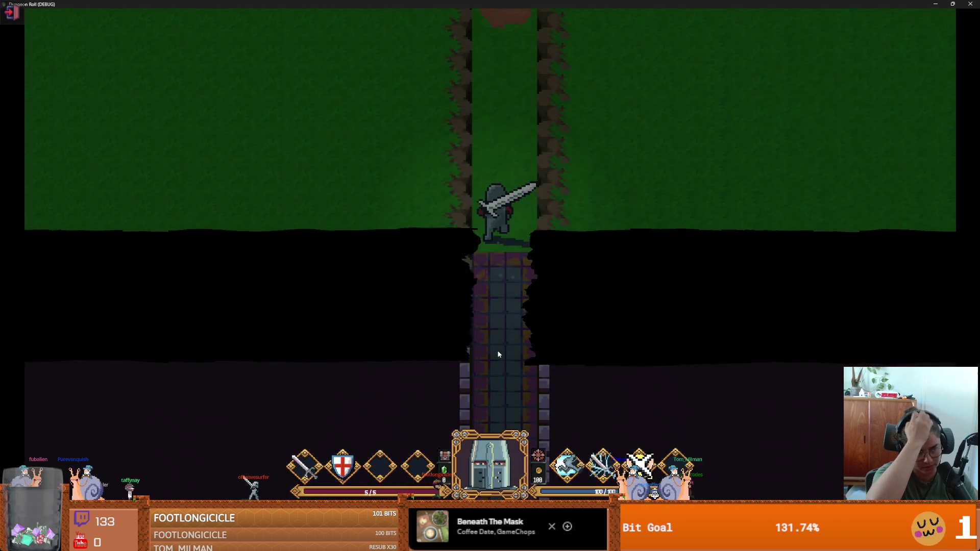
{"action": "key", "text": "w"}
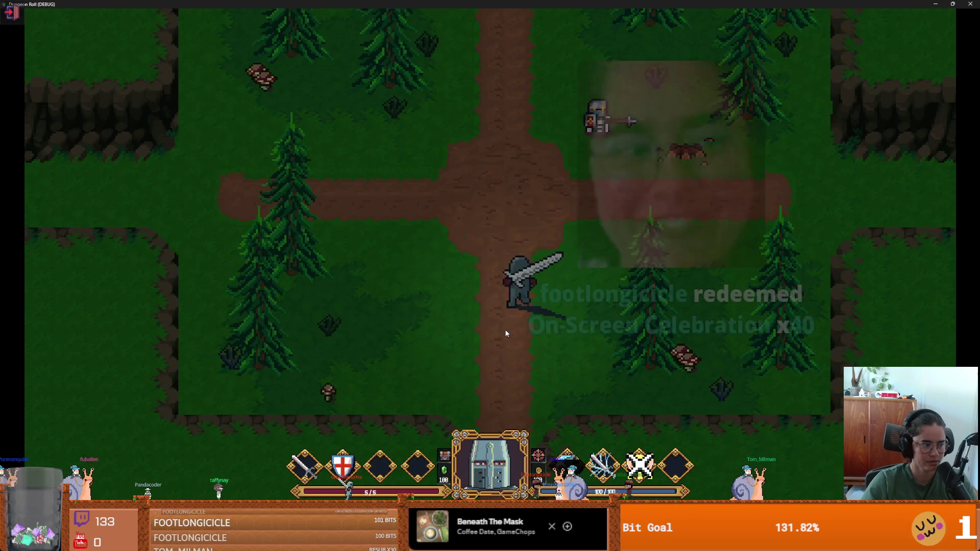
{"action": "key", "text": "d"}
- Talk to Godfrey, pick an upgrade card to flip them back, then close the game
{"action": "key", "text": "e"}
{"action": "key", "text": "s"}
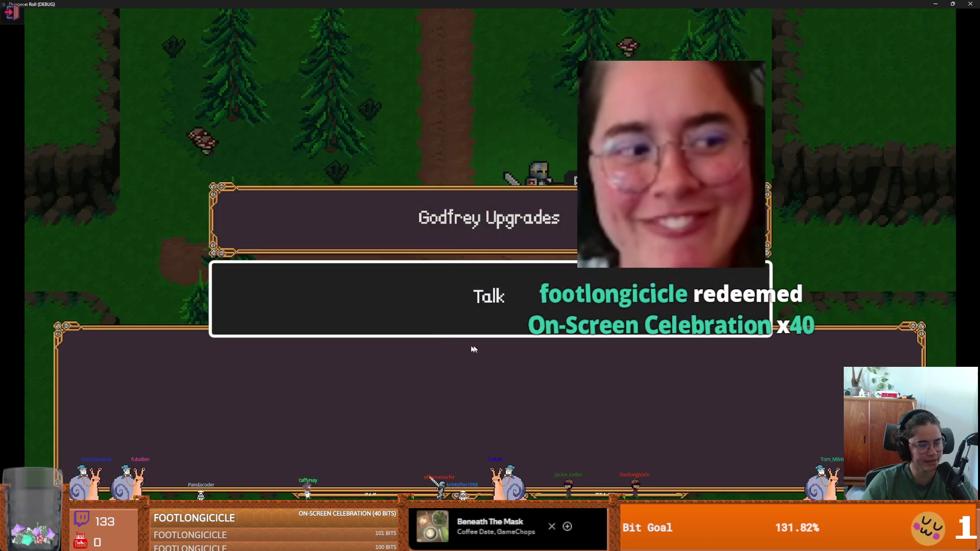
{"action": "key", "text": "e"}
{"action": "key", "text": "e"}
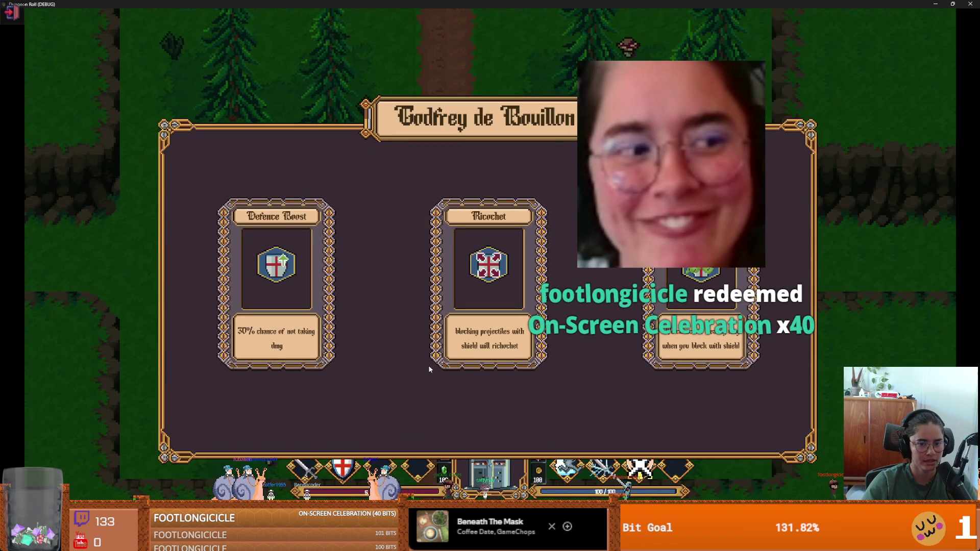
{"action": "left_click", "coordinate": [283, 289]}
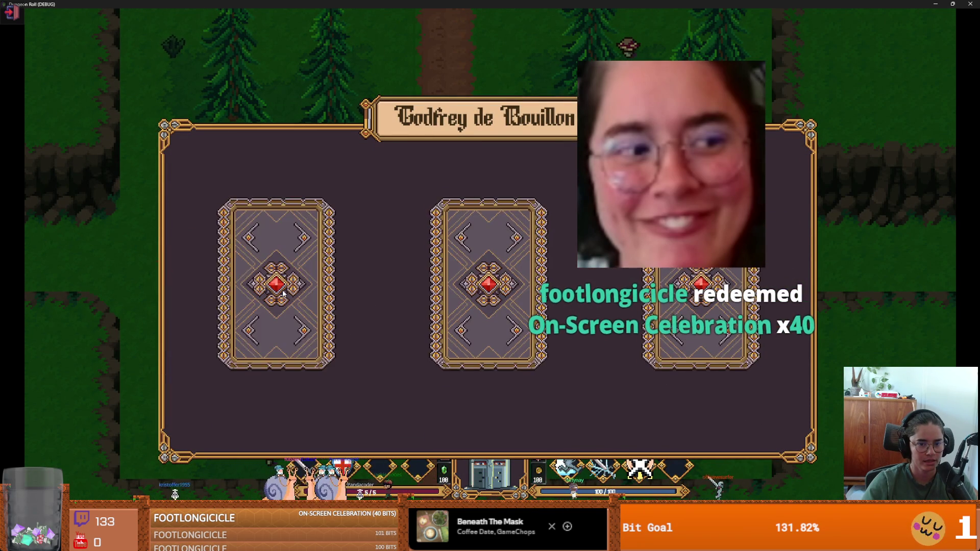
{"action": "key", "text": "super+Down"}
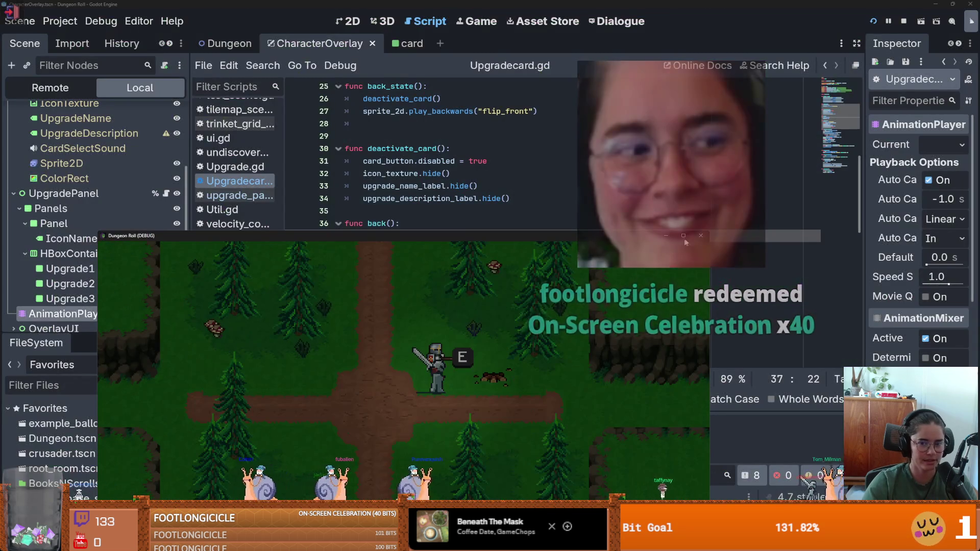
{"action": "left_click", "coordinate": [700, 236]}
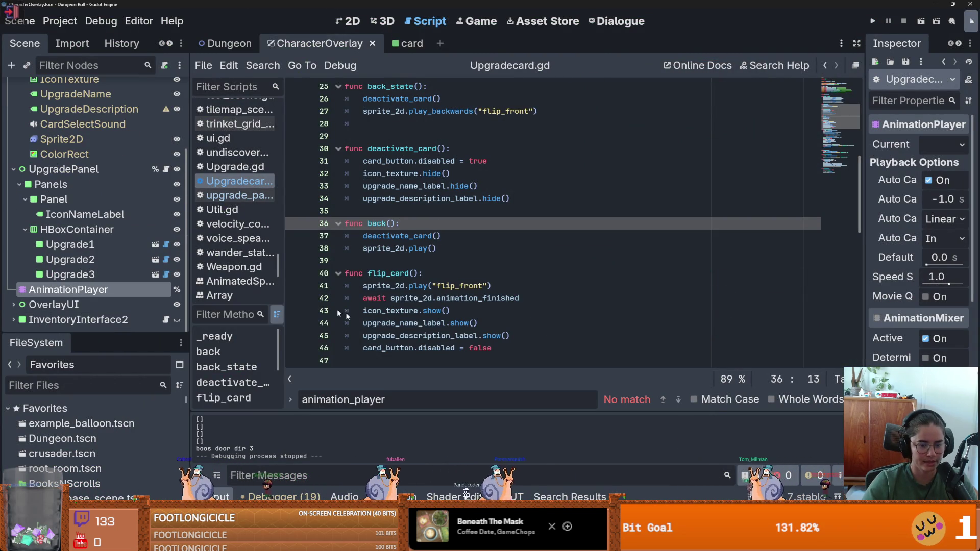
- Preview the generated sound and export it as card_flip.wav, then return to Godot
{"action": "key", "text": "alt+Tab"}
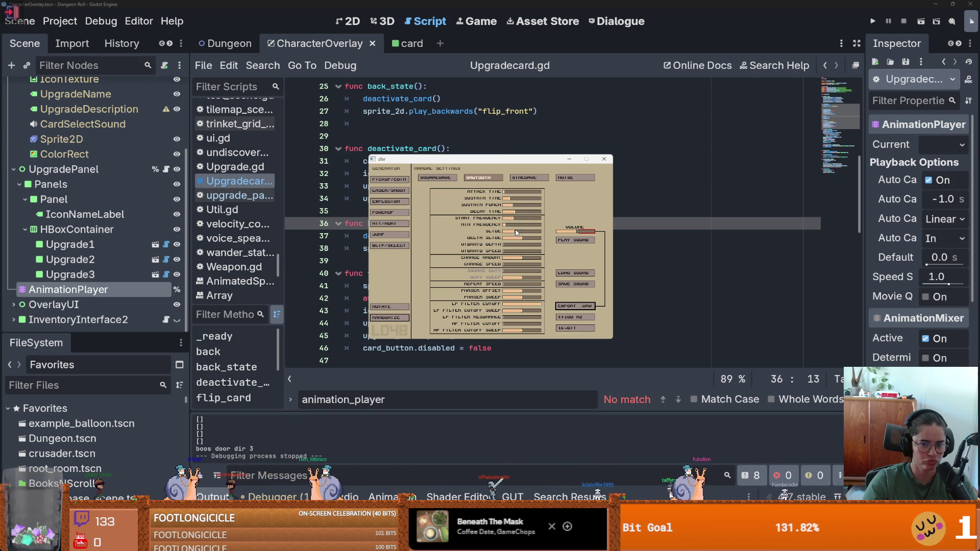
{"action": "left_click", "coordinate": [565, 242]}
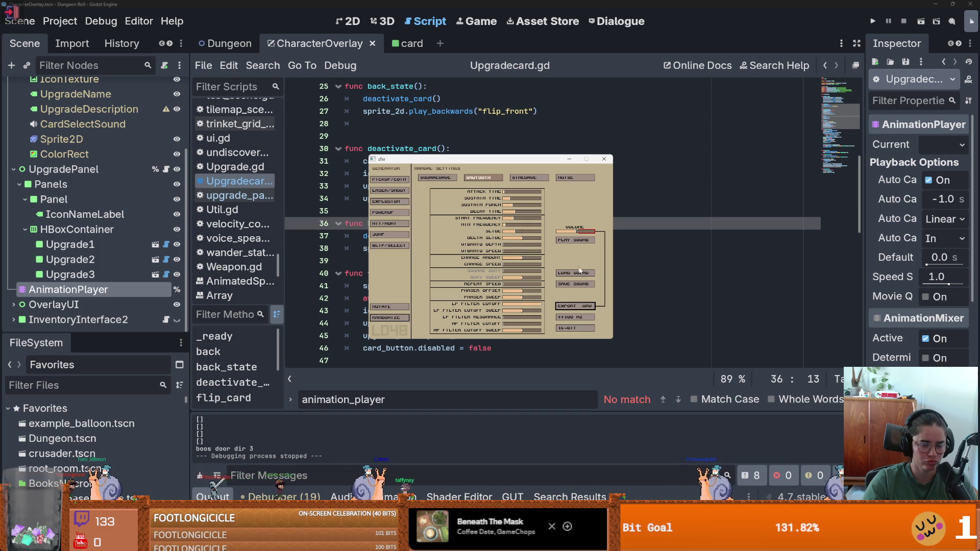
{"action": "left_click", "coordinate": [577, 306]}
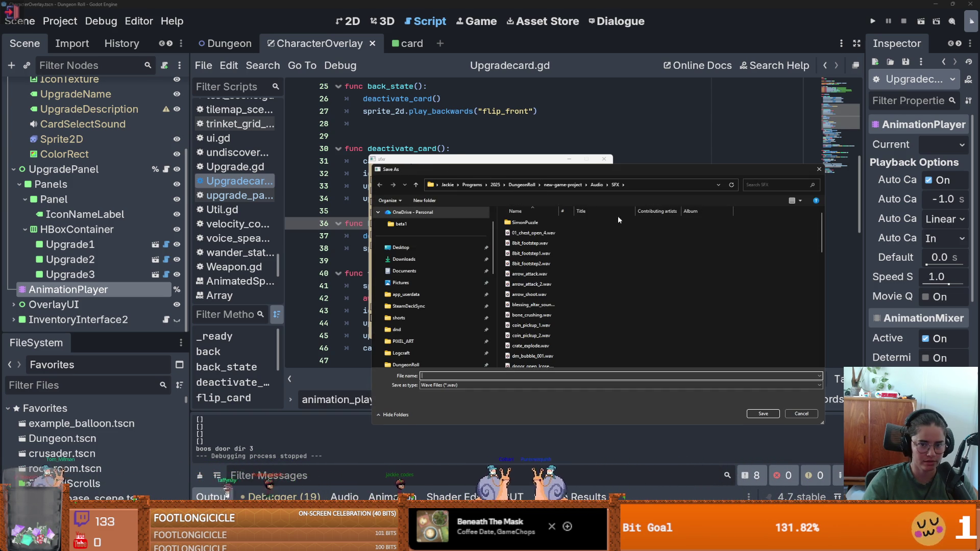
{"action": "type", "text": "card_flip"}
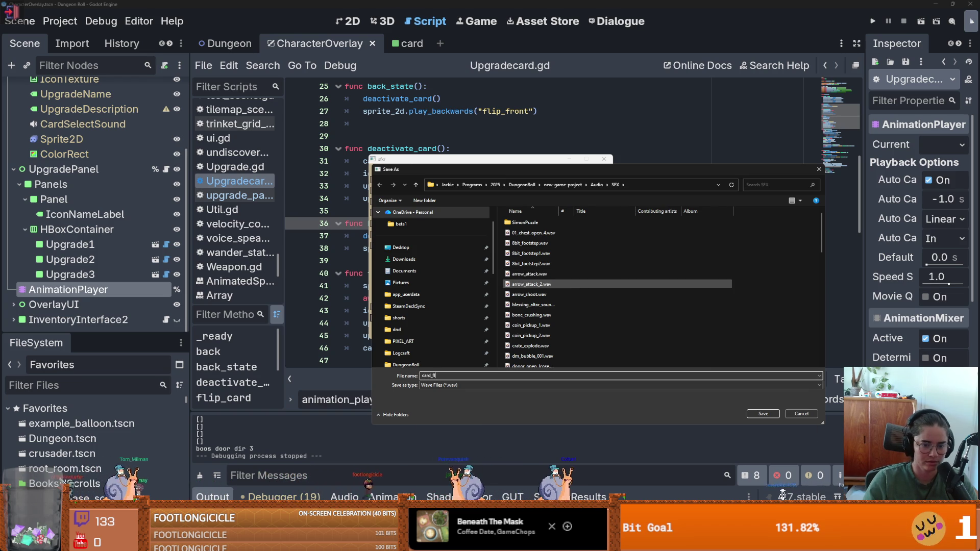
{"action": "key", "text": "Return"}
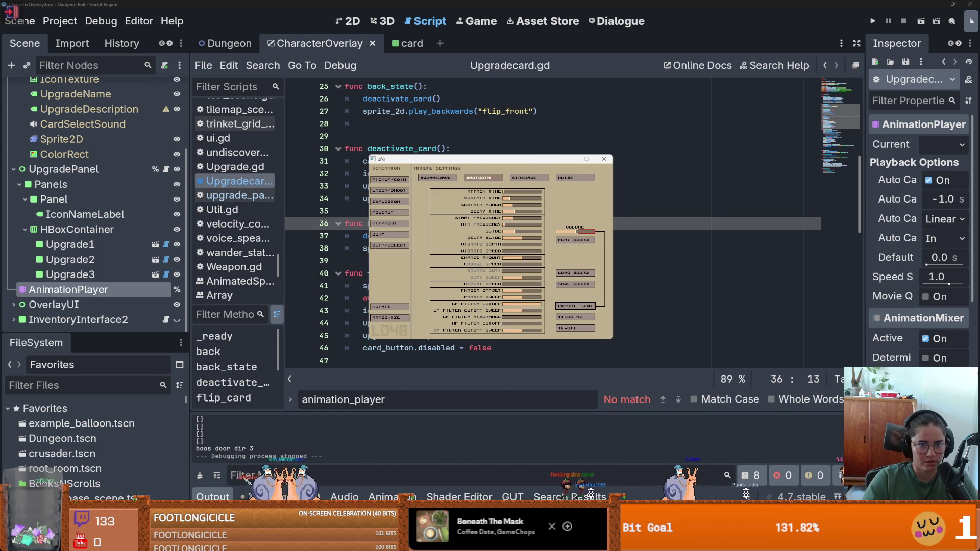
{"action": "left_click", "coordinate": [506, 72]}
- Add an AudioStreamPlayer child named card_flip under CardButton in the card scene
{"action": "left_click", "coordinate": [412, 46]}
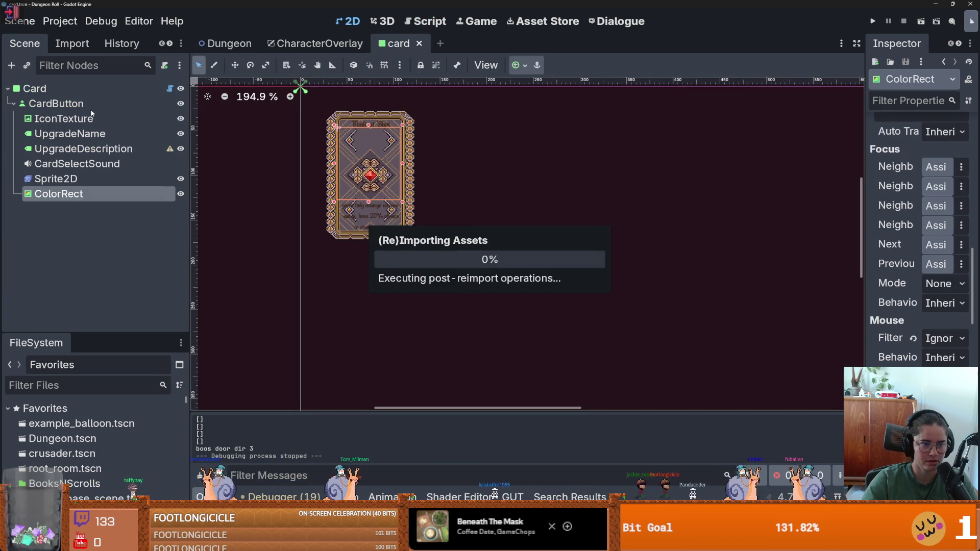
{"action": "left_click", "coordinate": [57, 104]}
{"action": "right_click", "coordinate": [57, 105]}
{"action": "left_click", "coordinate": [93, 131]}
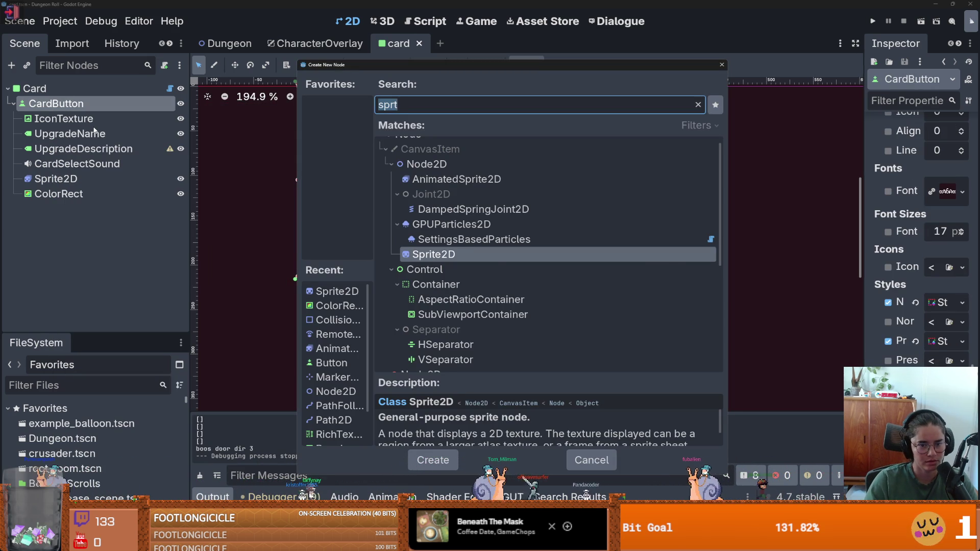
{"action": "type", "text": "audio"}
{"action": "key", "text": "Down"}
{"action": "key", "text": "Down"}
{"action": "key", "text": "Down"}
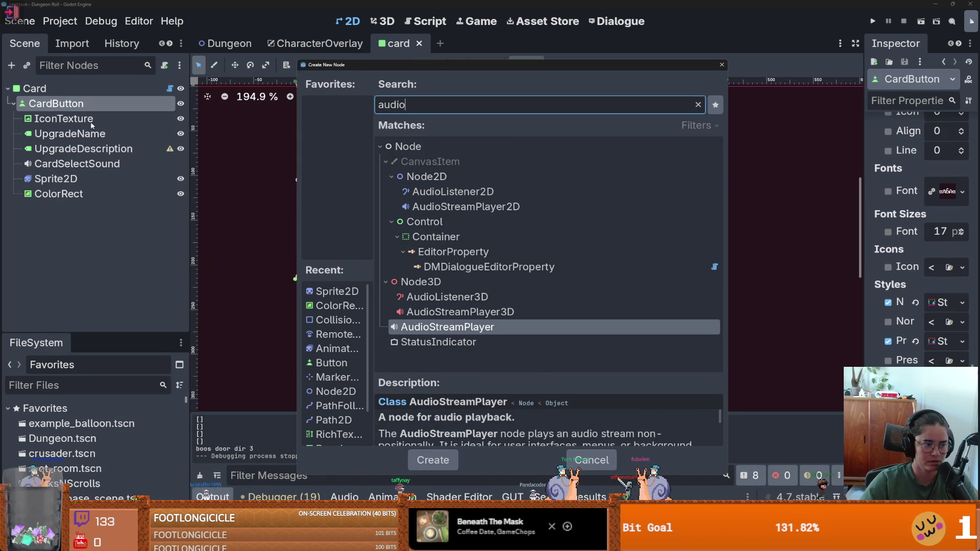
{"action": "key", "text": "Return"}
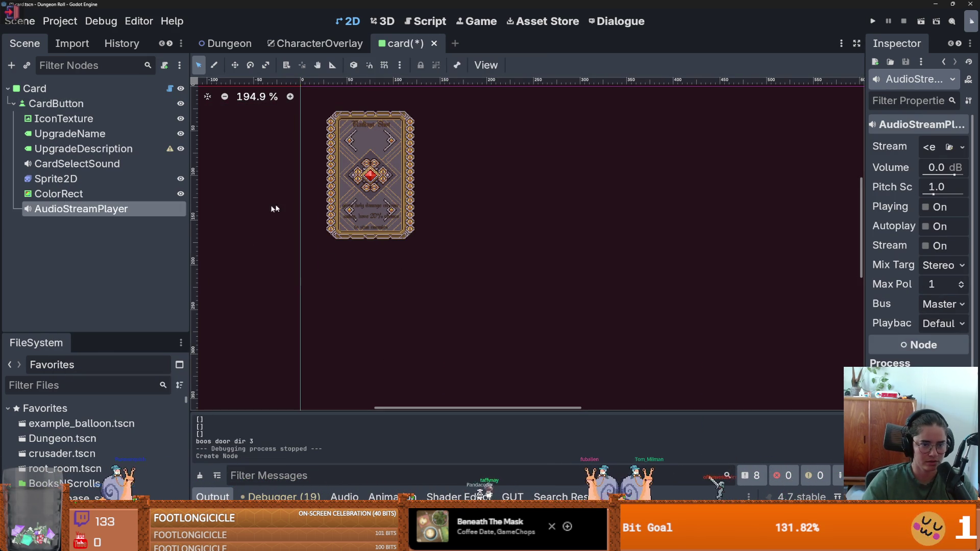
{"action": "double_click", "coordinate": [110, 210]}
{"action": "type", "text": "card_flip"}
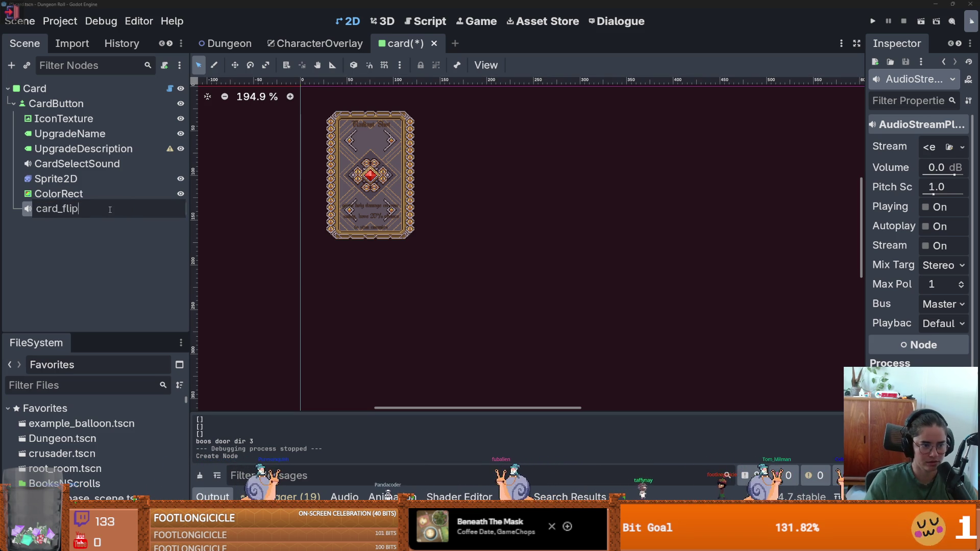
{"action": "key", "text": "Return"}
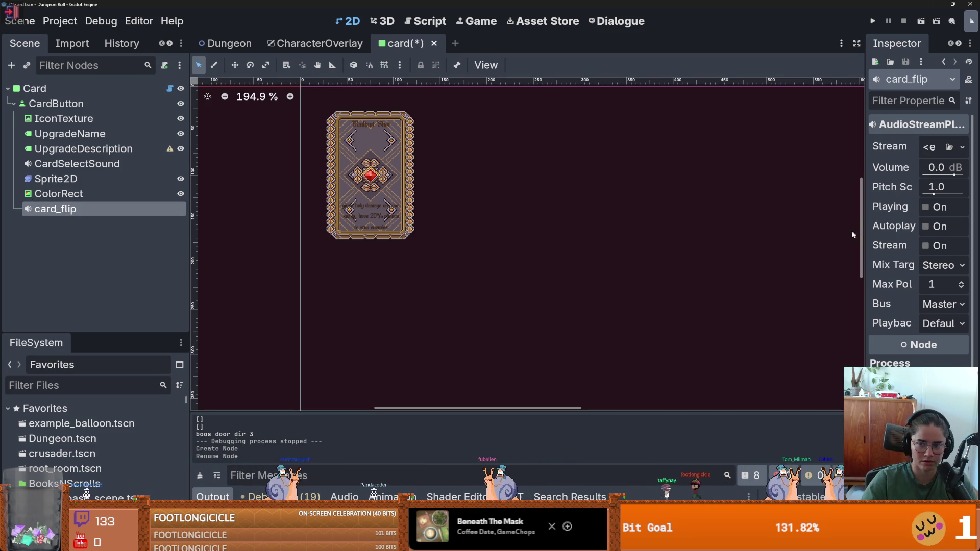
- Set card_flip's stream to card_flip.wav and its bus to SFX, save, and preview it
{"action": "left_click_drag", "start_coordinate": [862, 227], "coordinate": [587, 227]}
{"action": "left_click", "coordinate": [962, 147]}
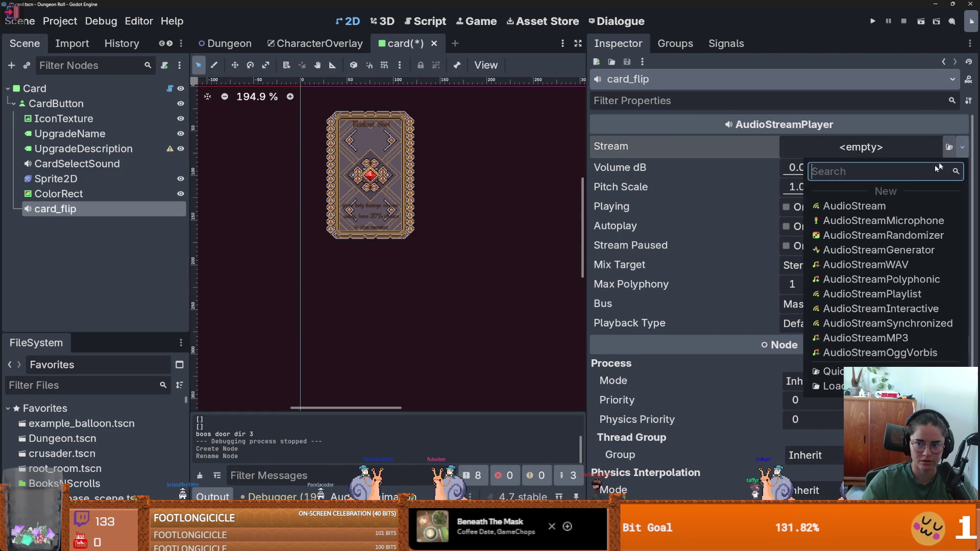
{"action": "left_click", "coordinate": [837, 377]}
{"action": "type", "text": "card"}
{"action": "key", "text": "Return"}
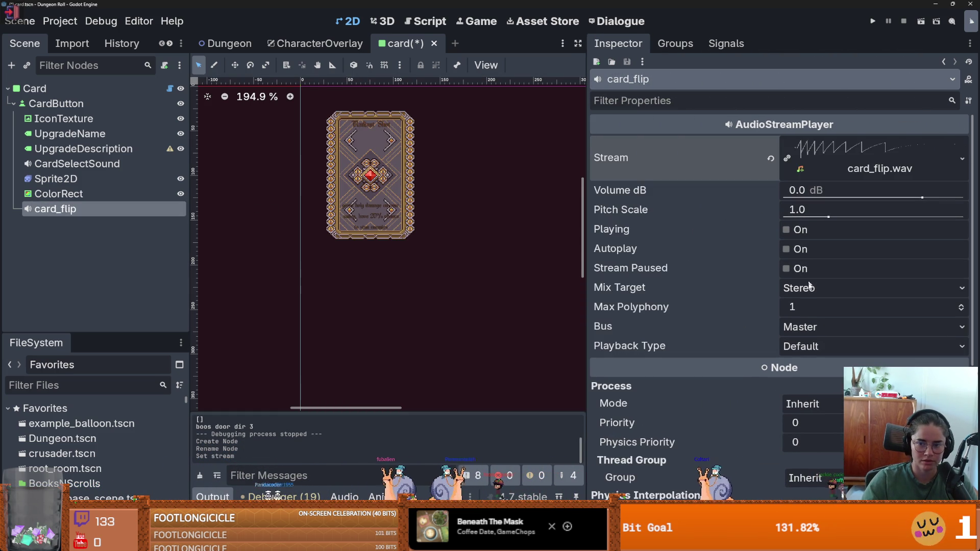
{"action": "left_click", "coordinate": [813, 289]}
{"action": "left_click", "coordinate": [815, 309]}
{"action": "left_click", "coordinate": [867, 327]}
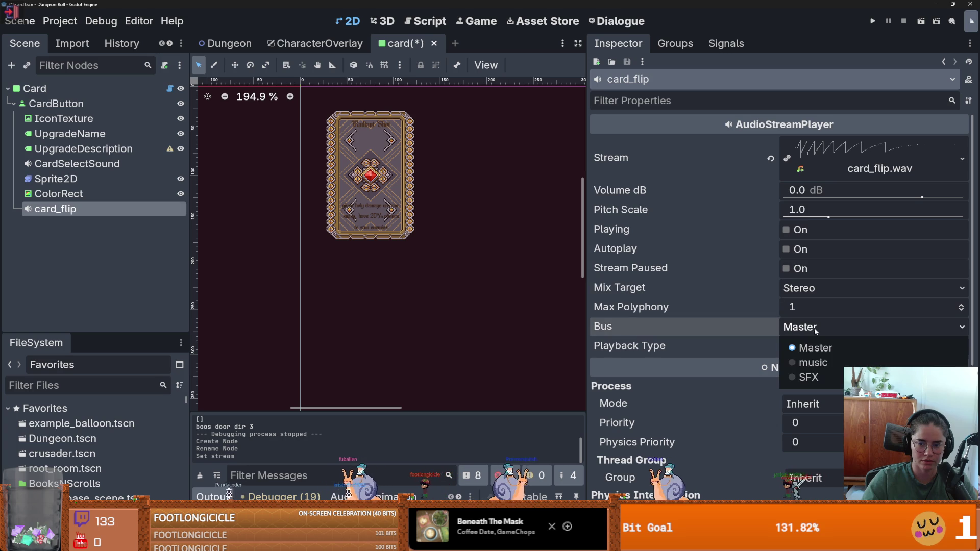
{"action": "left_click", "coordinate": [802, 377]}
{"action": "key", "text": "ctrl+s"}
{"action": "left_click", "coordinate": [796, 230]}
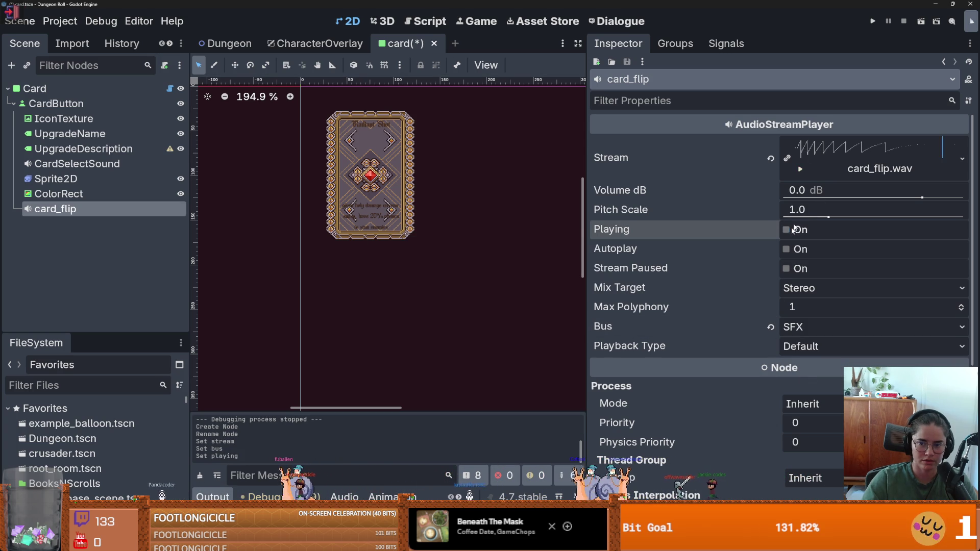
- Turn the stream into an AudioStreamRandomizer holding card_flip.wav in its slot
{"action": "left_click", "coordinate": [963, 158]}
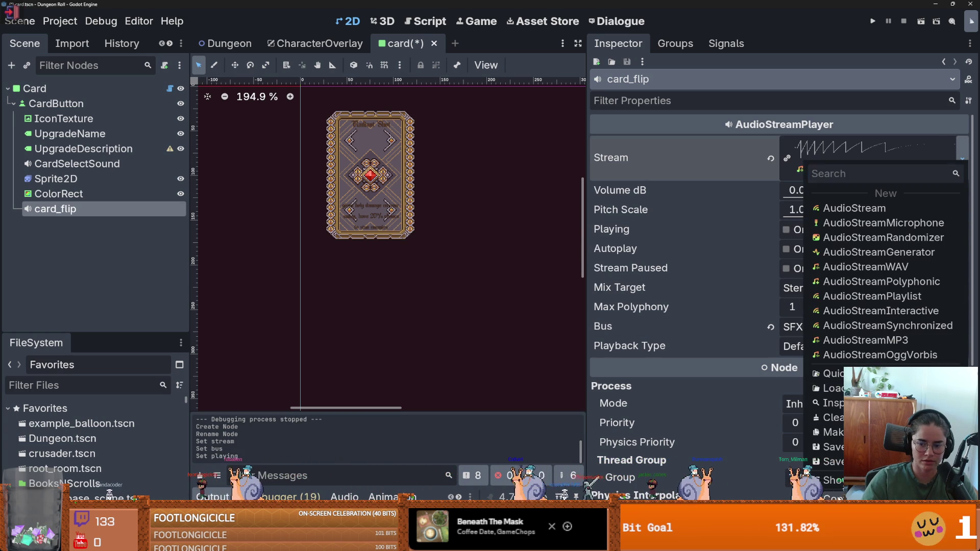
{"action": "key", "text": "Escape"}
{"action": "left_click", "coordinate": [962, 158]}
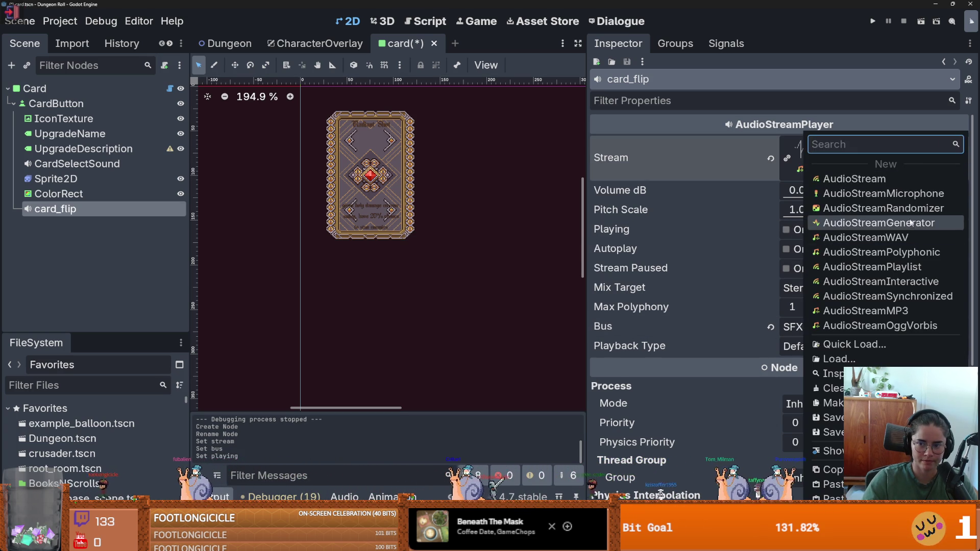
{"action": "left_click", "coordinate": [868, 207]}
{"action": "left_click", "coordinate": [877, 147]}
{"action": "left_click", "coordinate": [783, 245]}
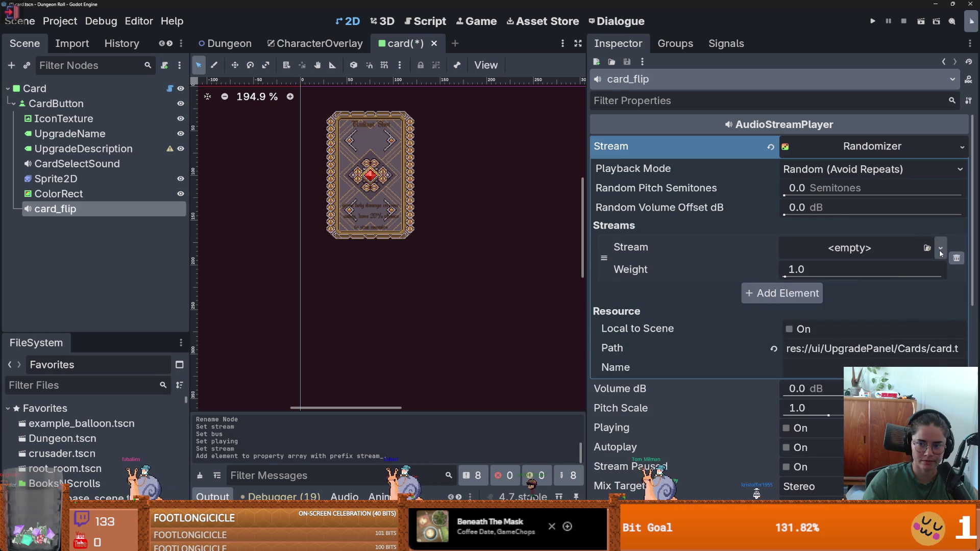
{"action": "left_click", "coordinate": [940, 248]}
{"action": "left_click", "coordinate": [827, 485]}
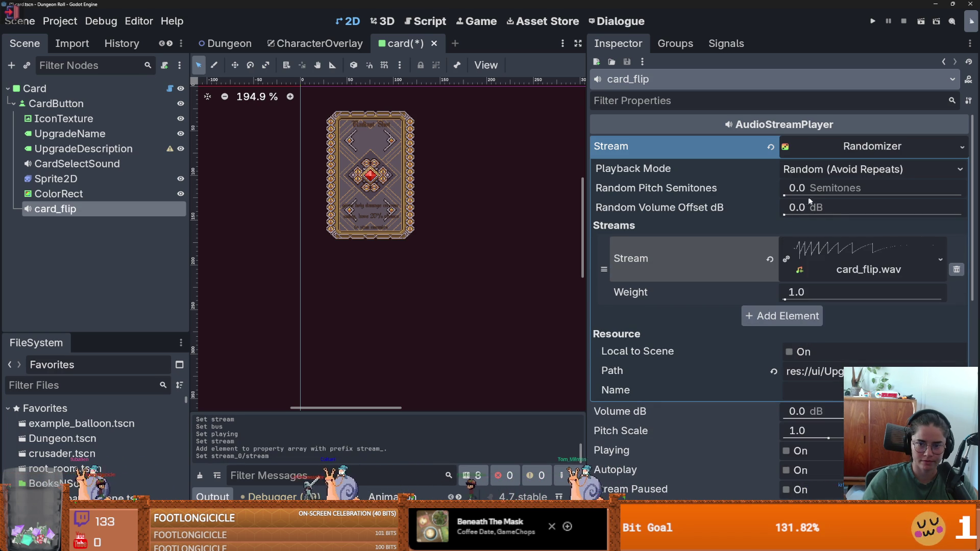
- Add slight random pitch variation and lower the volume to about -7 dB, then preview
{"action": "left_click_drag", "start_coordinate": [784, 195], "coordinate": [788, 197]}
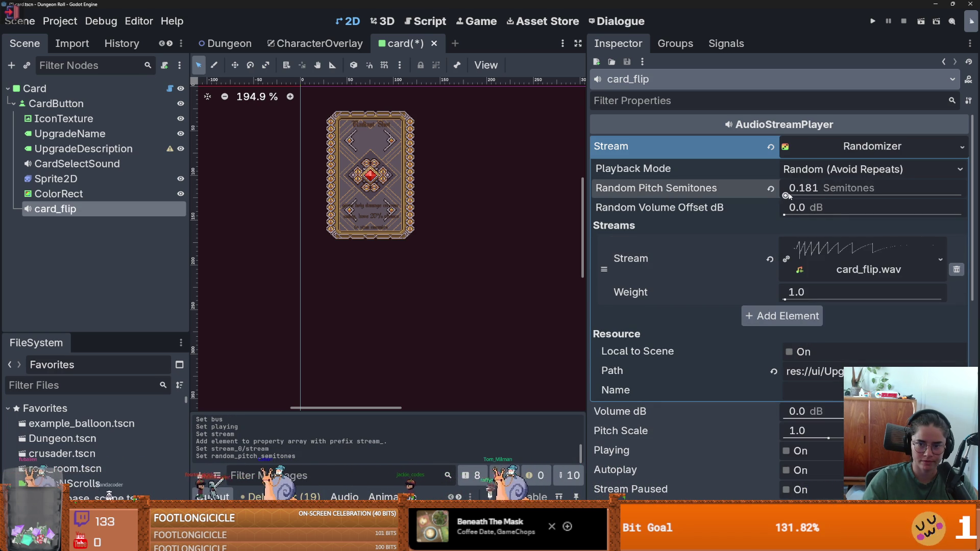
{"action": "scroll", "coordinate": [796, 341], "scroll_direction": "down", "scroll_amount": 2}
{"action": "left_click_drag", "start_coordinate": [920, 369], "coordinate": [914, 369]}
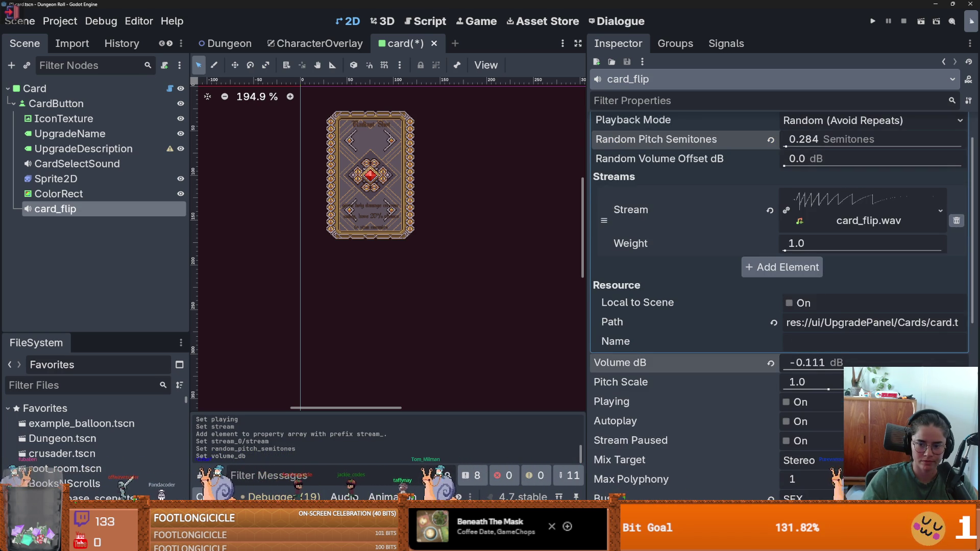
{"action": "left_click_drag", "start_coordinate": [817, 362], "coordinate": [830, 390]}
{"action": "left_click", "coordinate": [868, 121]}
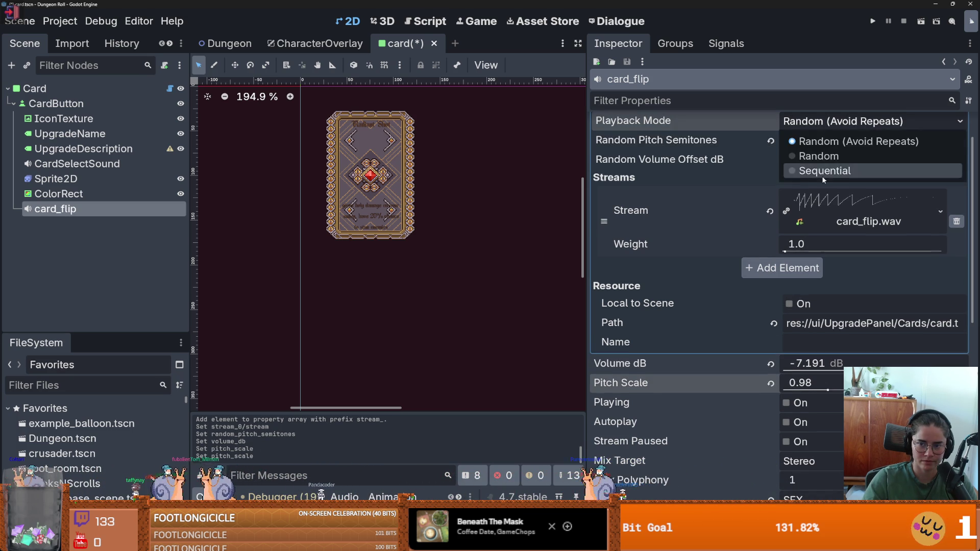
{"action": "scroll", "coordinate": [816, 153], "scroll_direction": "up", "scroll_amount": 1}
{"action": "left_click", "coordinate": [787, 161]}
{"action": "left_click", "coordinate": [789, 151]}
{"action": "left_click", "coordinate": [786, 207]}
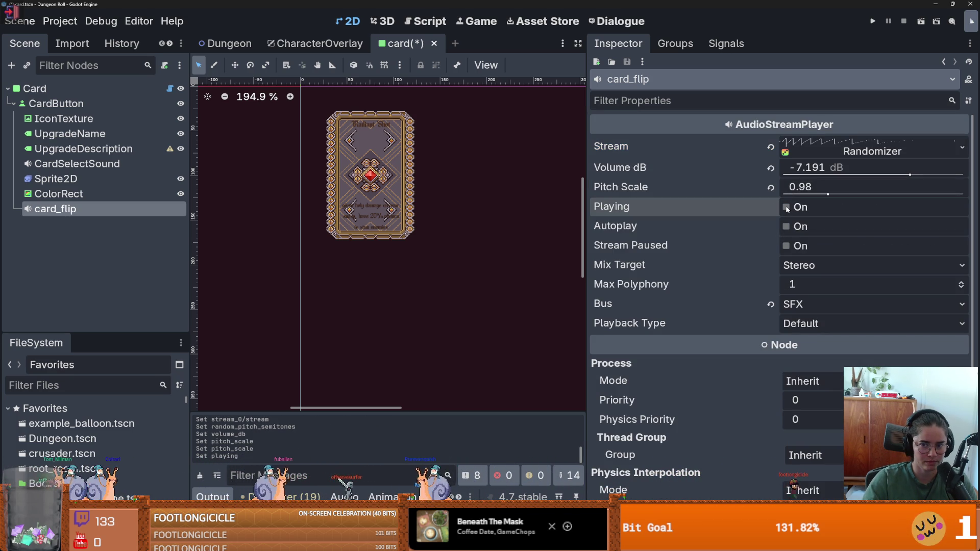
- Lower the volume slightly further to -8.629 dB, preview, and save the card scene
{"action": "key", "text": "ctrl+s"}
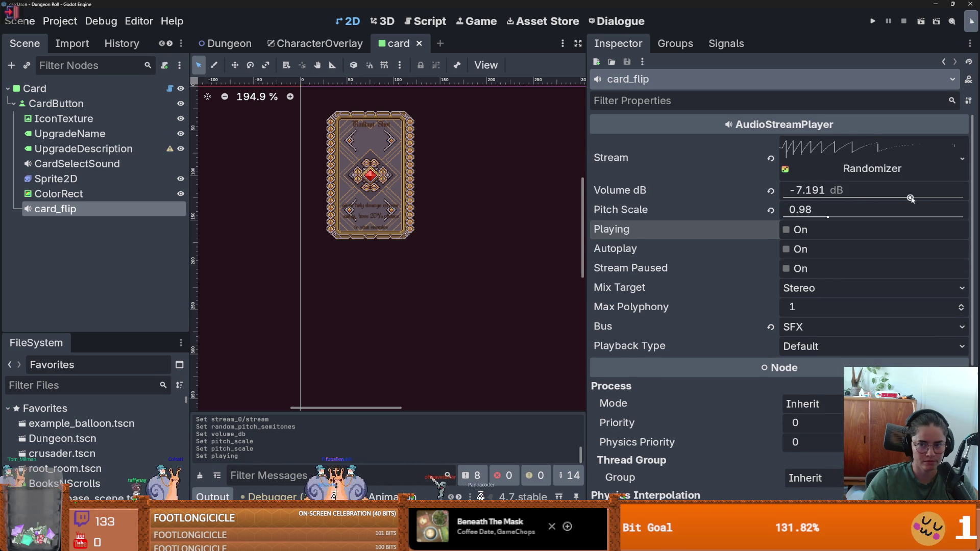
{"action": "left_click_drag", "start_coordinate": [911, 198], "coordinate": [908, 198]}
{"action": "key", "text": "ctrl+s"}
{"action": "left_click", "coordinate": [786, 230]}
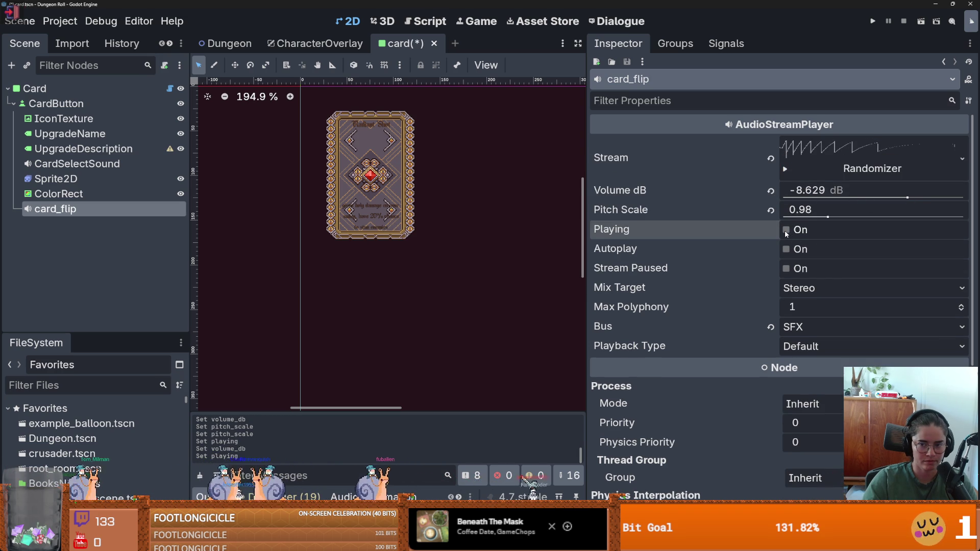
{"action": "key", "text": "ctrl+s"}
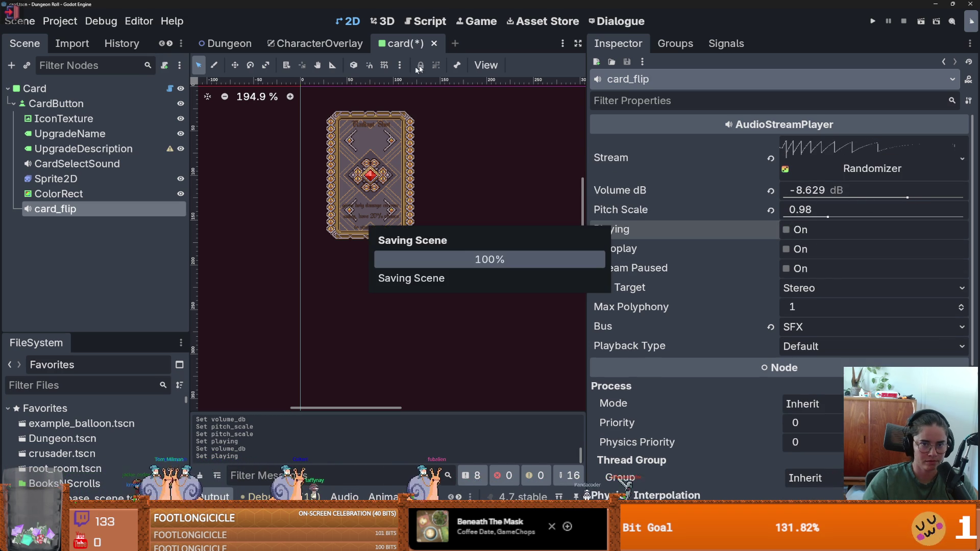
{"action": "left_click", "coordinate": [102, 88]}
{"action": "left_click", "coordinate": [170, 88]}
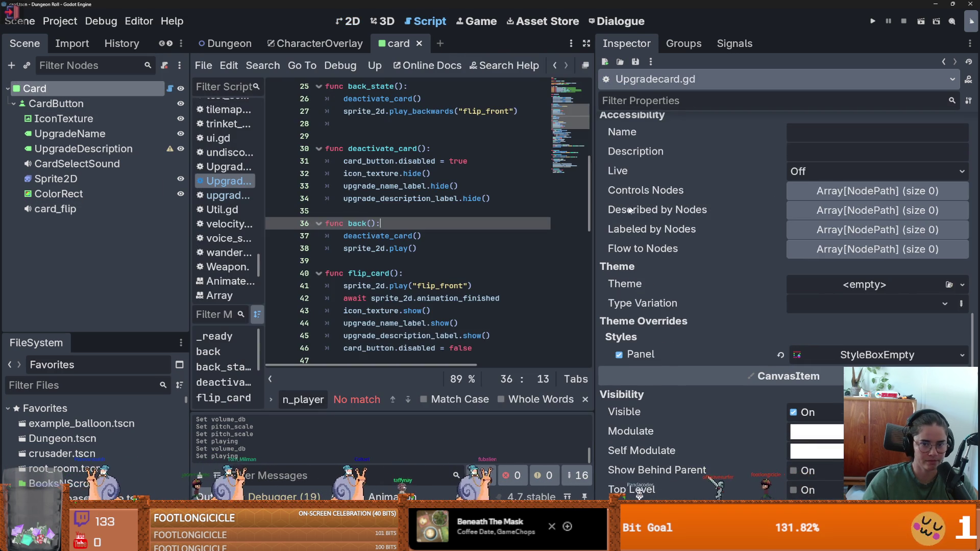
{"action": "left_click_drag", "start_coordinate": [598, 213], "coordinate": [866, 214]}
{"action": "scroll", "coordinate": [459, 230], "scroll_direction": "up", "scroll_amount": 8}
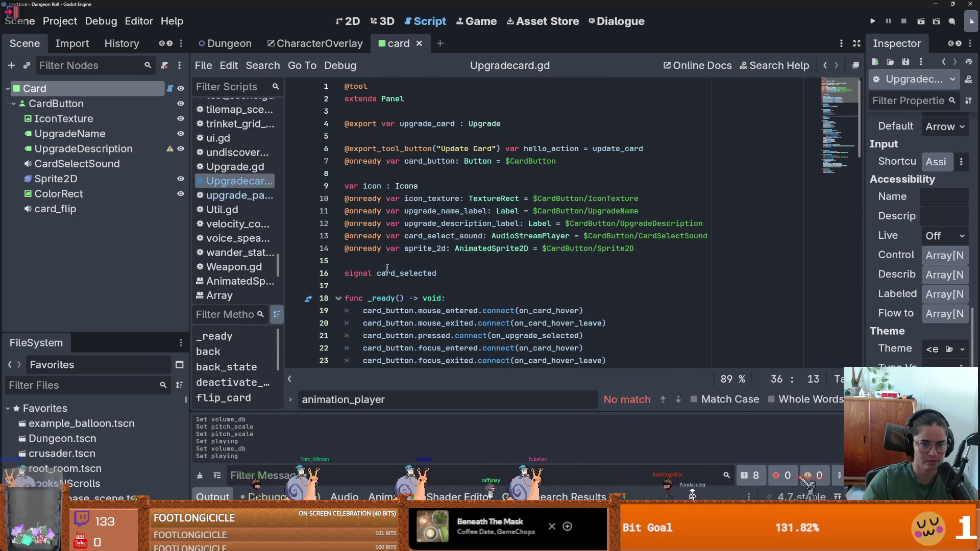
{"action": "left_click", "coordinate": [374, 263]}
{"action": "mouse_move", "coordinate": [55, 209]}
{"action": "left_mouse_down"}
{"action": "mouse_move", "coordinate": [572, 229]}
{"action": "mouse_move", "coordinate": [403, 266]}
{"action": "mouse_move", "coordinate": [420, 264]}
{"action": "left_mouse_up"}
{"action": "double_click", "coordinate": [419, 262]}
- Add card_flip.play() after the await in flip_card() and run the game
{"action": "scroll", "coordinate": [416, 271], "scroll_direction": "down", "scroll_amount": 10}
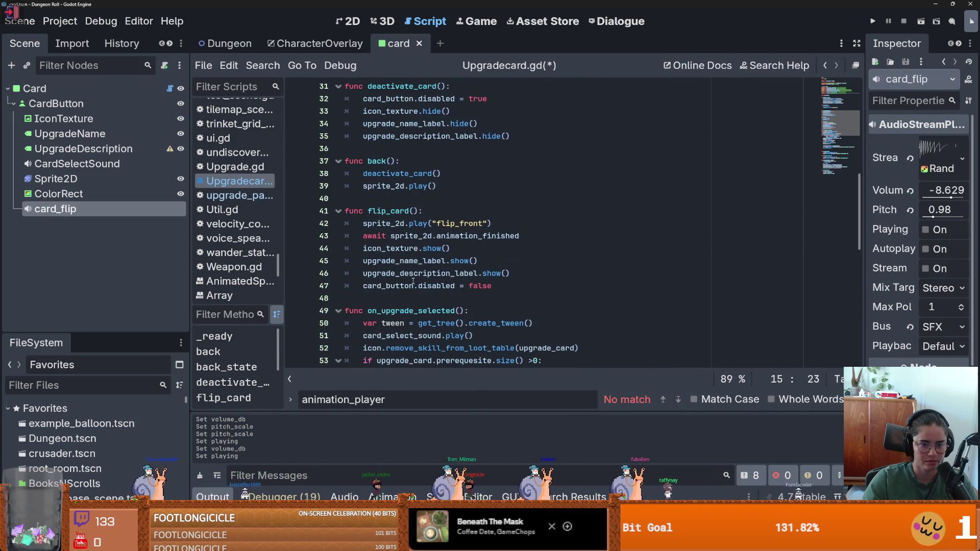
{"action": "left_click", "coordinate": [536, 240]}
{"action": "key", "text": "Return"}
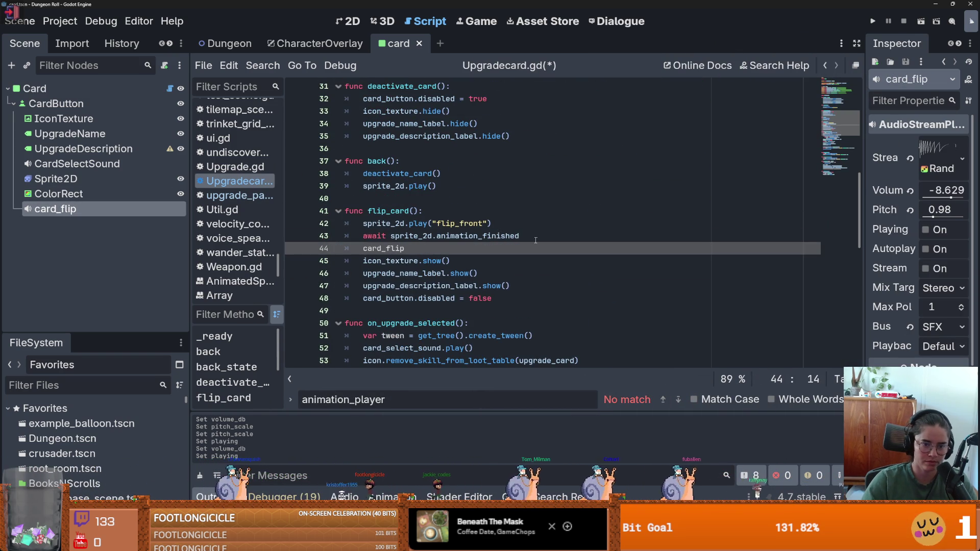
{"action": "type", "text": ".play"}
{"action": "key", "text": "Return"}
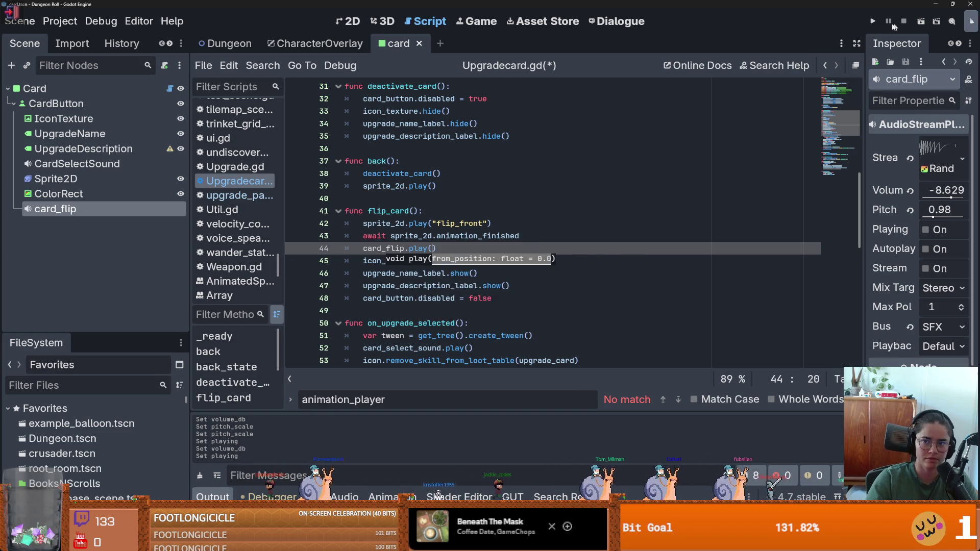
{"action": "left_click", "coordinate": [876, 21]}
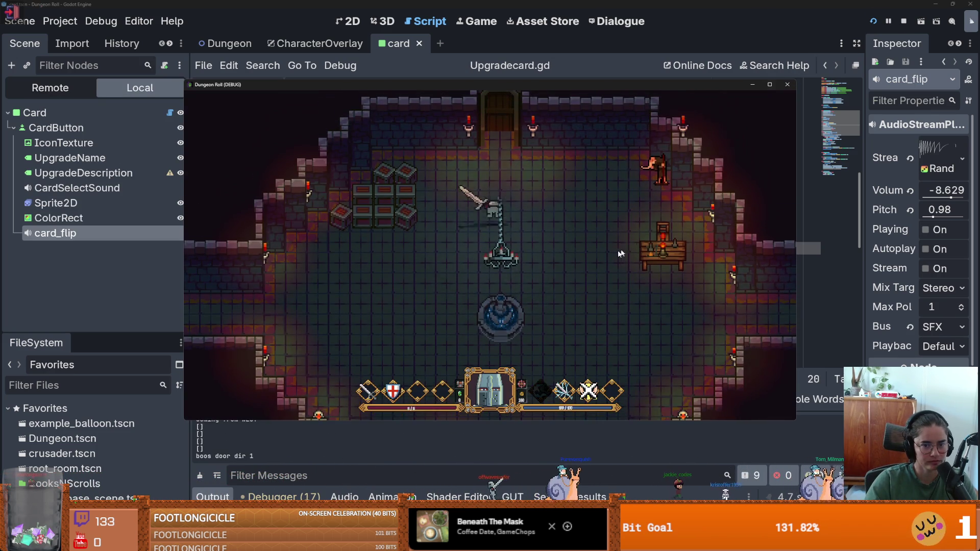
- Dismiss the debug upgrade card screen and run kill_all_monsters twice from the console
{"action": "left_click", "coordinate": [520, 295]}
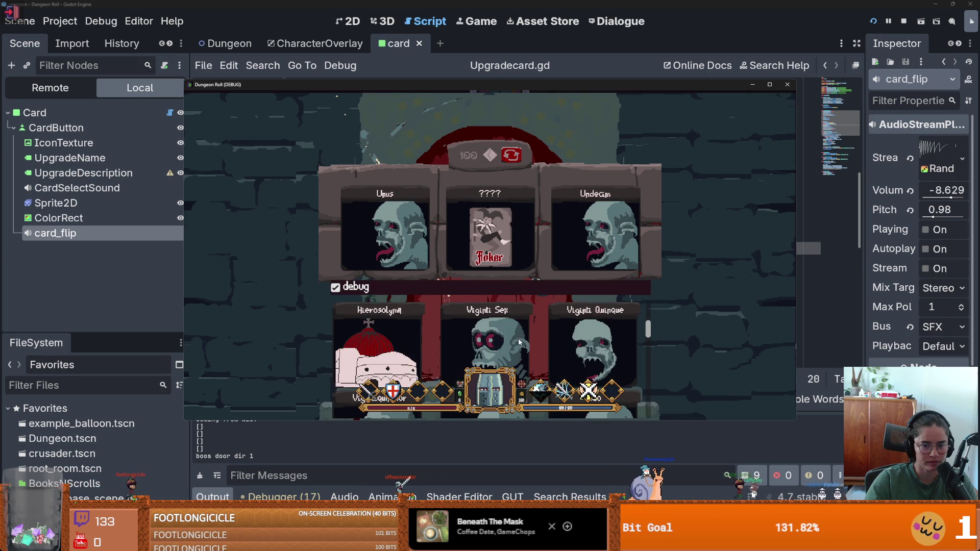
{"action": "left_click", "coordinate": [376, 312]}
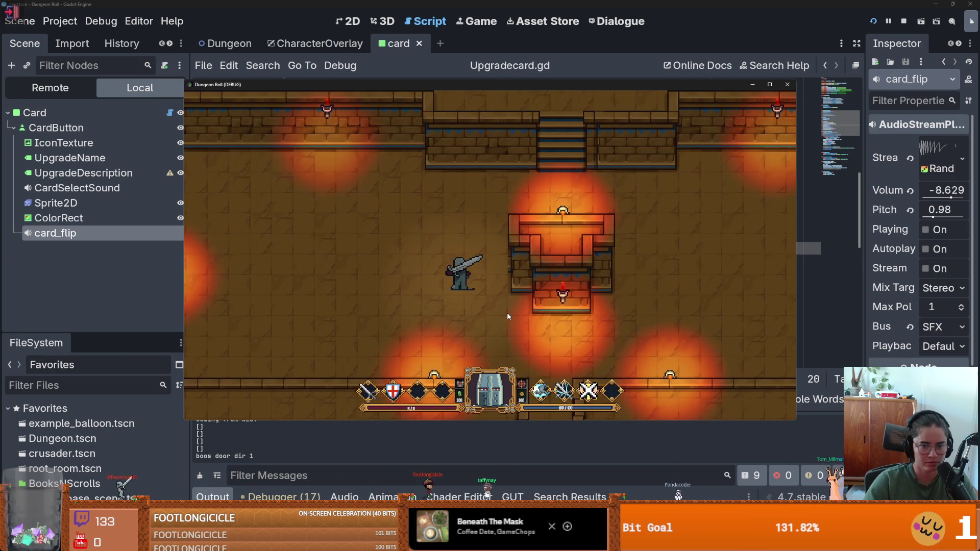
{"action": "key", "text": "quoteleft"}
{"action": "key", "text": "Up"}
{"action": "key", "text": "Return"}
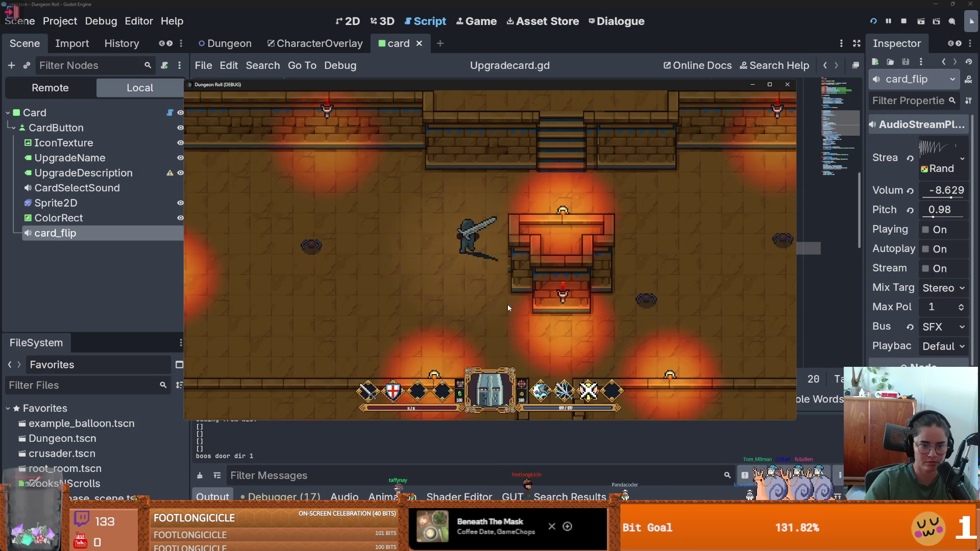
{"action": "key", "text": "quoteleft"}
{"action": "key", "text": "Up"}
{"action": "key", "text": "Return"}
- Talk to King Baldwin IV, accept his quest, refuse his offer, and pass the card screen
{"action": "key", "text": "w"}
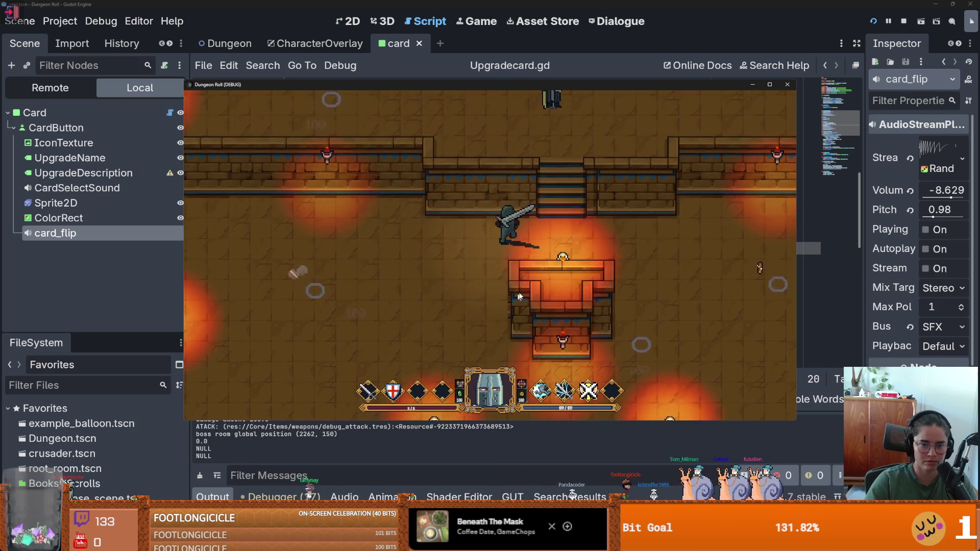
{"action": "key", "text": "e"}
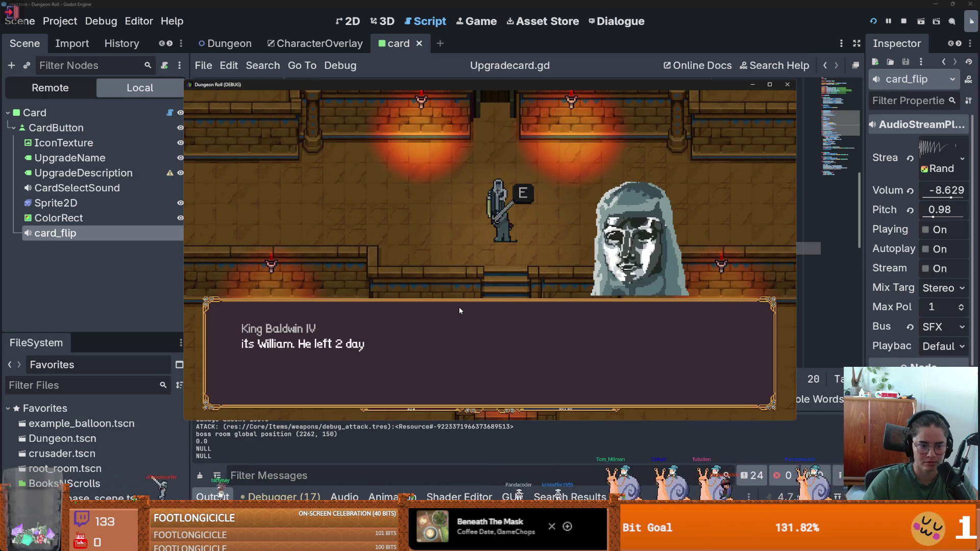
{"action": "left_click", "coordinate": [468, 316]}
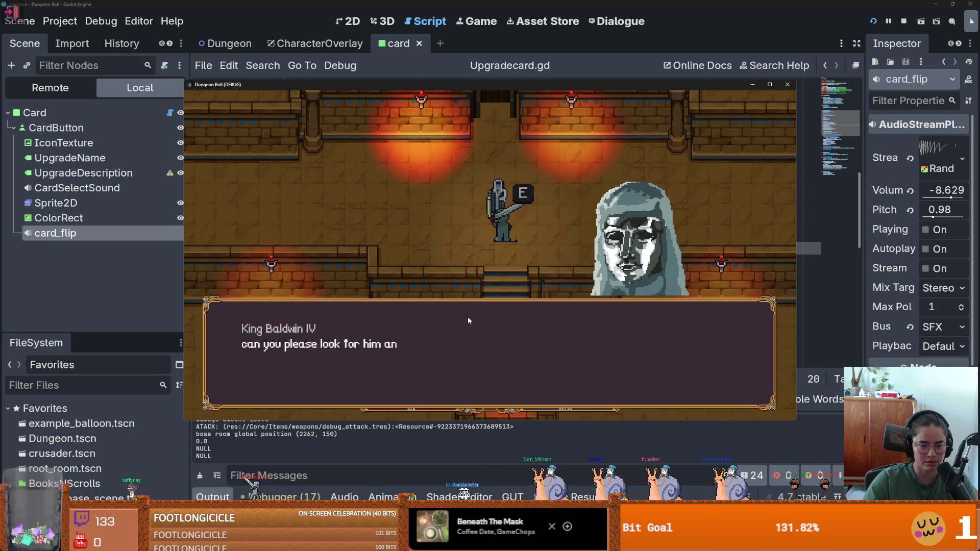
{"action": "left_click", "coordinate": [480, 241]}
{"action": "left_click", "coordinate": [479, 241]}
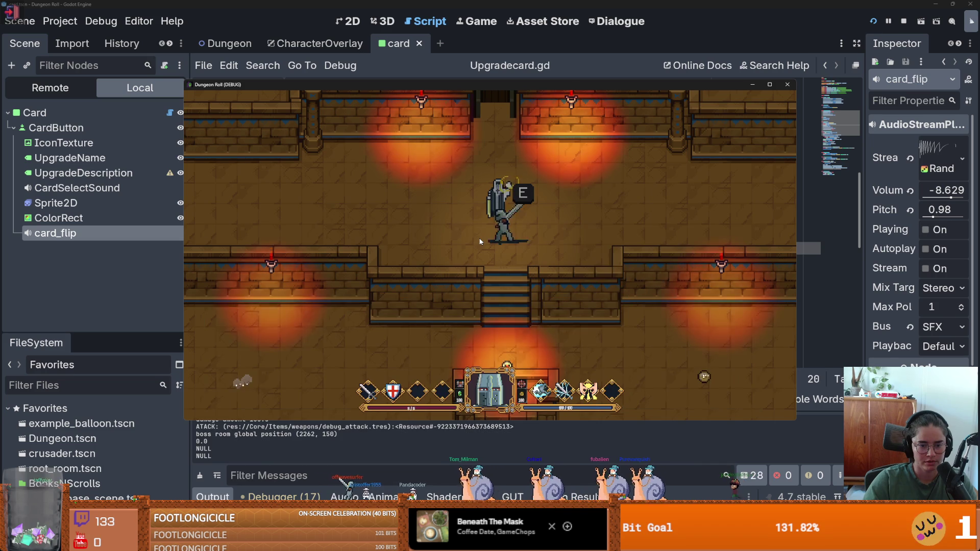
{"action": "key", "text": "e"}
{"action": "left_click", "coordinate": [442, 301]}
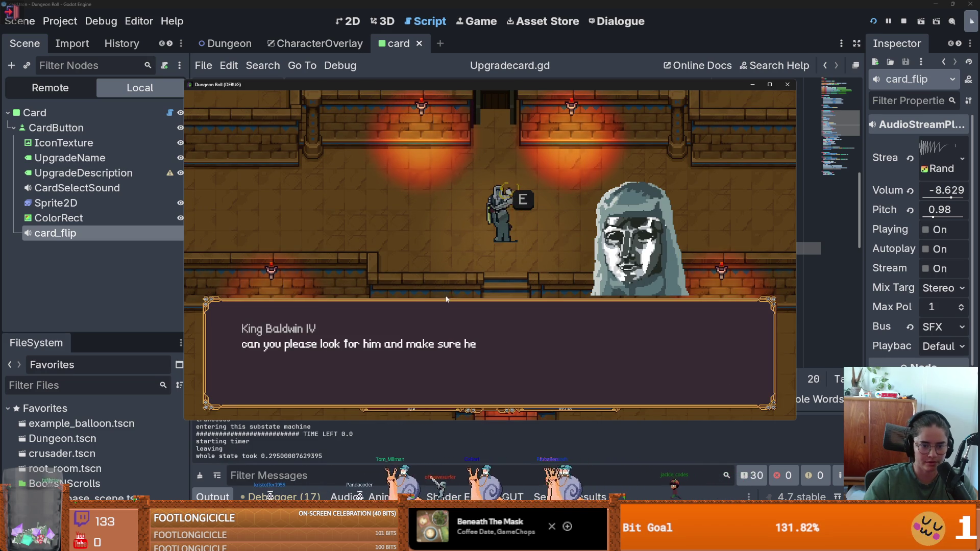
{"action": "left_click", "coordinate": [483, 266]}
{"action": "left_click", "coordinate": [516, 321]}
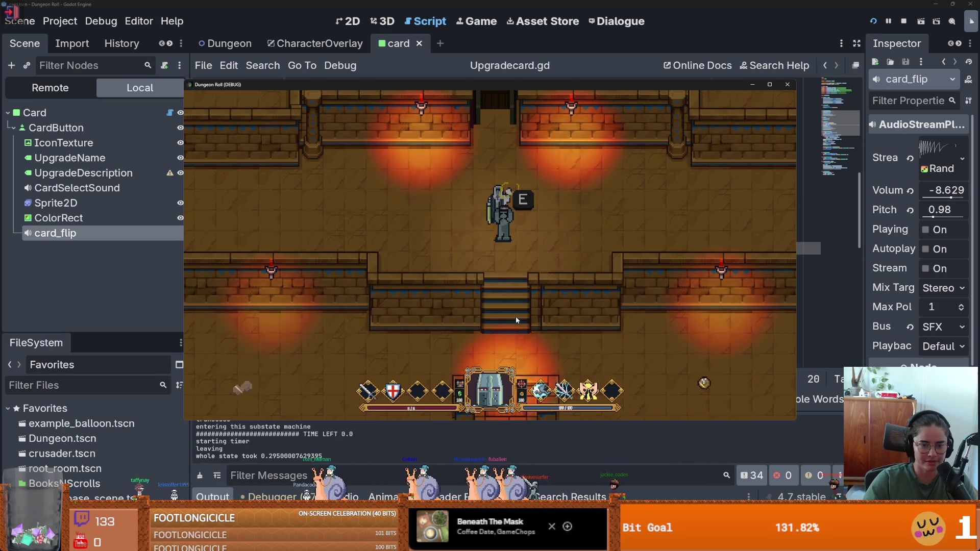
{"action": "key", "text": "Escape"}
{"action": "left_click", "coordinate": [463, 239]}
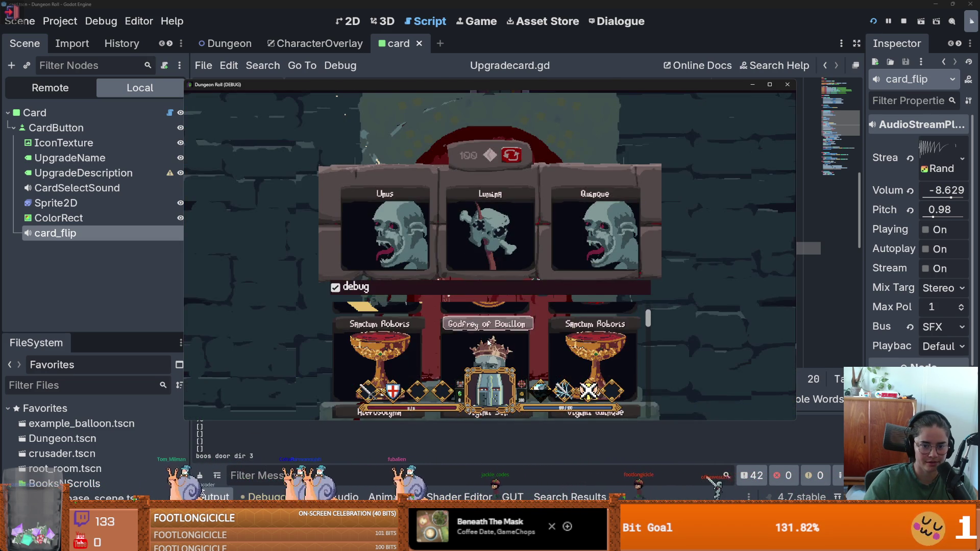
{"action": "left_click", "coordinate": [486, 339]}
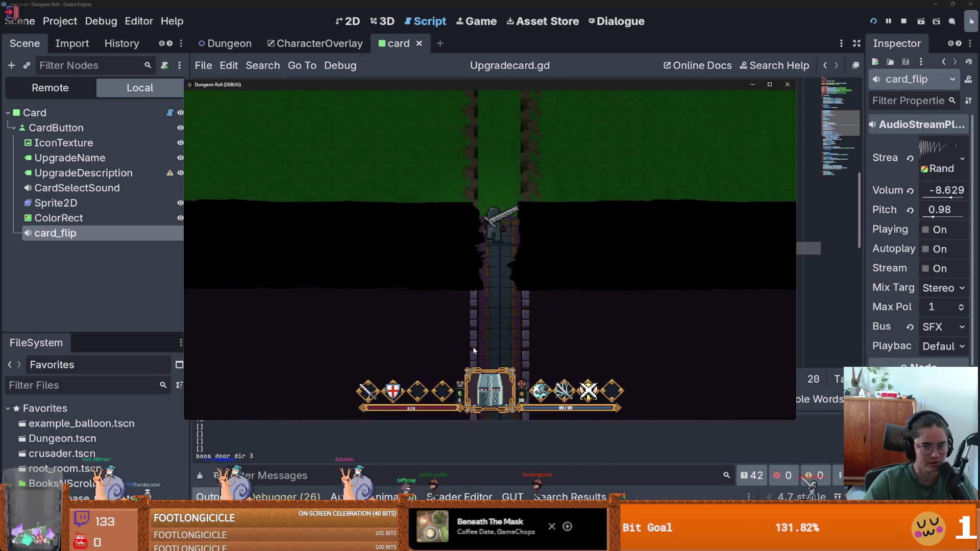
- Walk to the knight, choose Godfrey Upgrades to reveal the cards, then stop the game
{"action": "key", "text": "w"}
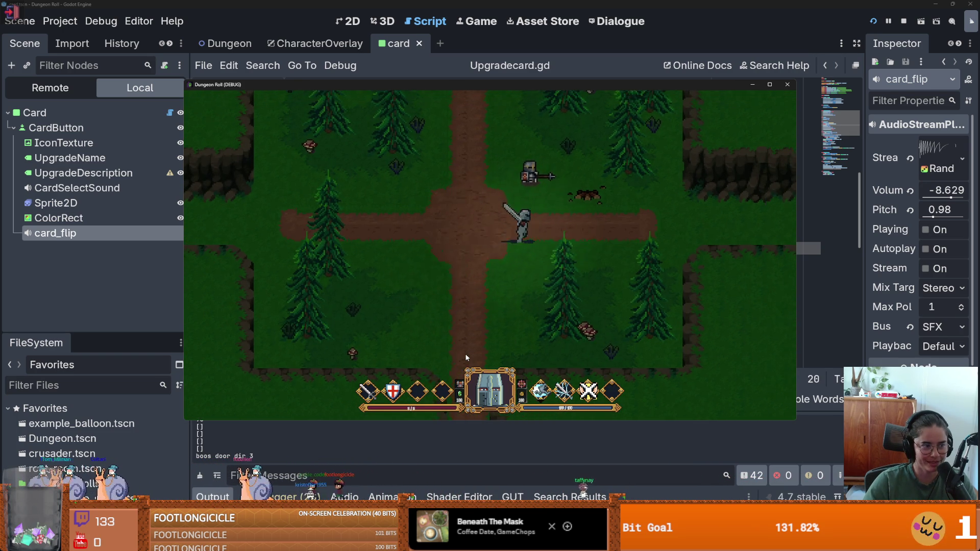
{"action": "key", "text": "e"}
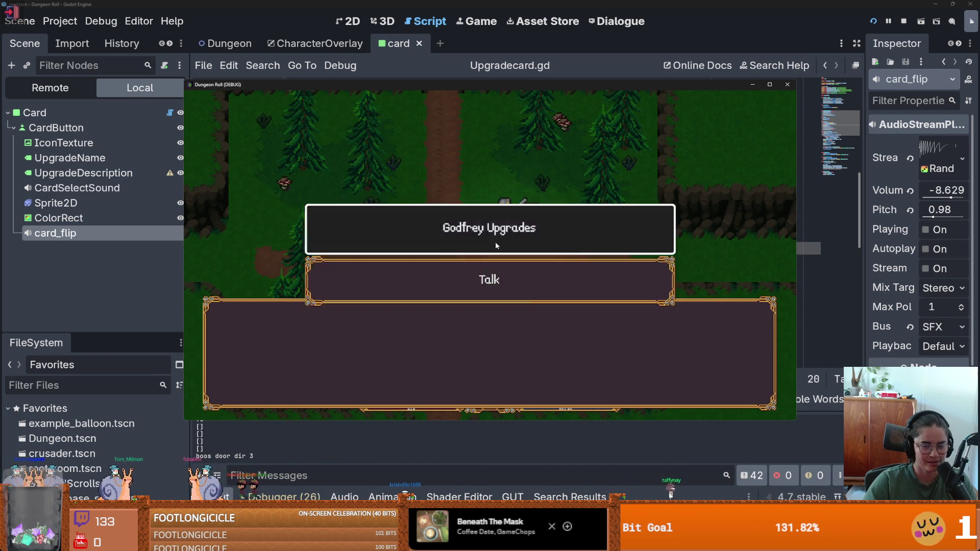
{"action": "left_click", "coordinate": [495, 245]}
{"action": "left_click", "coordinate": [452, 338]}
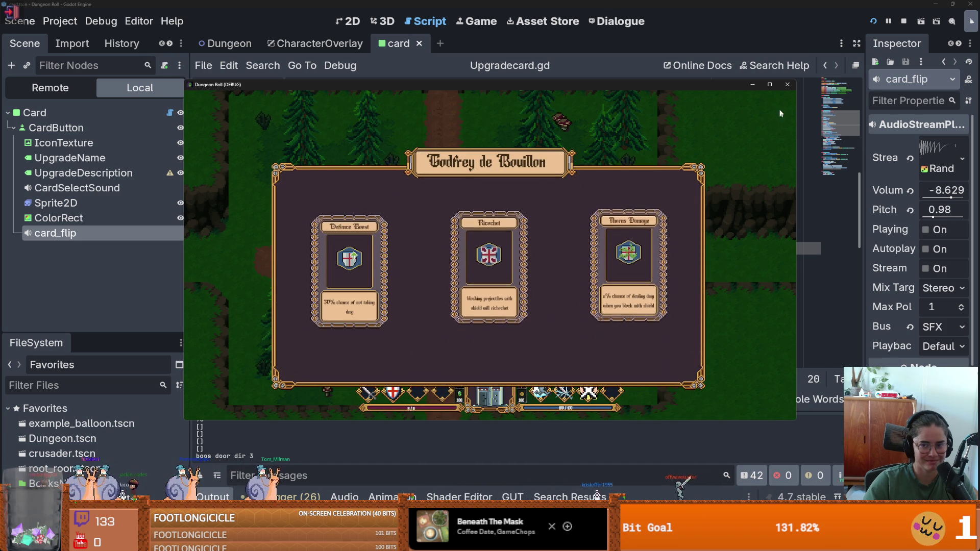
{"action": "left_click", "coordinate": [787, 85]}
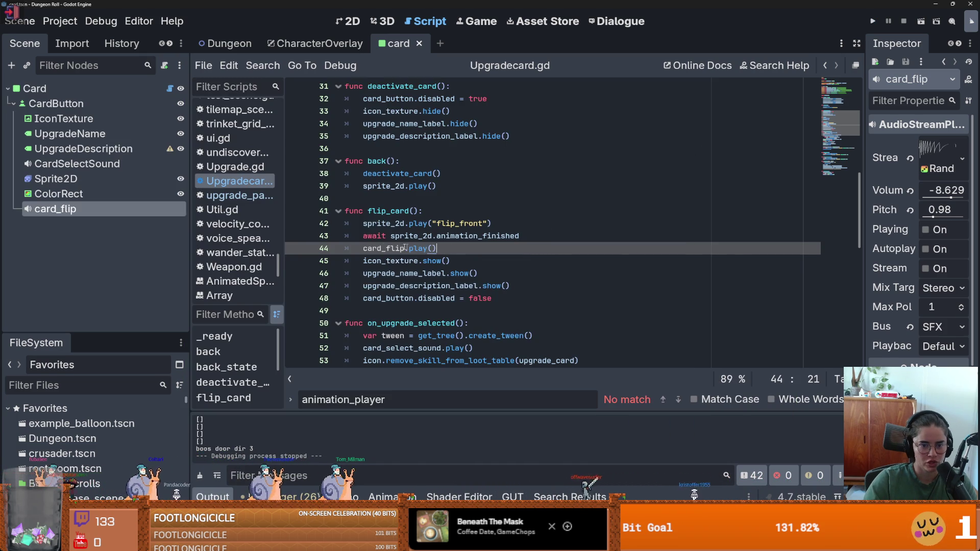
- Remove card_flip.play() from flip_card and start a new line at the end of _ready
{"action": "left_click", "coordinate": [383, 201]}
{"action": "key", "text": "Return"}
{"action": "key", "text": "Return"}
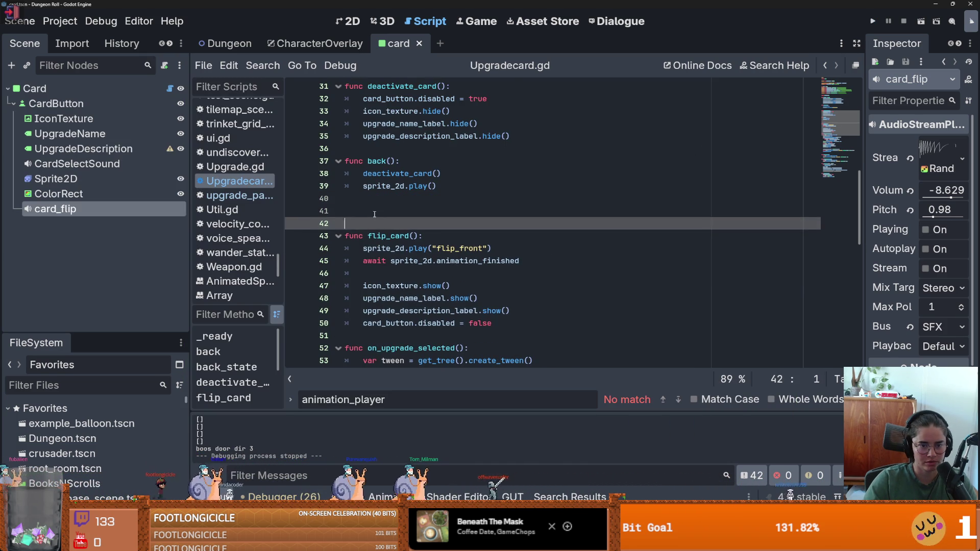
{"action": "scroll", "coordinate": [562, 154], "scroll_direction": "up", "scroll_amount": 3}
{"action": "left_click", "coordinate": [627, 115]}
{"action": "key", "text": "Return"}
{"action": "scroll", "coordinate": [571, 202], "scroll_direction": "up", "scroll_amount": 3}
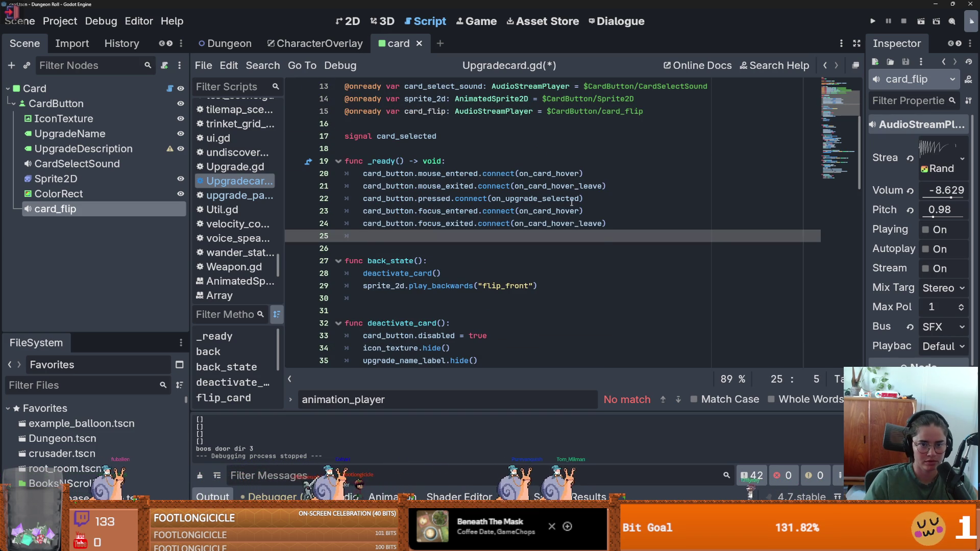
- In _ready, write sprite_2d.frame_changed.connect() with a handler argument
{"action": "type", "text": "sp"}
{"action": "type", "text": "s"}
{"action": "key", "text": "BackSpace"}
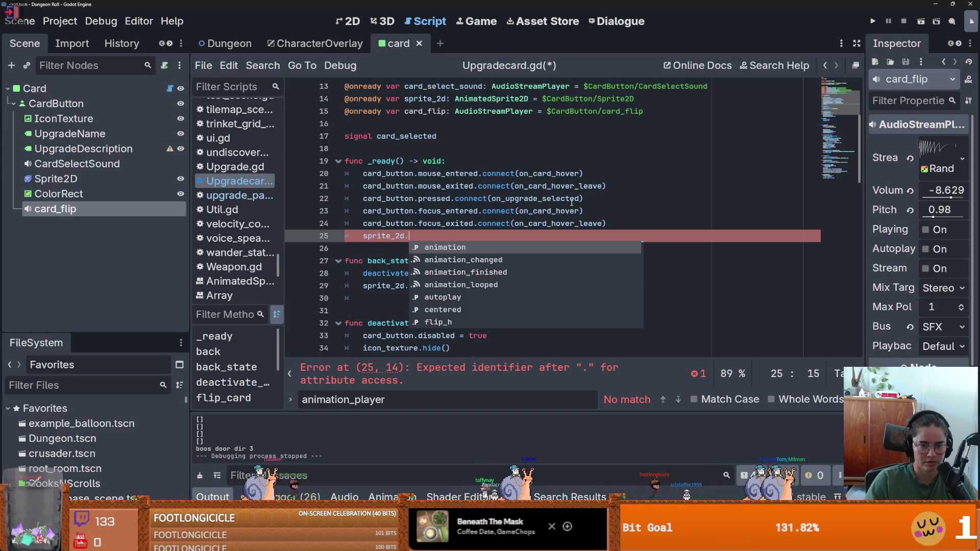
{"action": "type", "text": "fra"}
{"action": "key", "text": "Down"}
{"action": "key", "text": "Return"}
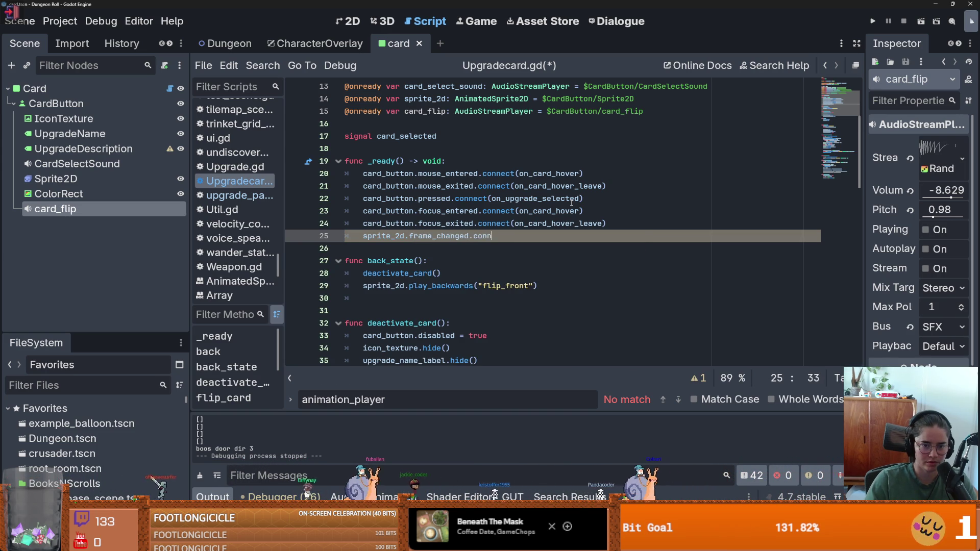
{"action": "type", "text": "ect(on_fli"}
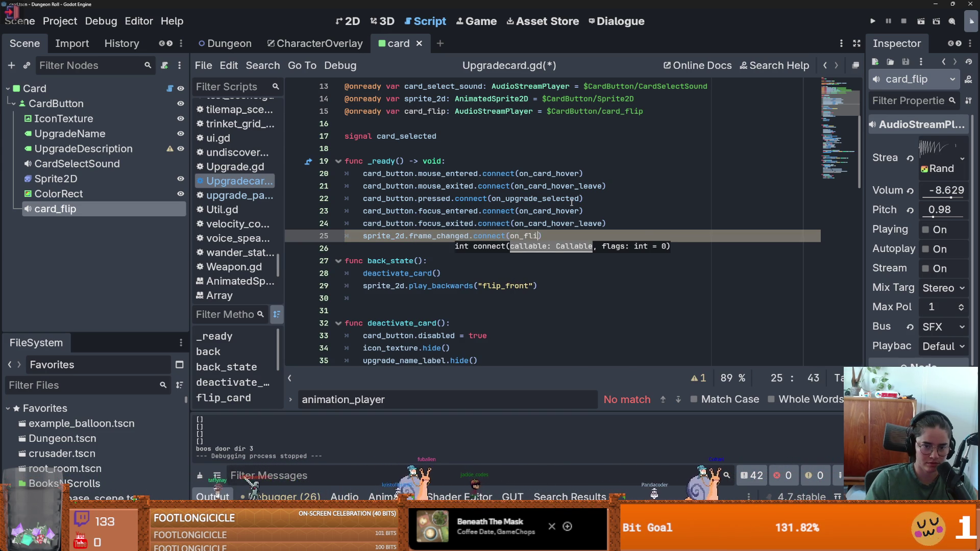
{"action": "type", "text": "p"}
{"action": "left_click", "coordinate": [521, 236]}
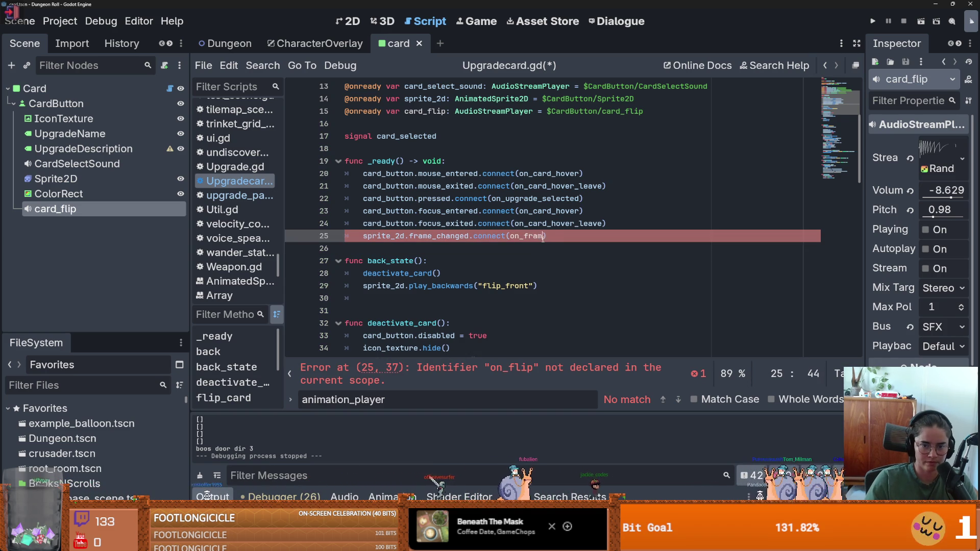
- Add func on_frame_changed() whose body begins 'if sprite_2d.frame'
{"action": "left_click", "coordinate": [375, 250]}
{"action": "key", "text": "Return"}
{"action": "key", "text": "Return"}
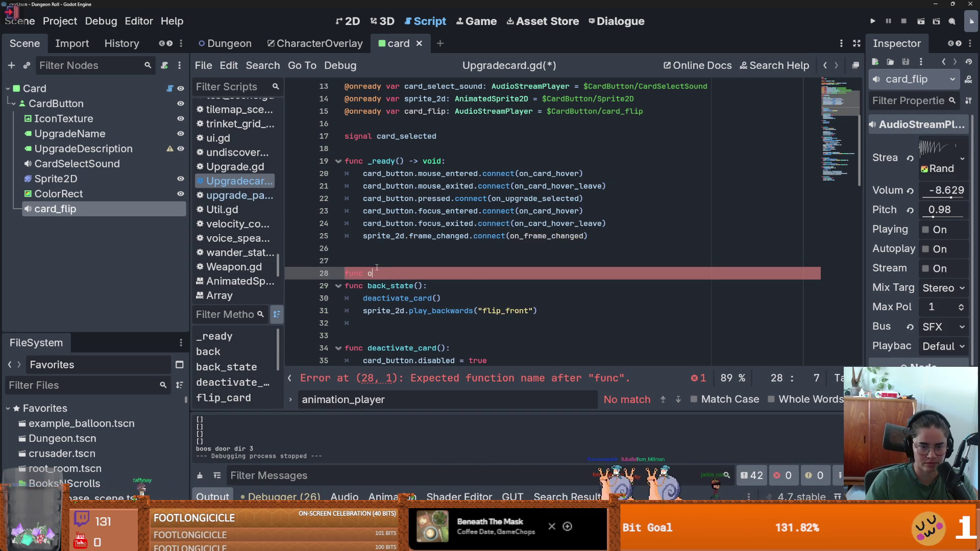
{"action": "type", "text": "on_frame_changed():"}
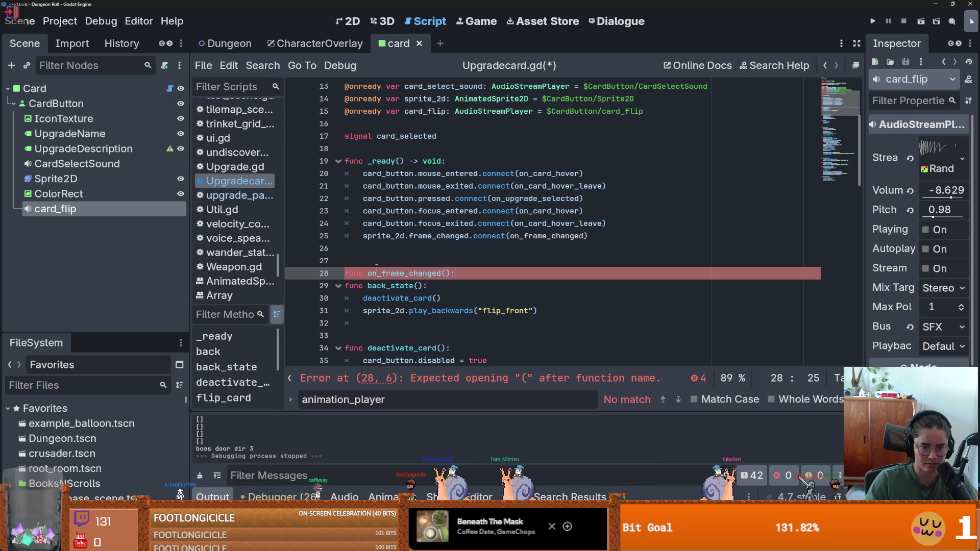
{"action": "key", "text": "Return"}
{"action": "type", "text": "if fram"}
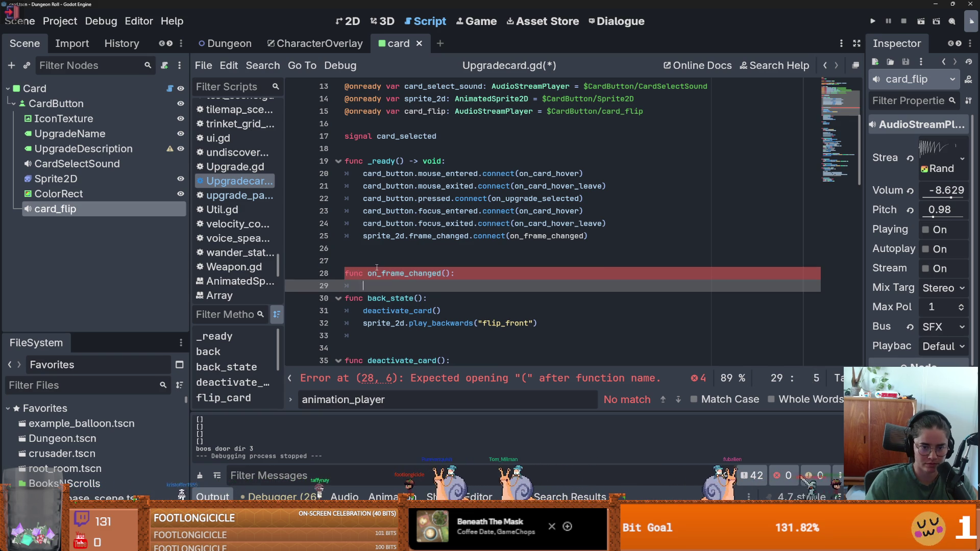
{"action": "type", "text": "e =="}
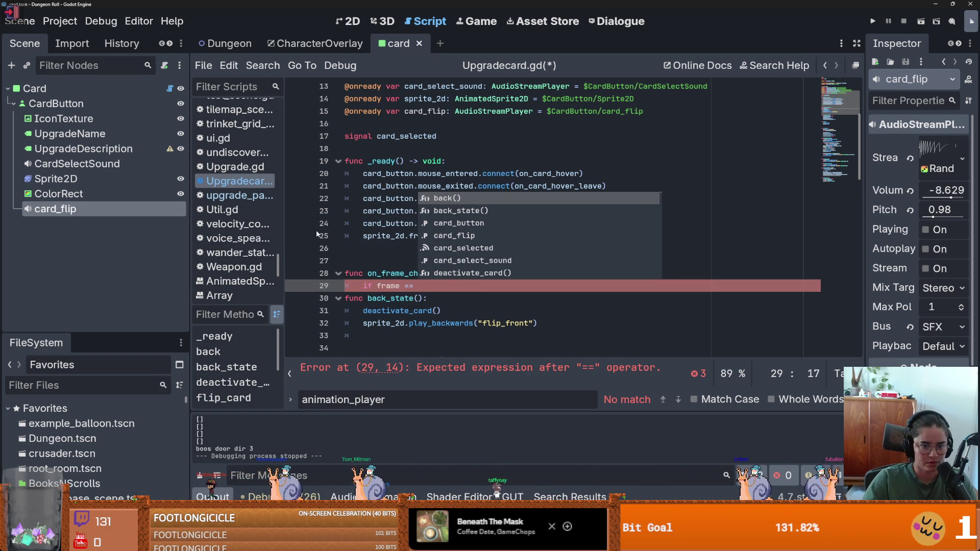
{"action": "key", "text": "BackSpace"}
{"action": "key", "text": "BackSpace"}
{"action": "key", "text": "BackSpace"}
{"action": "type", "text": "spr"}
{"action": "key", "text": "Return"}
{"action": "type", "text": ".fr"}
{"action": "key", "text": "Return"}
- Inspect frame 7 of Sprite2D's flip_front animation, then return to Upgradecard.gd
{"action": "left_click", "coordinate": [87, 180]}
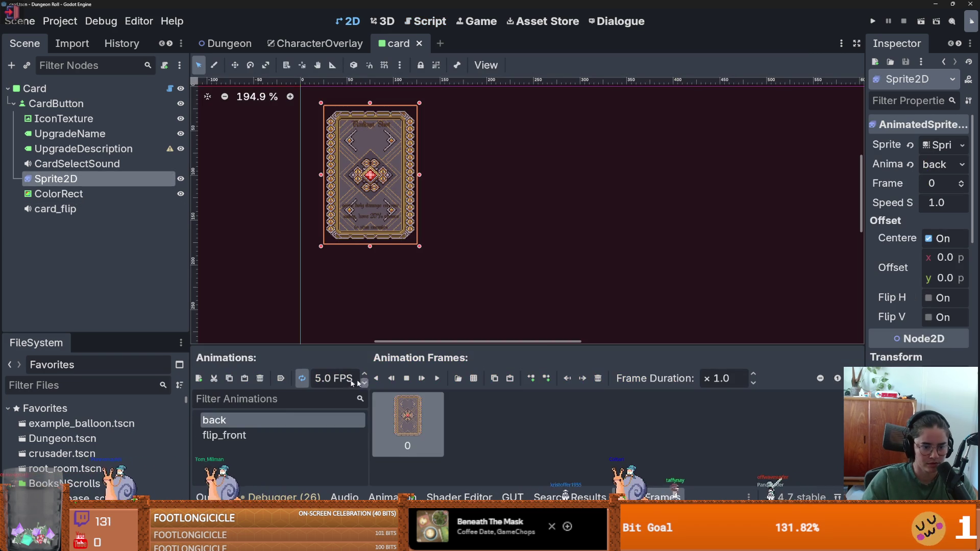
{"action": "left_click", "coordinate": [224, 435]}
{"action": "scroll", "coordinate": [458, 452], "scroll_direction": "down", "scroll_amount": 1}
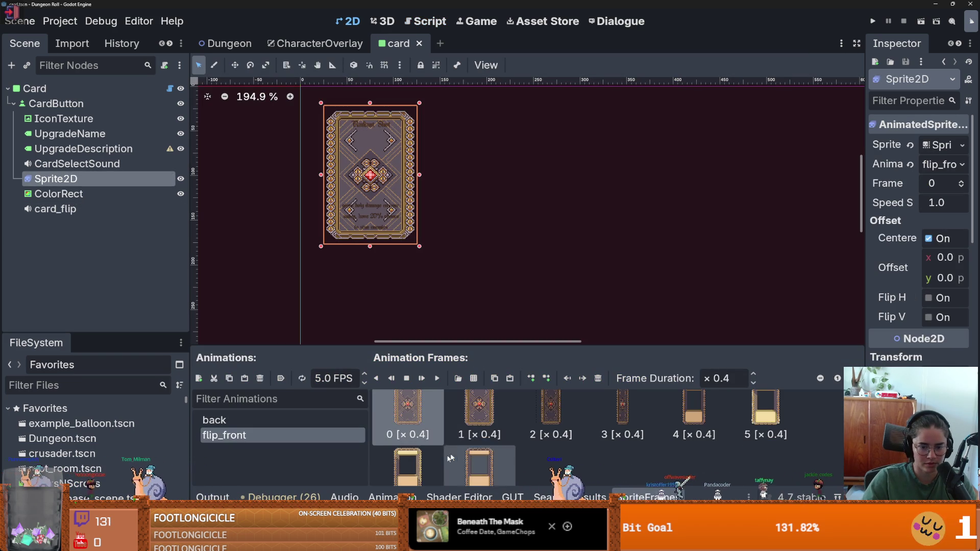
{"action": "left_click", "coordinate": [475, 462]}
{"action": "scroll", "coordinate": [472, 462], "scroll_direction": "down", "scroll_amount": 2}
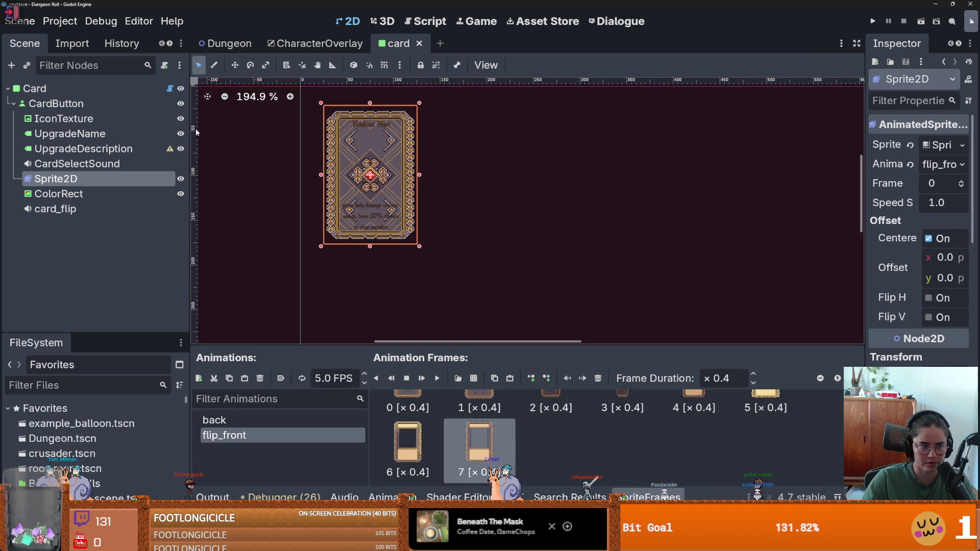
{"action": "key", "text": "ctrl+F3"}
{"action": "type", "text": "if sprite_2d.frame =="}
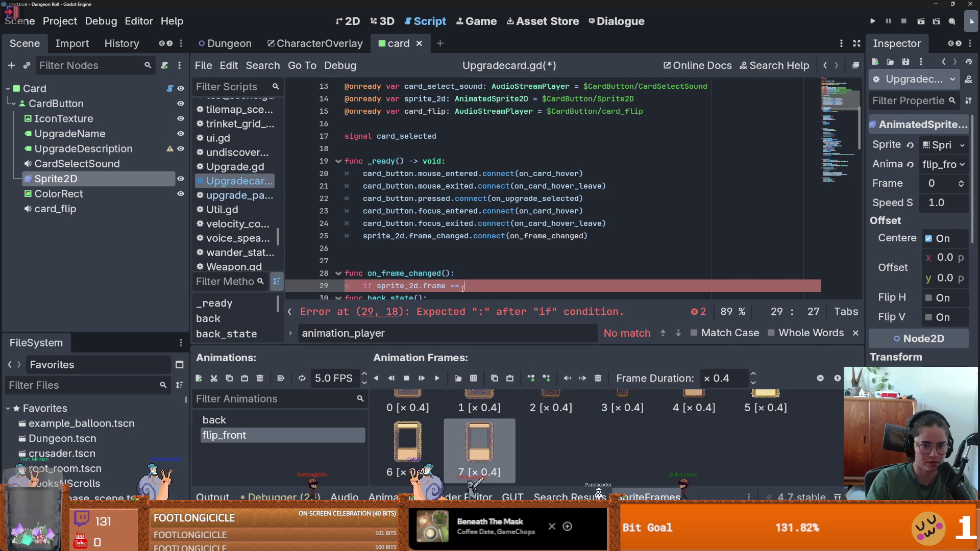
- Complete the check as 'if sprite_2d.frame == 7:' calling card_flip.play(), then save and run with F5
{"action": "type", "text": "7:"}
{"action": "key", "text": "Return"}
{"action": "type", "text": "card_flip.play()"}
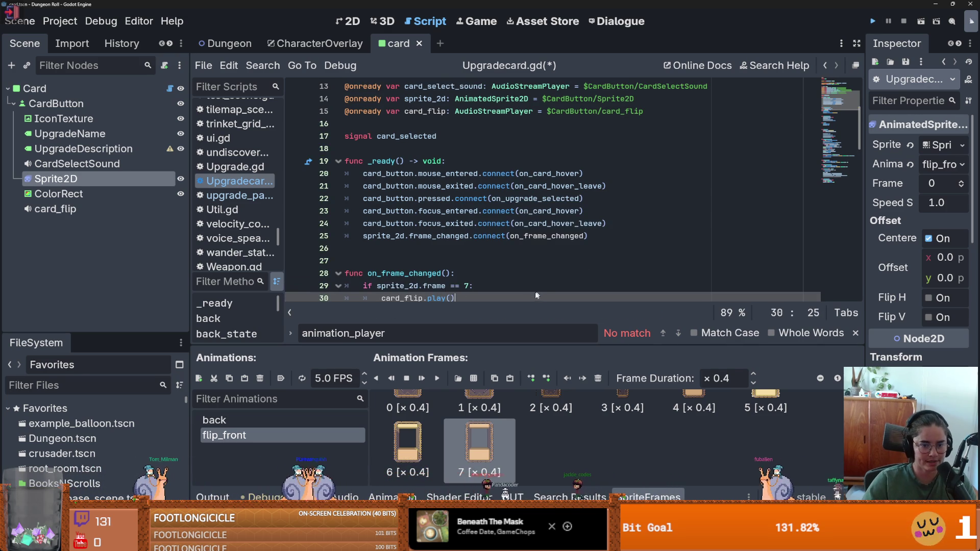
{"action": "key", "text": "F5"}
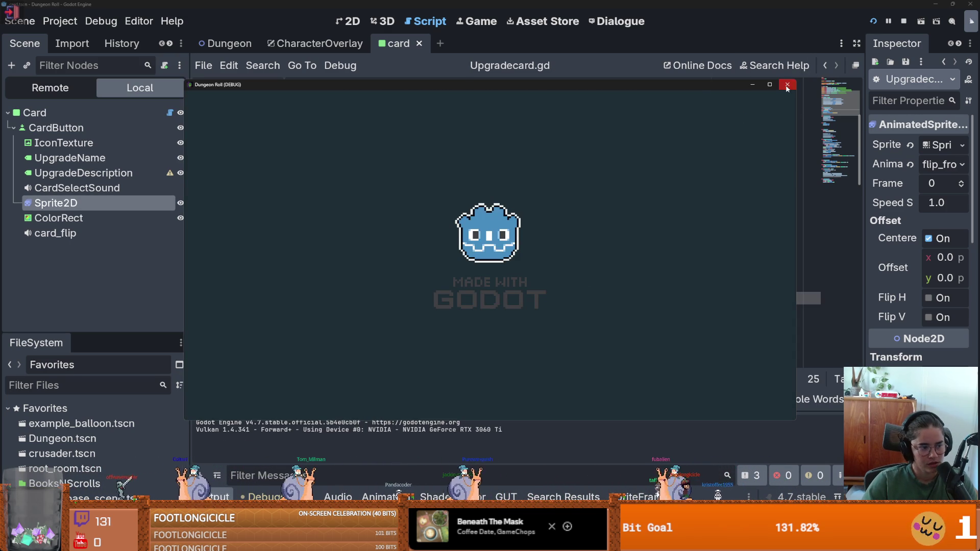
- Stop the running game and launch the project again
{"action": "left_click", "coordinate": [785, 85]}
{"action": "scroll", "coordinate": [485, 291], "scroll_direction": "down", "scroll_amount": 5}
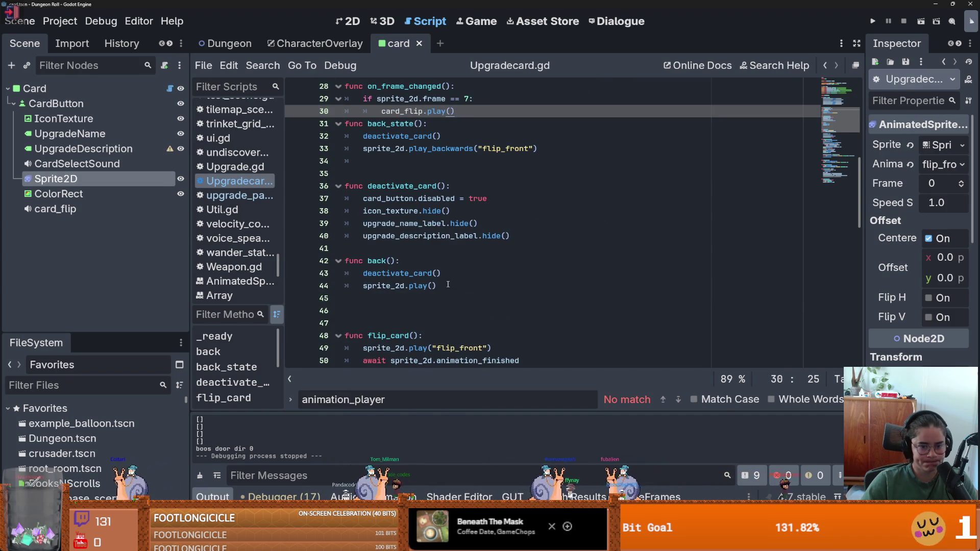
{"action": "scroll", "coordinate": [453, 269], "scroll_direction": "down", "scroll_amount": 3}
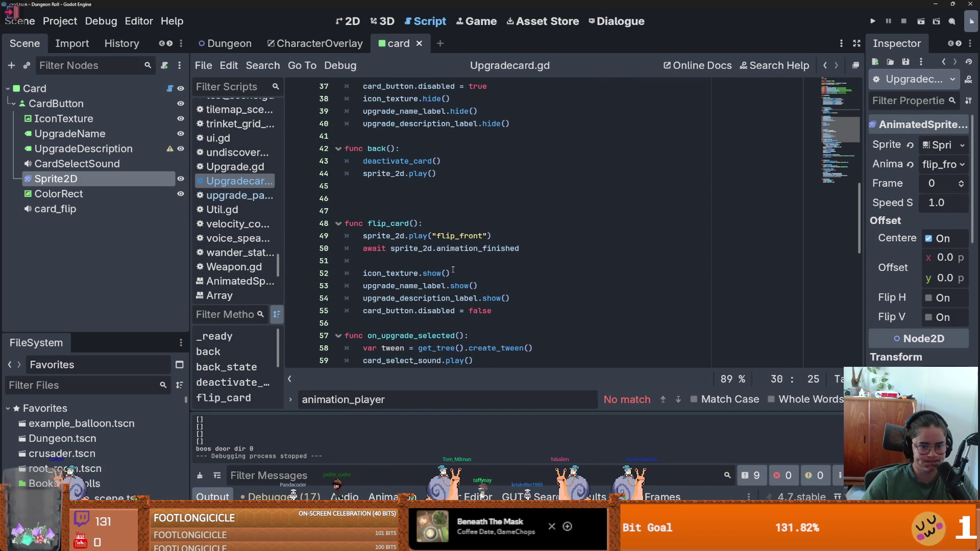
{"action": "left_click", "coordinate": [873, 22]}
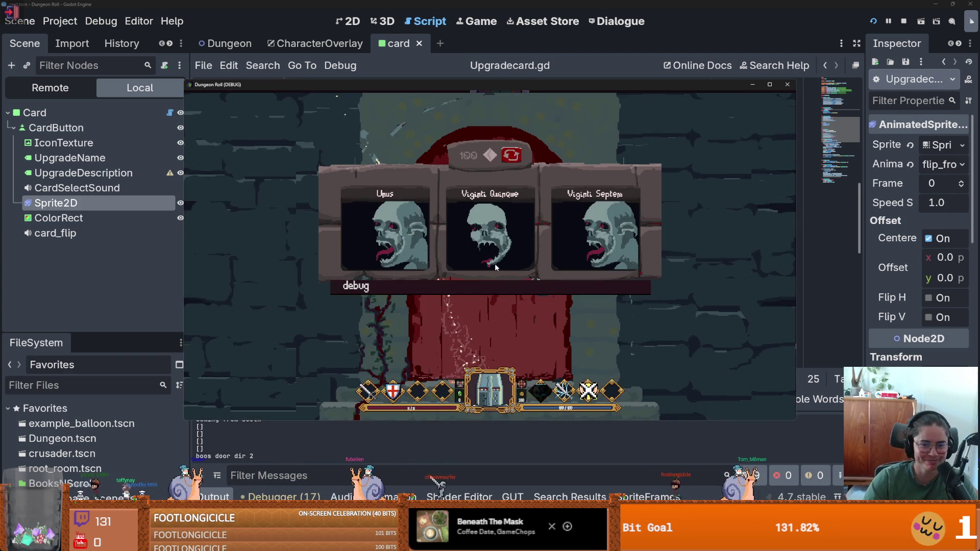
- Enter the middle room, open Godfrey's upgrades, and pick the Thorns Damage card
{"action": "left_click", "coordinate": [500, 342]}
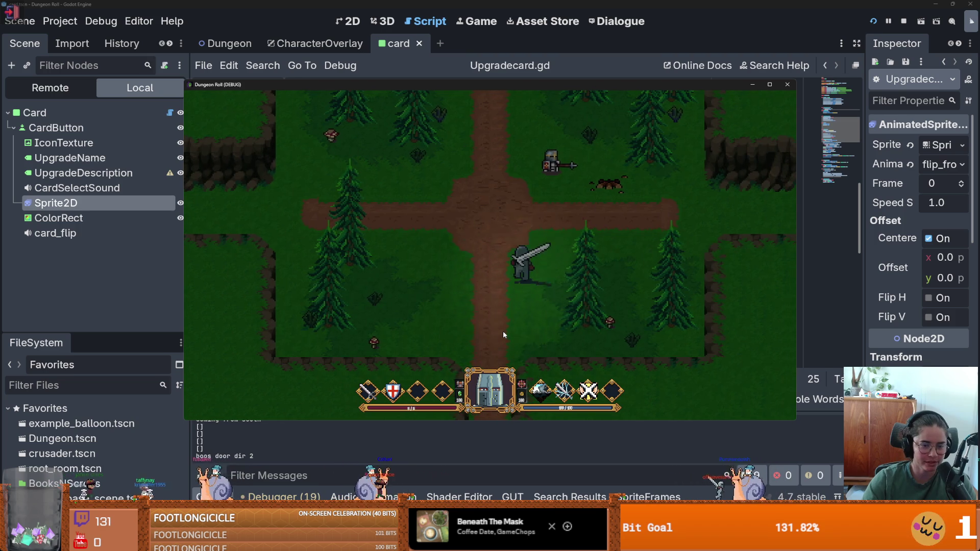
{"action": "key", "text": "w"}
{"action": "key", "text": "e"}
{"action": "left_click", "coordinate": [482, 236]}
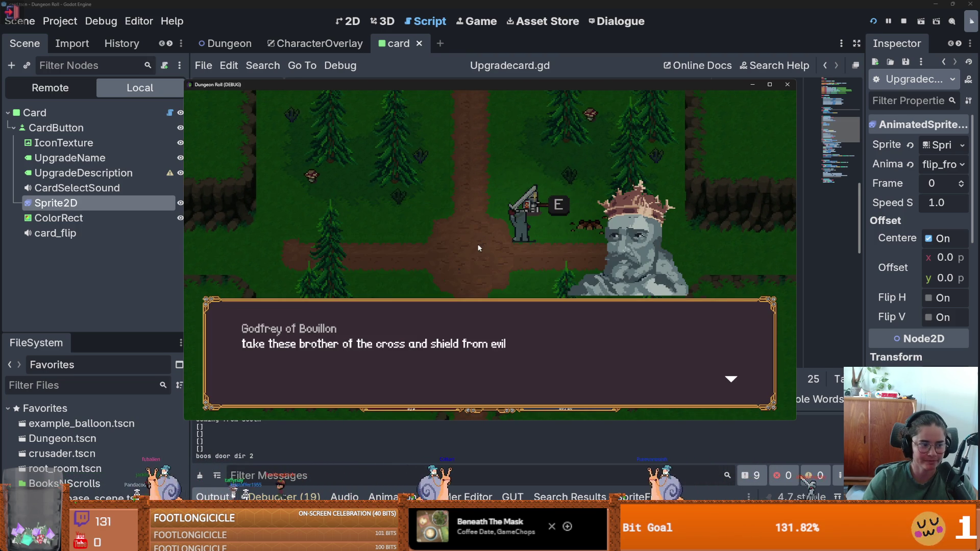
{"action": "left_click", "coordinate": [479, 249]}
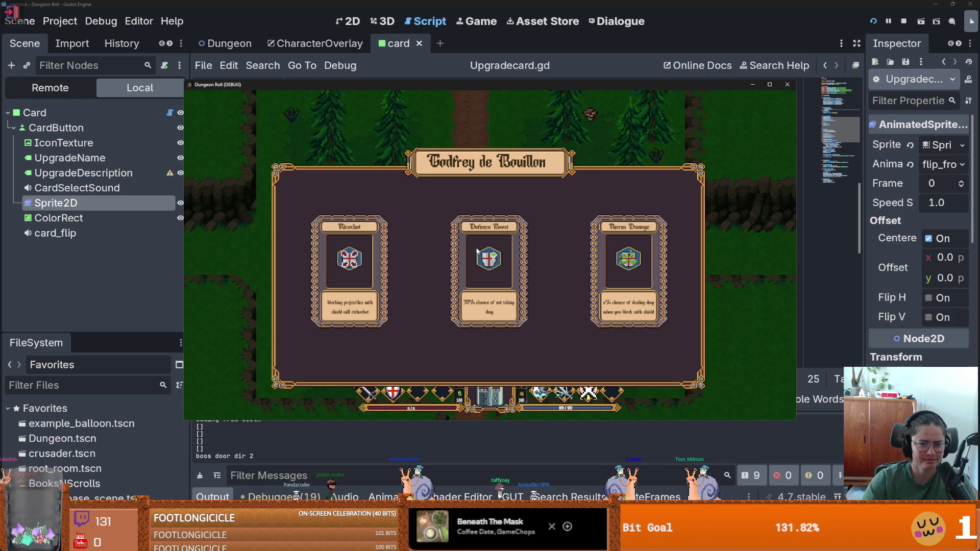
{"action": "left_click", "coordinate": [652, 264]}
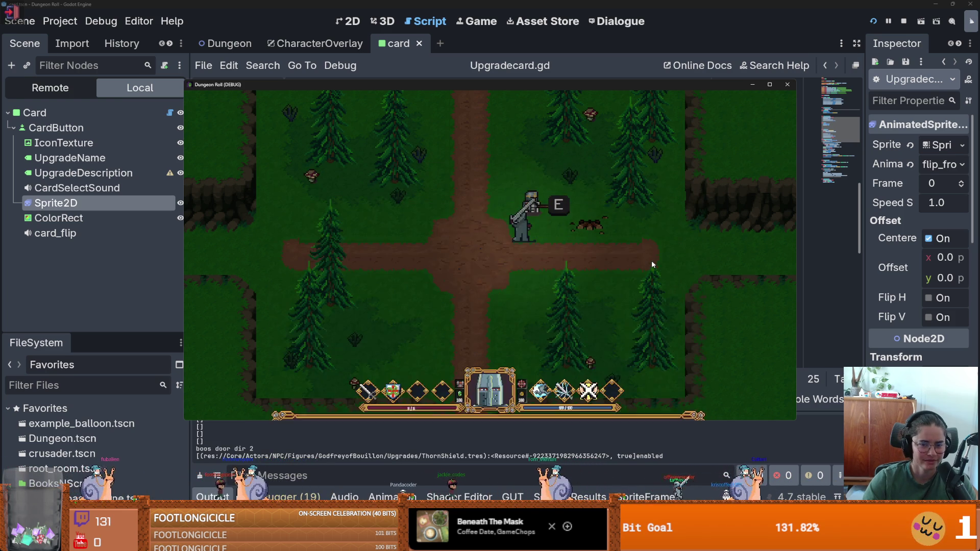
- Talk to Godfrey again and pick the Ricochet upgrade card
{"action": "left_click", "coordinate": [627, 269]}
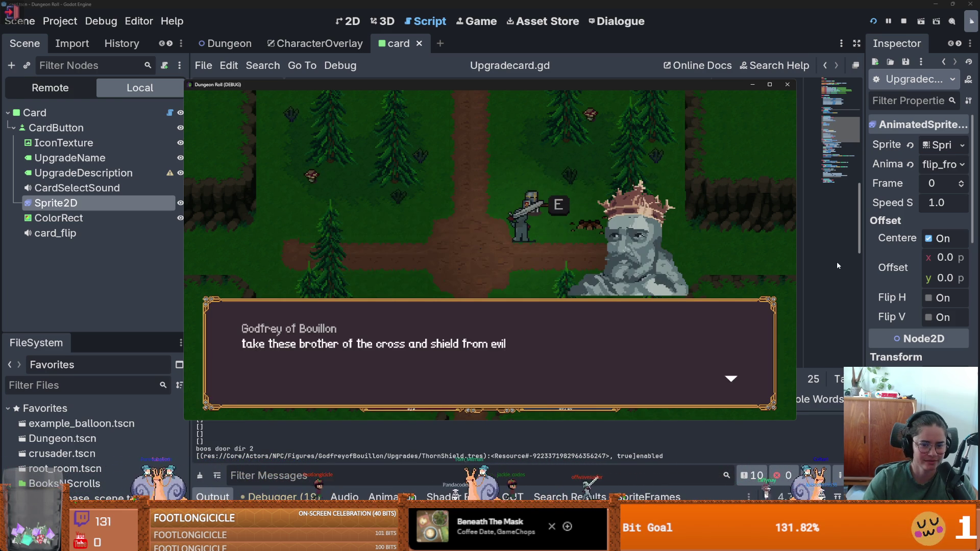
{"action": "left_click", "coordinate": [837, 262]}
{"action": "scroll", "coordinate": [837, 262], "scroll_direction": "up", "scroll_amount": 4}
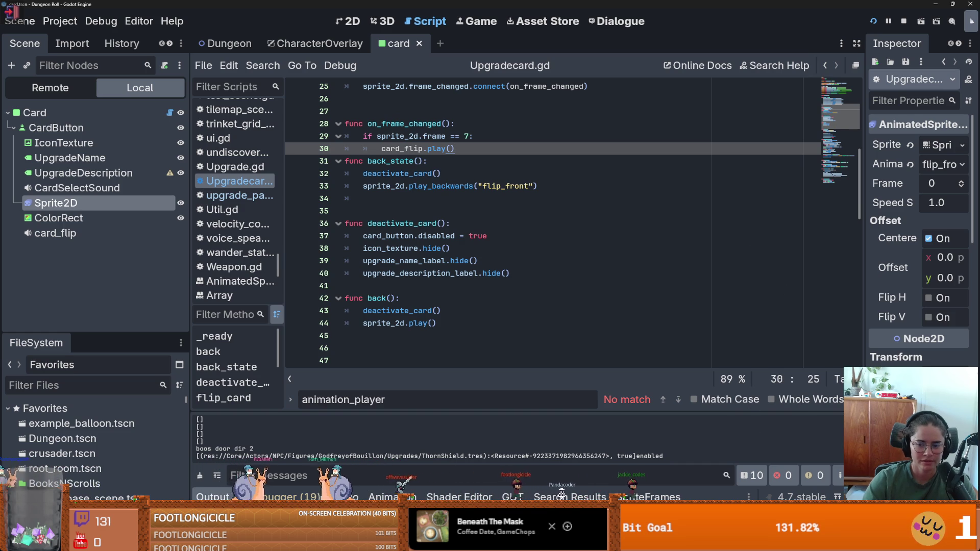
{"action": "key", "text": "alt+Tab"}
{"action": "left_click", "coordinate": [663, 321]}
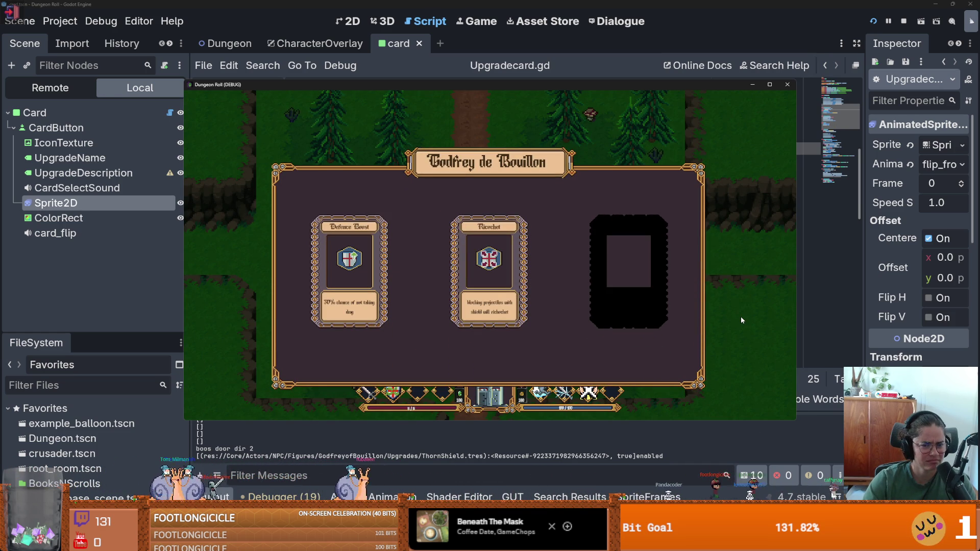
{"action": "left_click", "coordinate": [486, 288]}
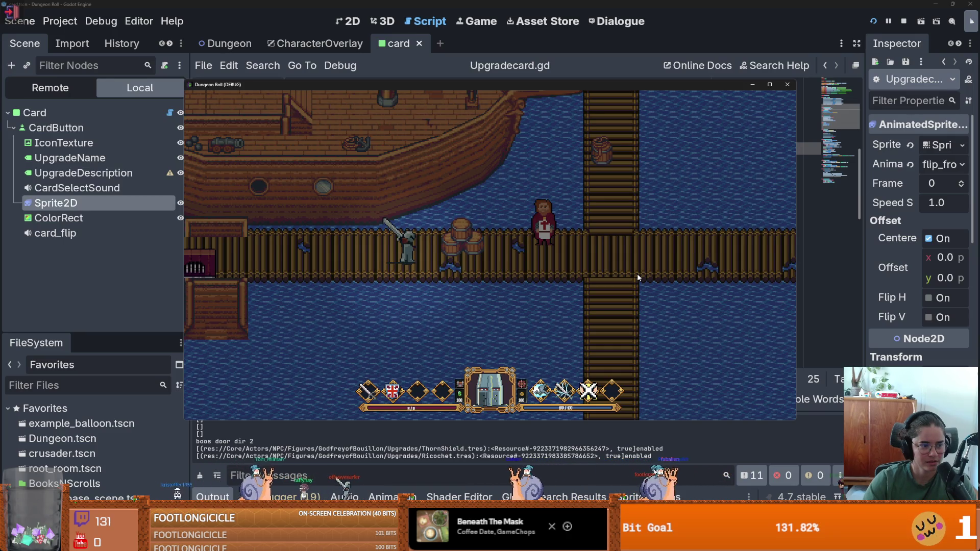
- Walk to Guglielmo and bring up his upgrade cards
{"action": "key", "text": "d"}
{"action": "key", "text": "e"}
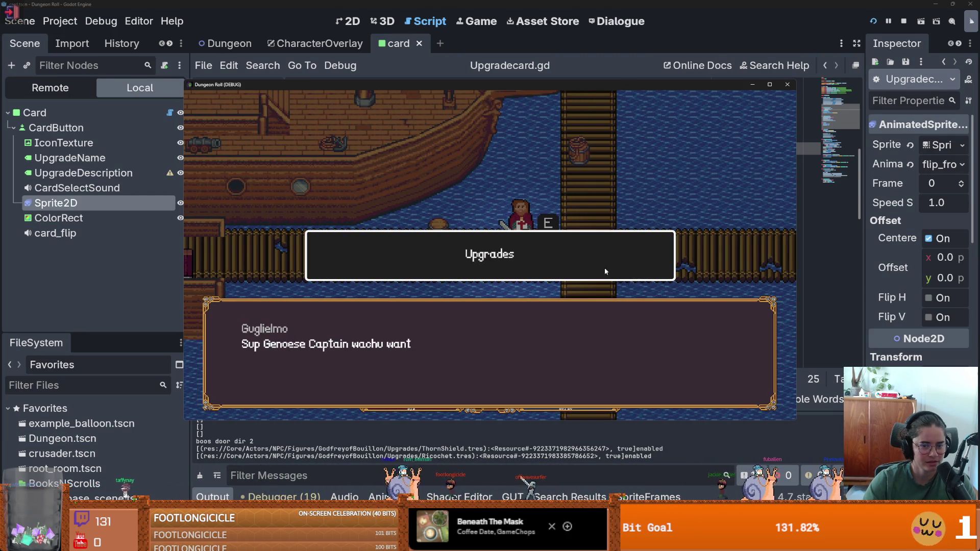
{"action": "left_click", "coordinate": [613, 275]}
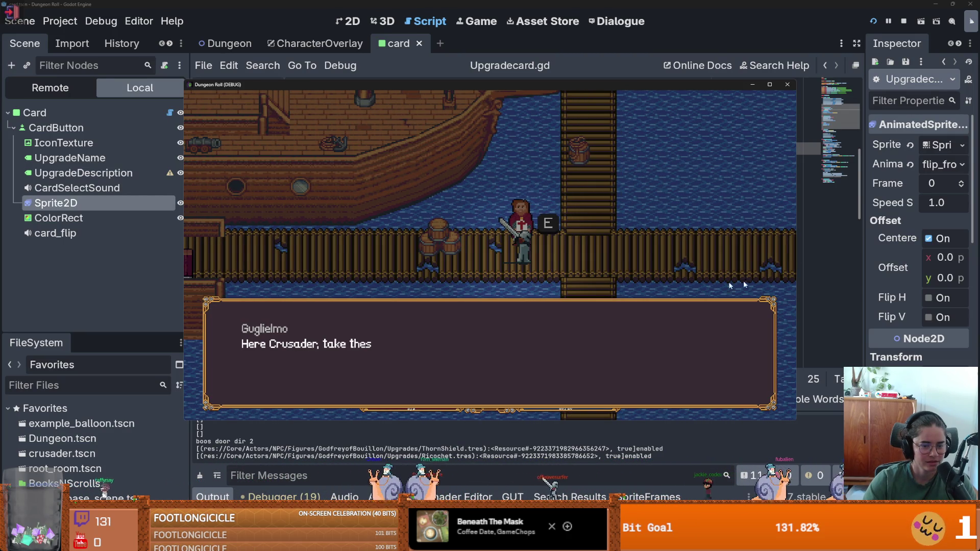
{"action": "left_click", "coordinate": [777, 281]}
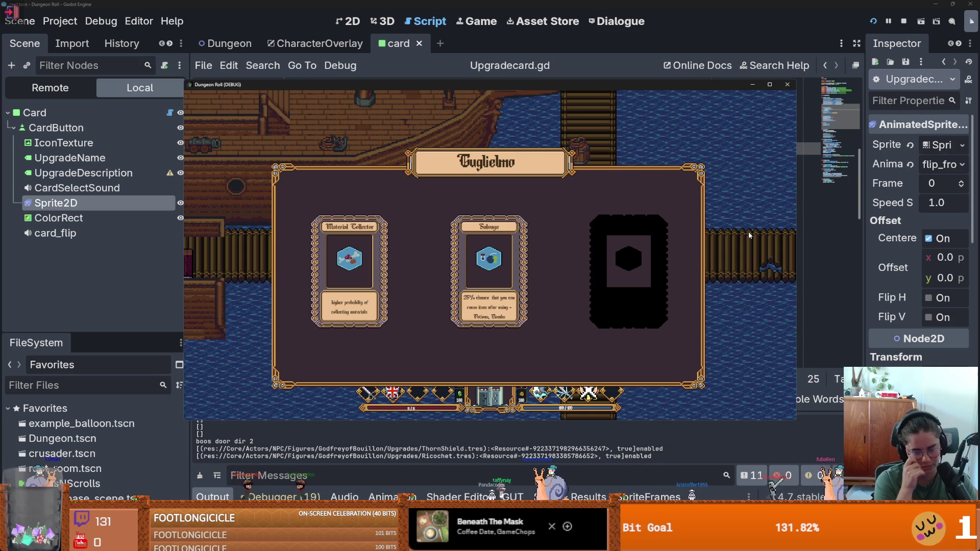
- Stop debugging, add a new line after card_flip.play() in Upgradecard.gd, and save
{"action": "left_click", "coordinate": [786, 87]}
{"action": "scroll", "coordinate": [336, 296], "scroll_direction": "down", "scroll_amount": 5}
{"action": "scroll", "coordinate": [392, 312], "scroll_direction": "up", "scroll_amount": 5}
{"action": "left_click", "coordinate": [412, 199]}
{"action": "scroll", "coordinate": [412, 199], "scroll_direction": "up", "scroll_amount": 3}
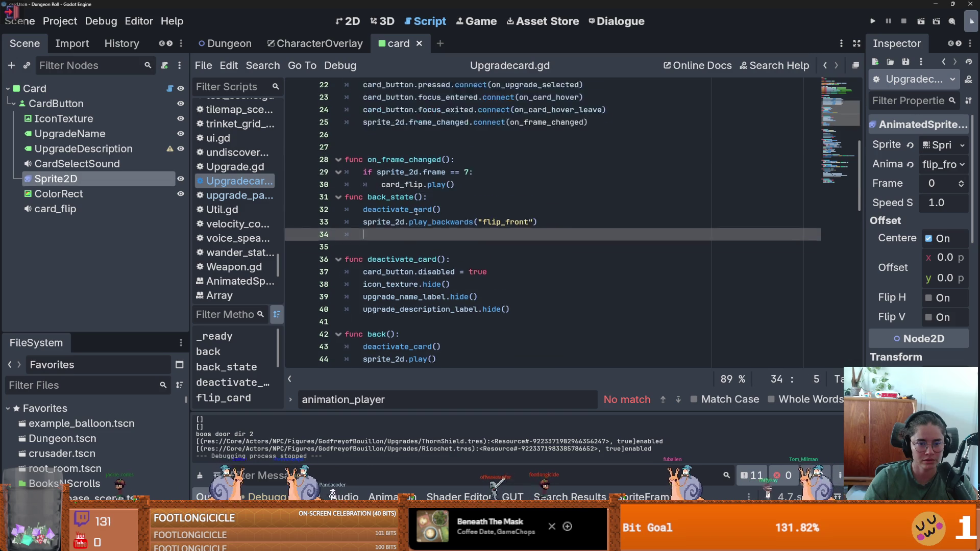
{"action": "left_click", "coordinate": [467, 261]}
{"action": "key", "text": "Return"}
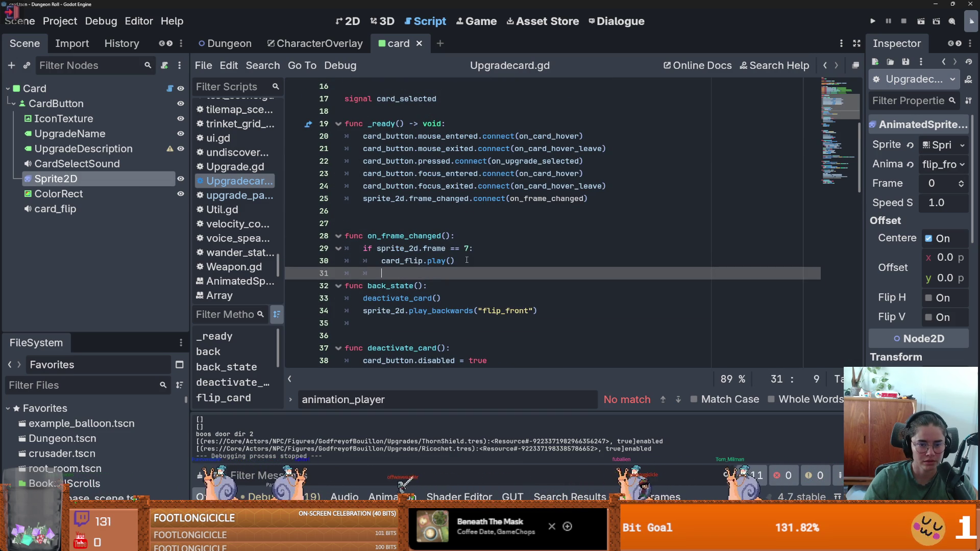
{"action": "key", "text": "ctrl+s"}
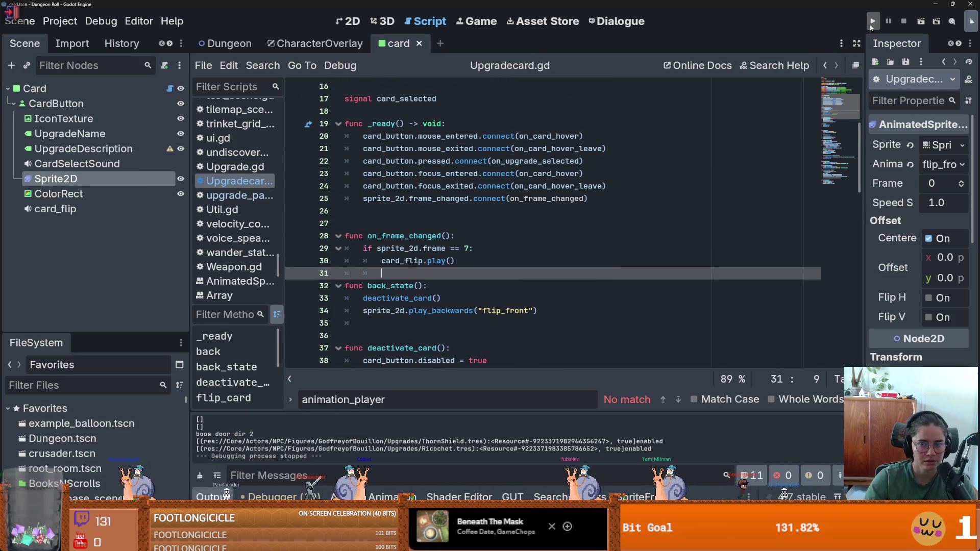
- Relaunch the game and walk the knight through to choose the next room card
{"action": "key", "text": "F5"}
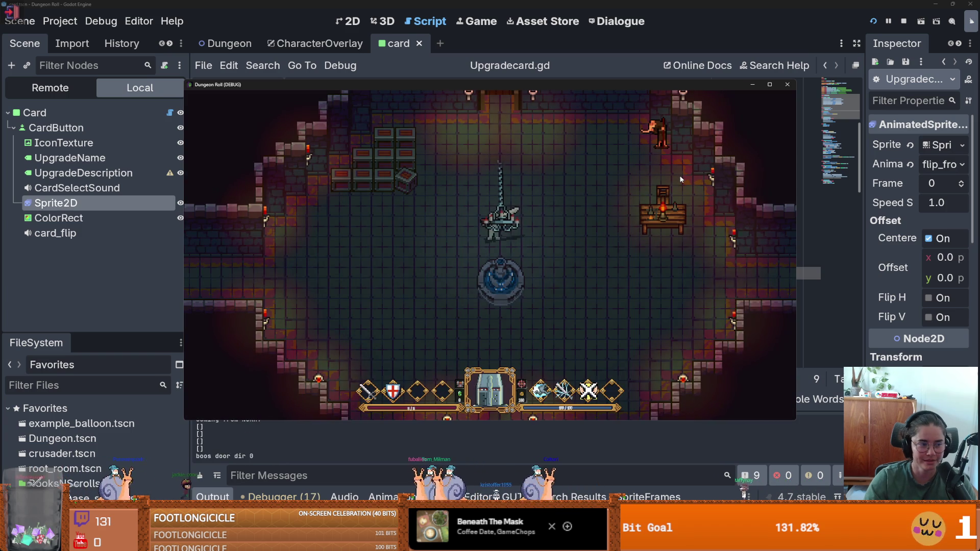
{"action": "key", "text": "a"}
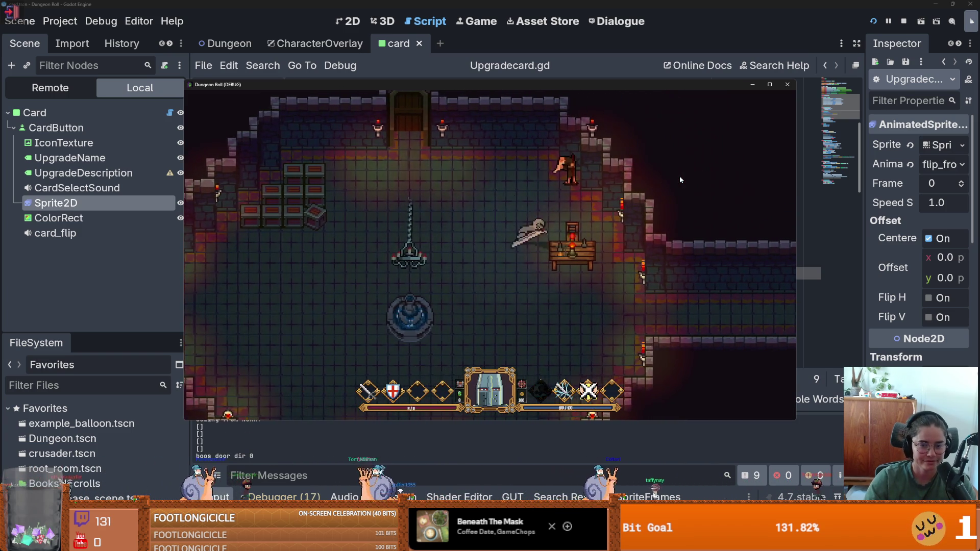
{"action": "key", "text": "d"}
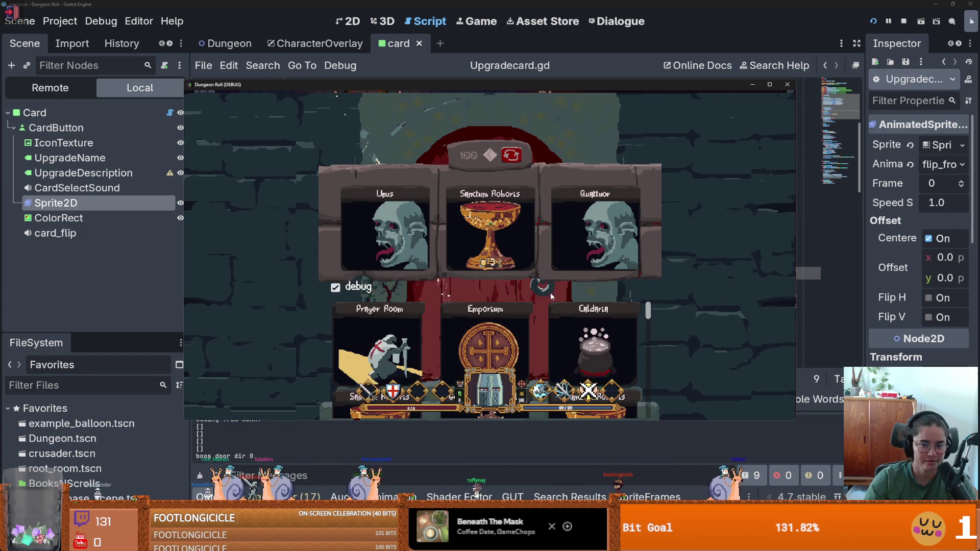
{"action": "left_click", "coordinate": [504, 338]}
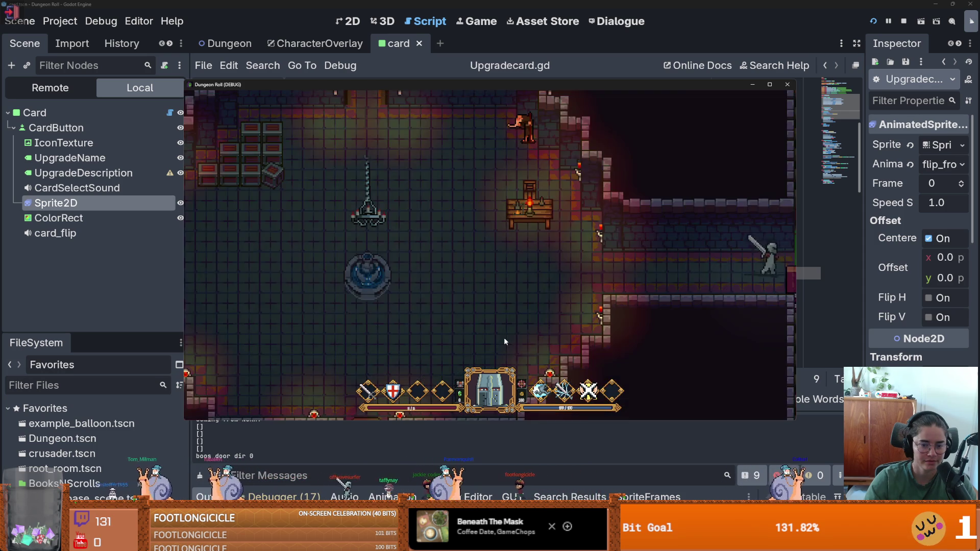
- Reach the Godfrey statue, choose Godfrey Upgrades, and advance to the upgrade cards
{"action": "key", "text": "d"}
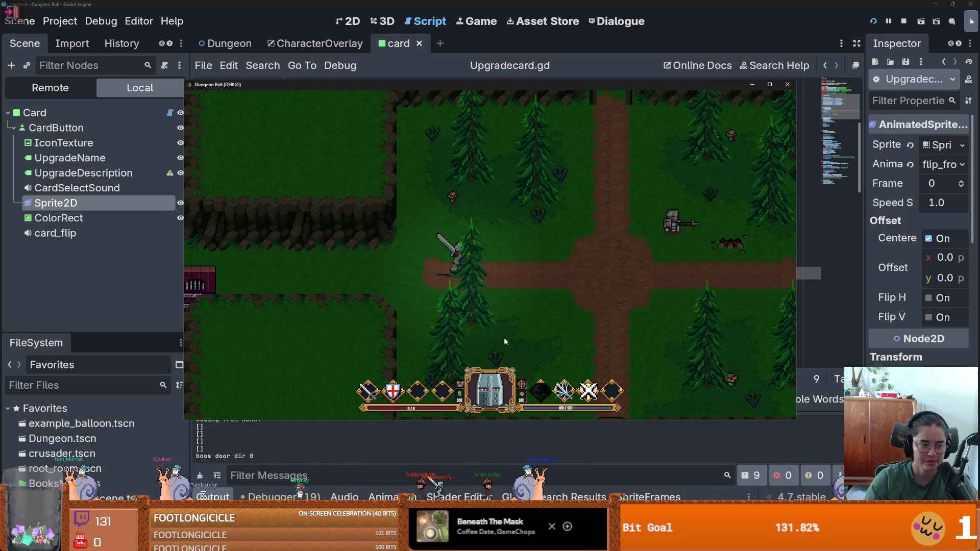
{"action": "key", "text": "s"}
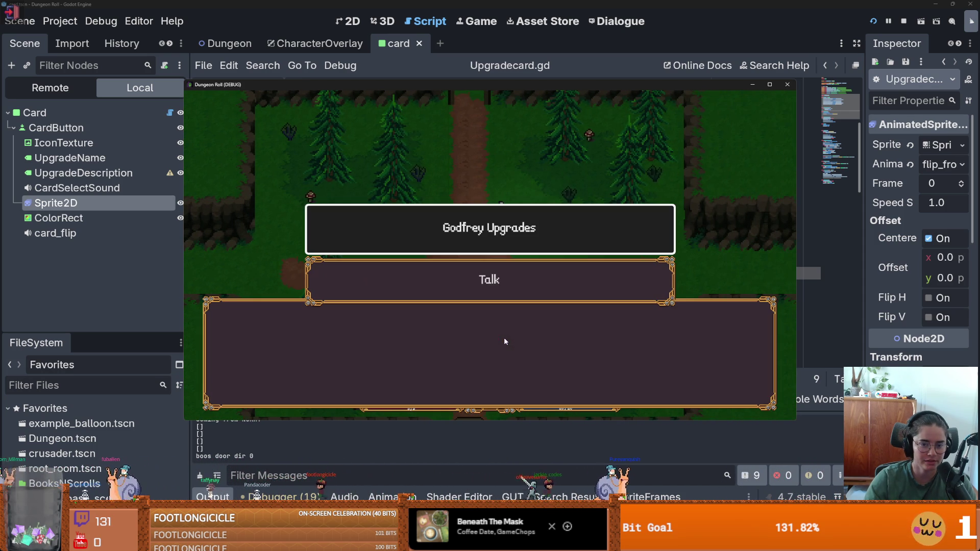
{"action": "left_click", "coordinate": [497, 214]}
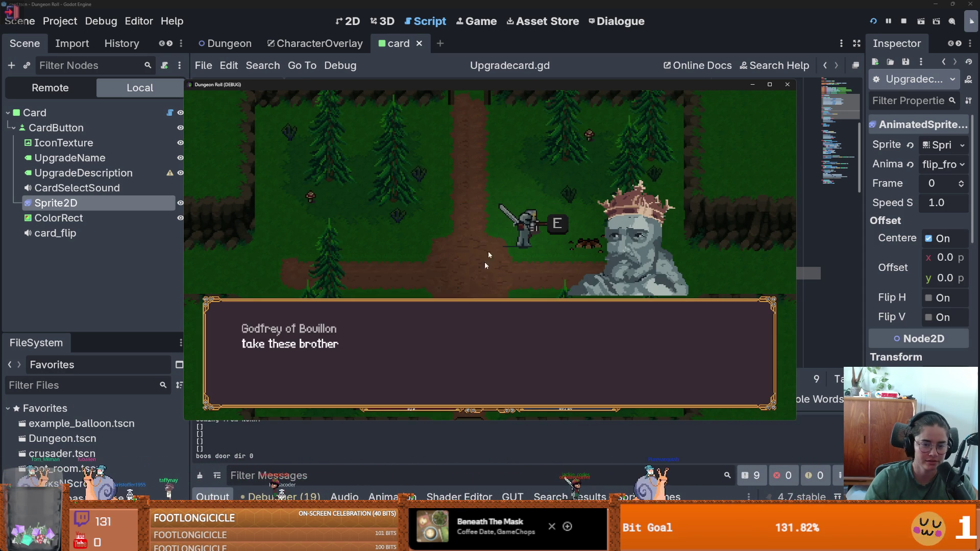
{"action": "left_click", "coordinate": [560, 334]}
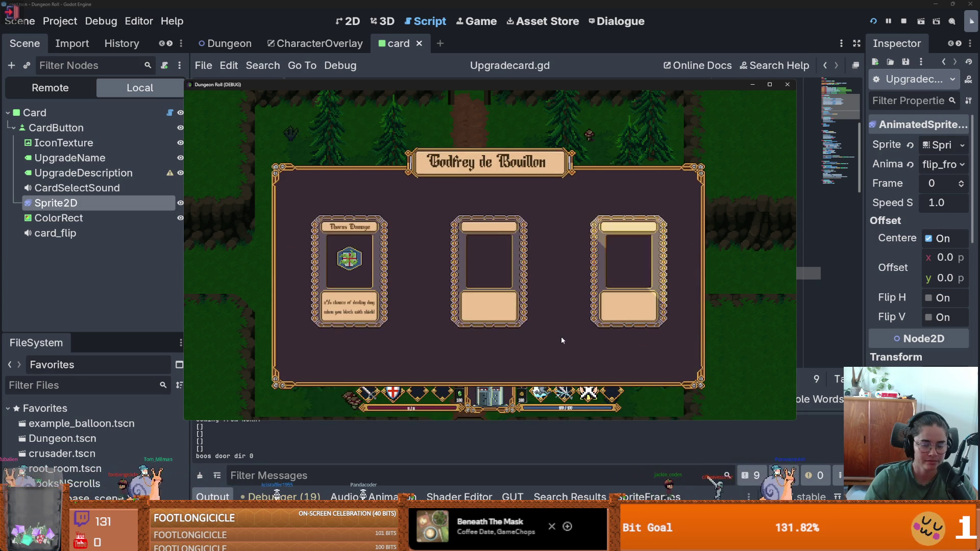
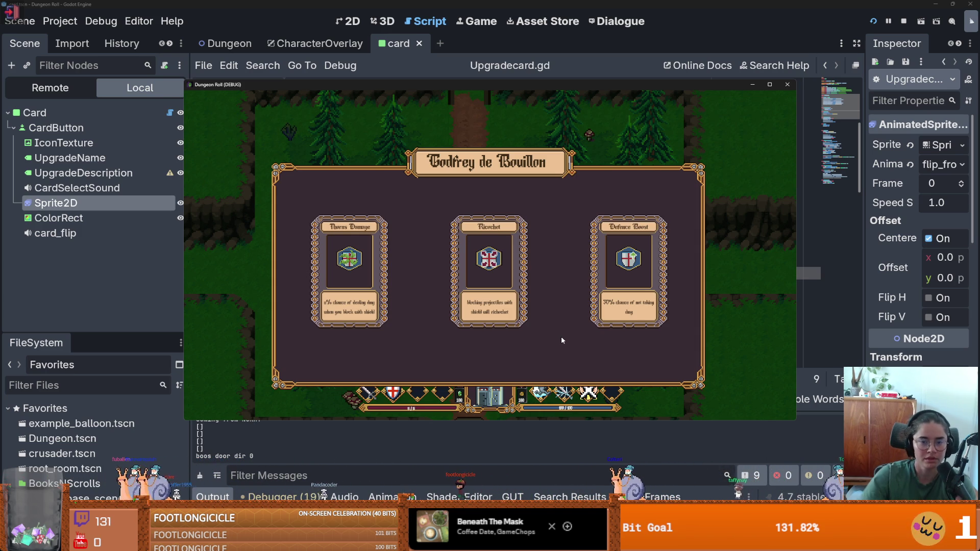
- Stop the game and load reveal_upgrade_overlay for the Upgrade2 card in CharacterOverlay's 2D view
{"action": "left_click", "coordinate": [789, 86]}
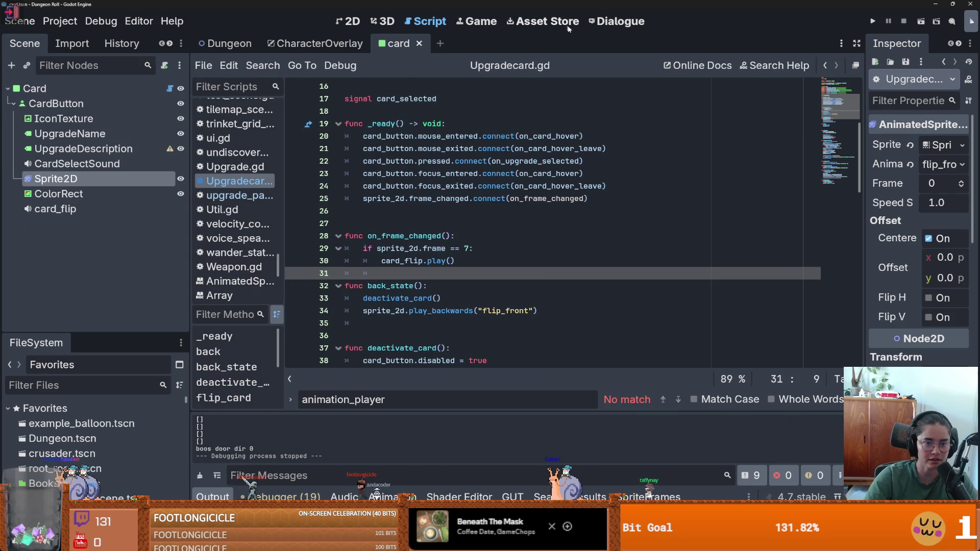
{"action": "left_click", "coordinate": [333, 44]}
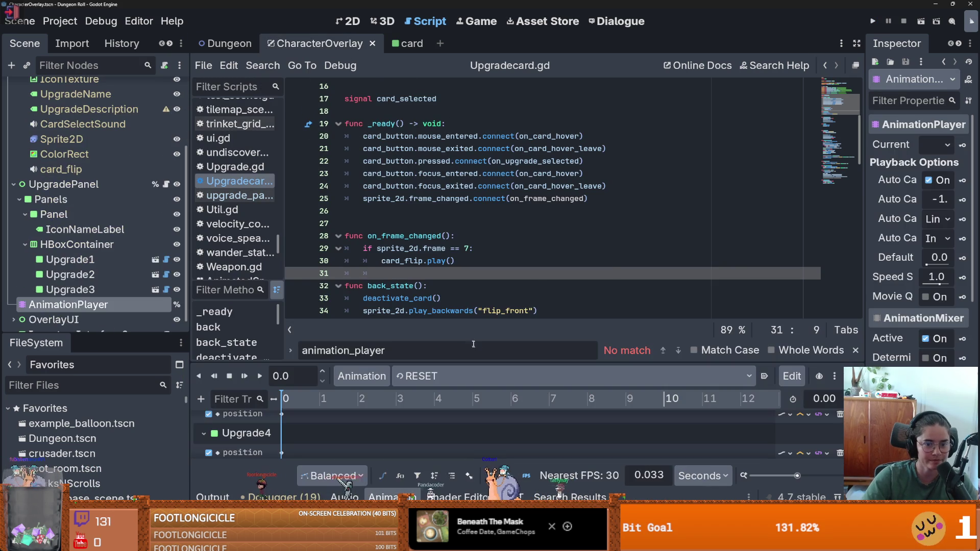
{"action": "left_click", "coordinate": [351, 22]}
{"action": "scroll", "coordinate": [403, 282], "scroll_direction": "down", "scroll_amount": 6}
{"action": "scroll", "coordinate": [403, 281], "scroll_direction": "up", "scroll_amount": 3}
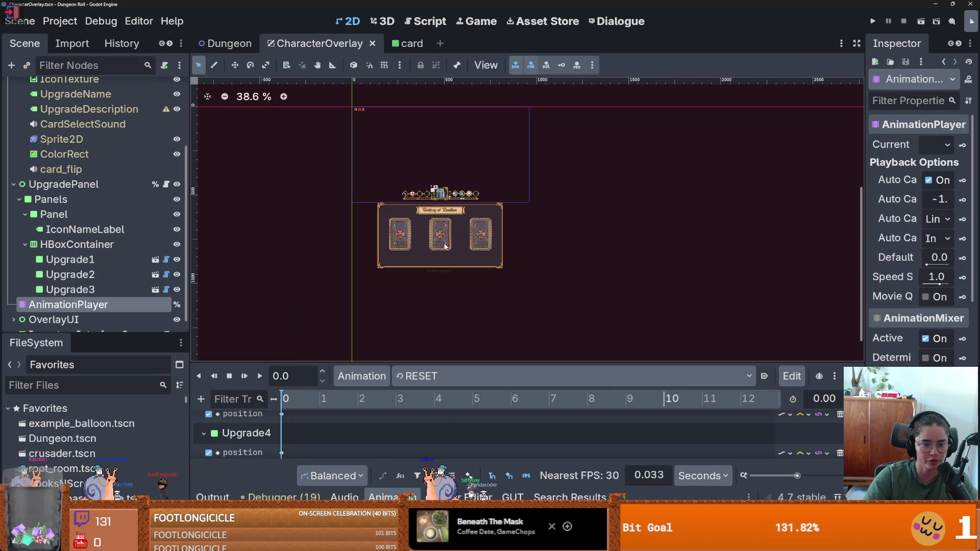
{"action": "left_click", "coordinate": [440, 240]}
{"action": "left_click", "coordinate": [444, 376]}
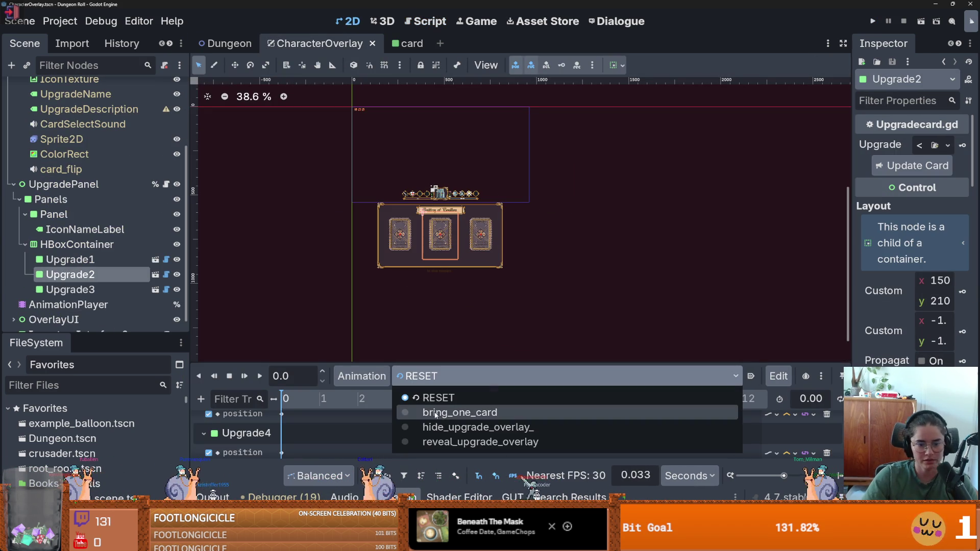
{"action": "left_click", "coordinate": [446, 442]}
- At 1.0 s, raise the UpgradePanel position key and set the Panel key's y to -19.514
{"action": "left_click_drag", "start_coordinate": [286, 400], "coordinate": [320, 401]}
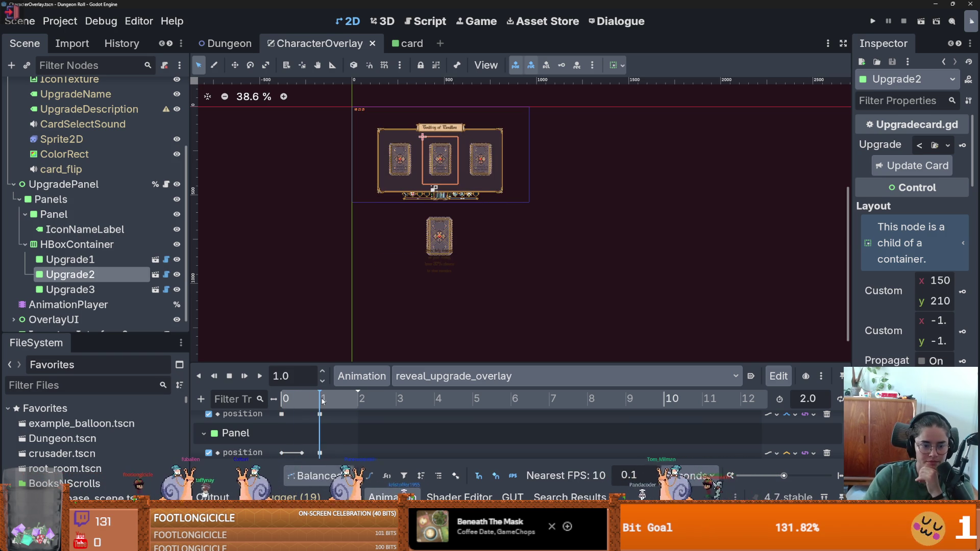
{"action": "left_click_drag", "start_coordinate": [403, 364], "coordinate": [402, 228]}
{"action": "left_click", "coordinate": [320, 287]}
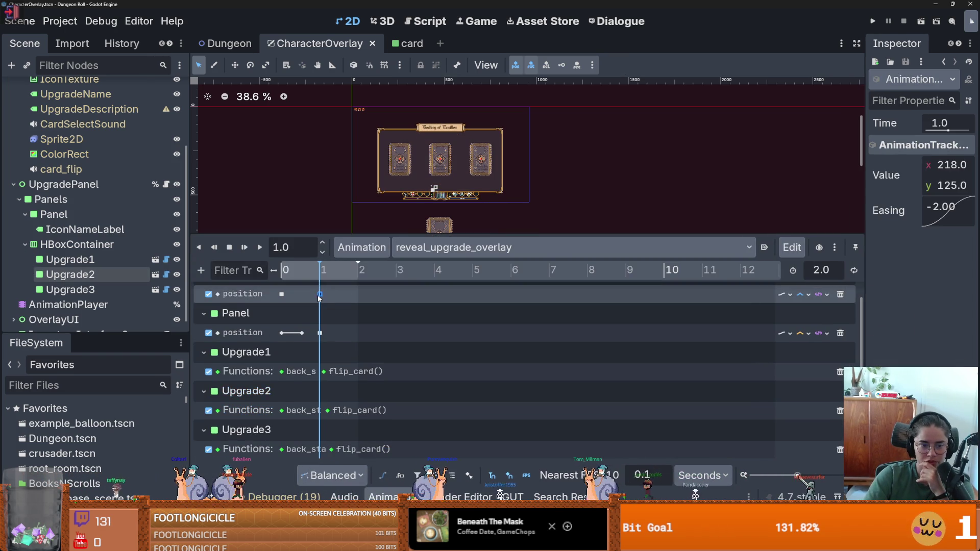
{"action": "scroll", "coordinate": [327, 317], "scroll_direction": "up", "scroll_amount": 1}
{"action": "left_click_drag", "start_coordinate": [866, 202], "coordinate": [713, 204]}
{"action": "left_click_drag", "start_coordinate": [867, 185], "coordinate": [801, 185]}
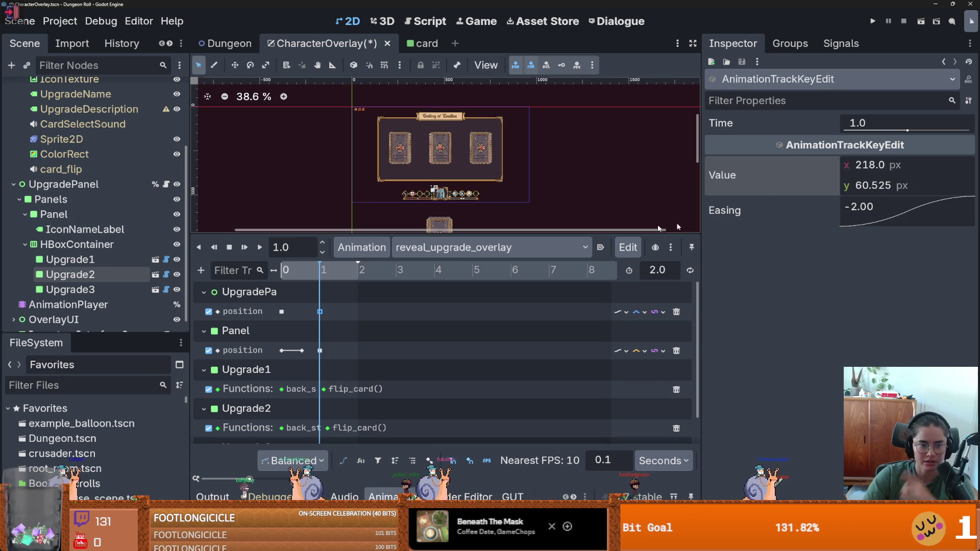
{"action": "left_click", "coordinate": [320, 351]}
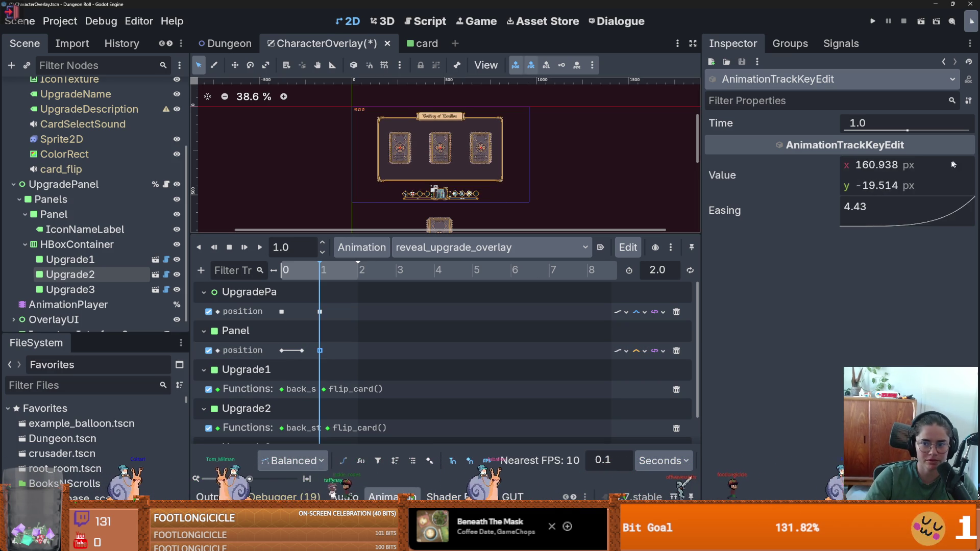
{"action": "left_click_drag", "start_coordinate": [846, 187], "coordinate": [848, 187]}
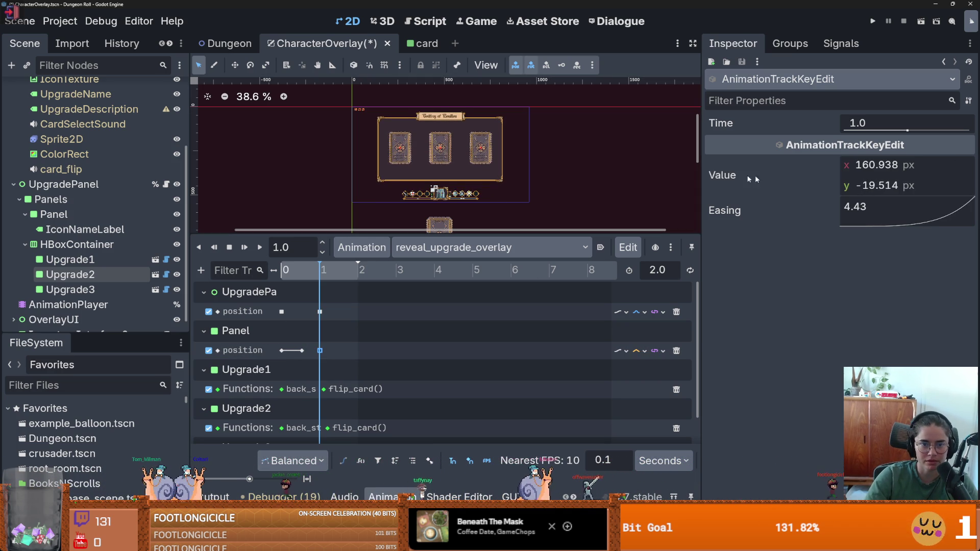
{"action": "scroll", "coordinate": [474, 201], "scroll_direction": "up", "scroll_amount": 5}
- Save the CharacterOverlay scene, preview the card reveal animation, and run the game
{"action": "key", "text": "ctrl+s"}
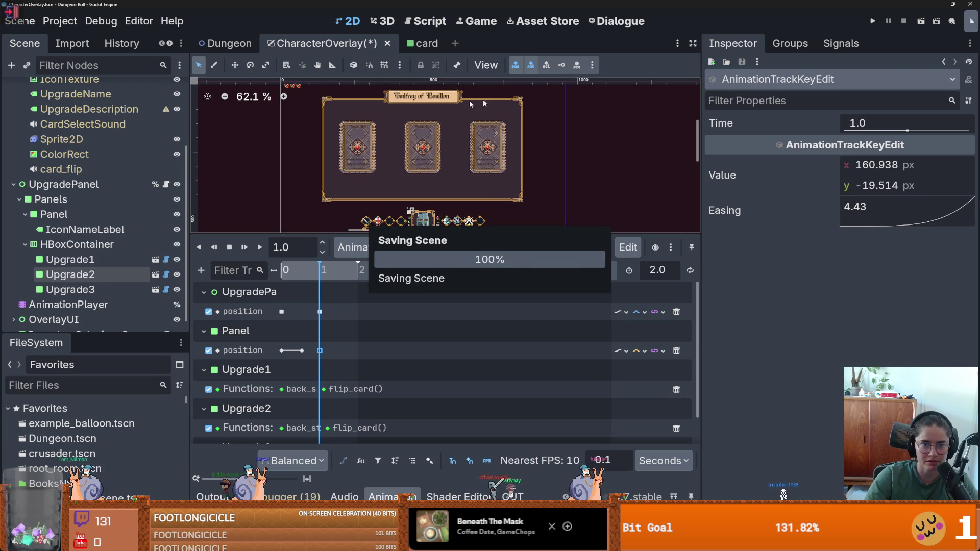
{"action": "key", "text": "shift+d"}
{"action": "key", "text": "s"}
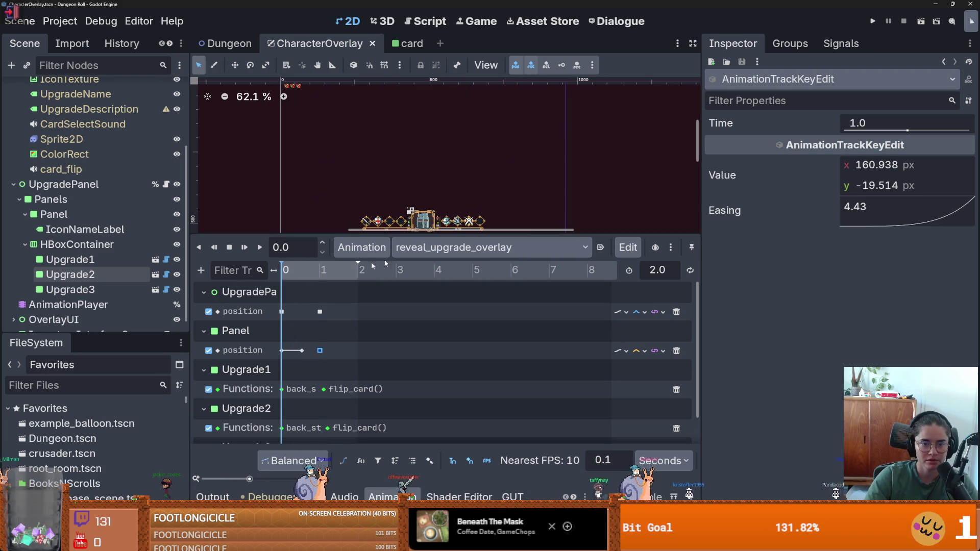
{"action": "left_click", "coordinate": [260, 247]}
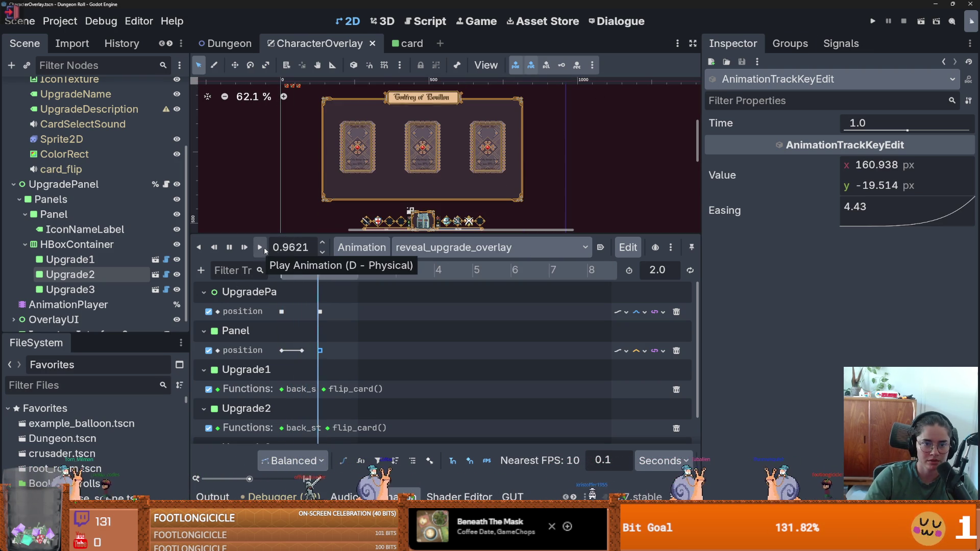
{"action": "left_click", "coordinate": [872, 22]}
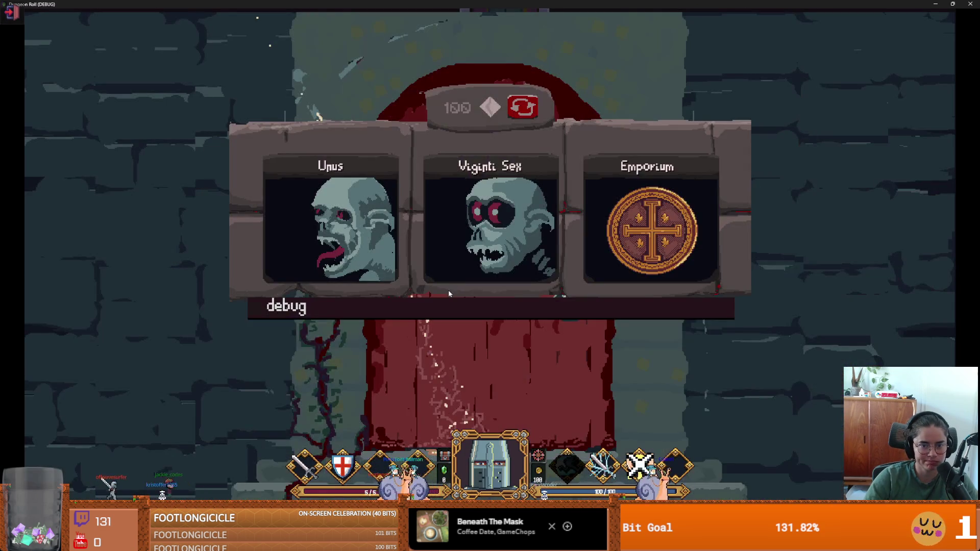
{"action": "left_click", "coordinate": [449, 305]}
{"action": "scroll", "coordinate": [487, 386], "scroll_direction": "down", "scroll_amount": 2}
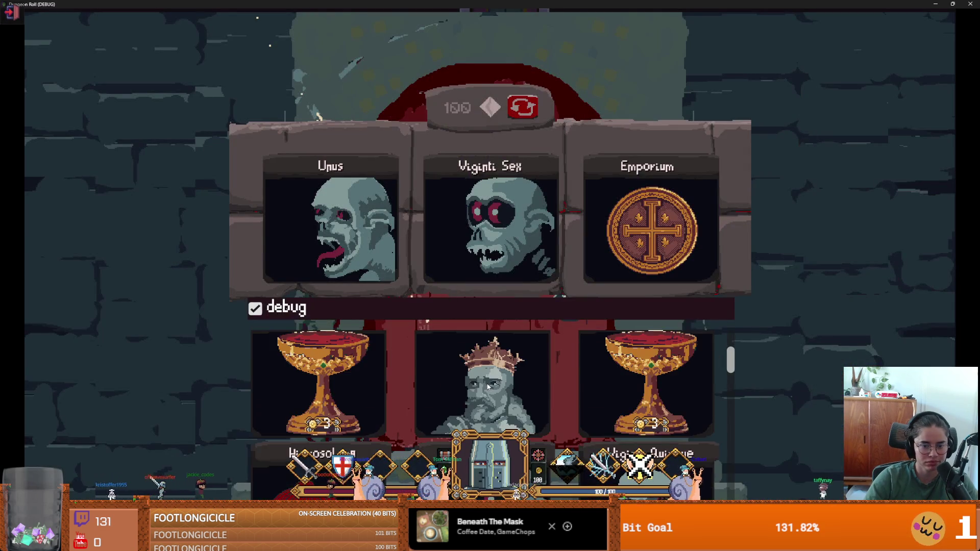
{"action": "left_click", "coordinate": [487, 386]}
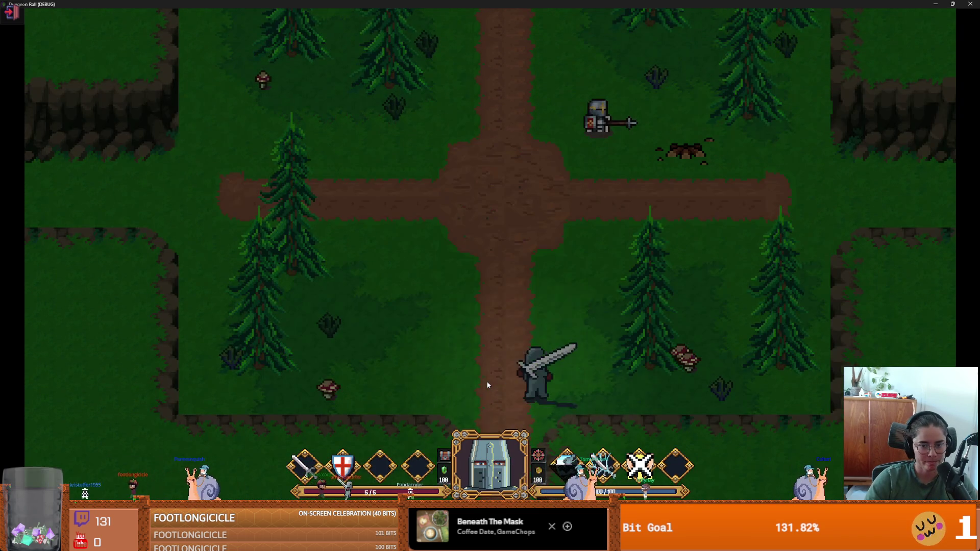
{"action": "key", "text": "e"}
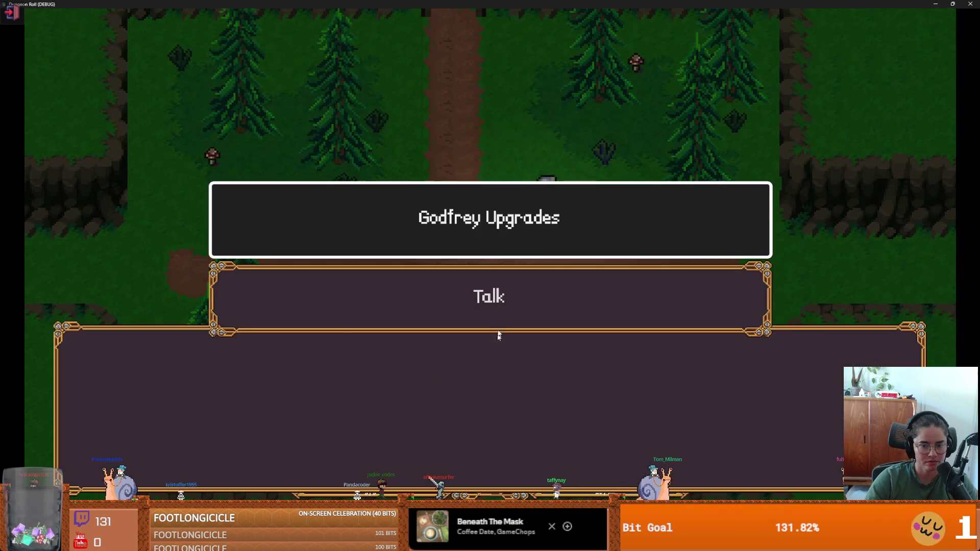
{"action": "key", "text": "e"}
{"action": "key", "text": "e"}
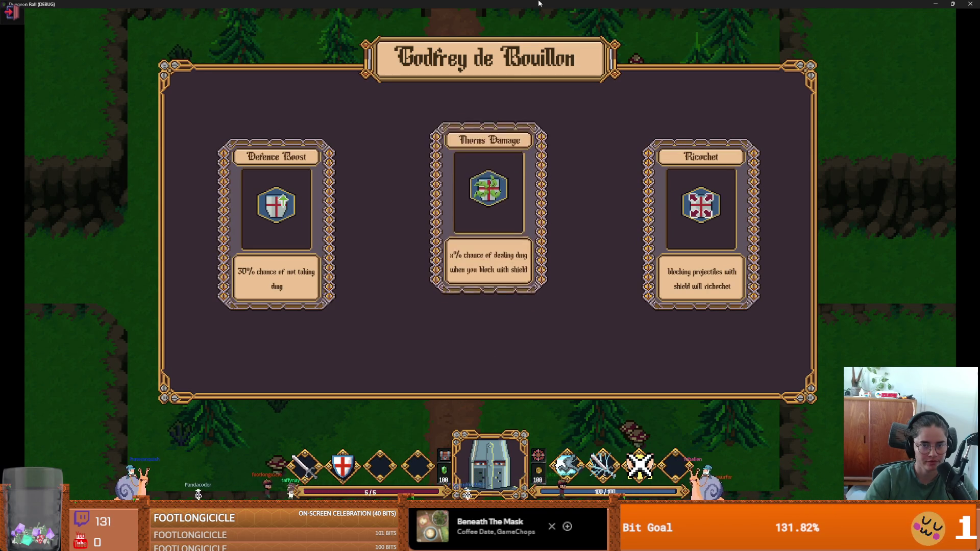
{"action": "key", "text": "super+Down"}
{"action": "left_click", "coordinate": [776, 194]}
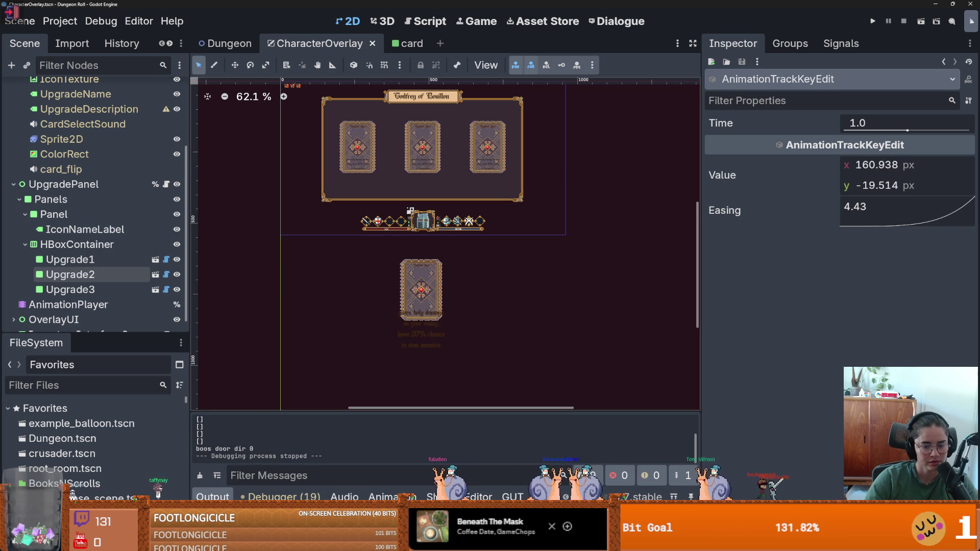
{"action": "key", "text": "alt+Tab"}
- Commit the 8 changed files to dev with the summary 'card reveal animations'
{"action": "left_click", "coordinate": [103, 442]}
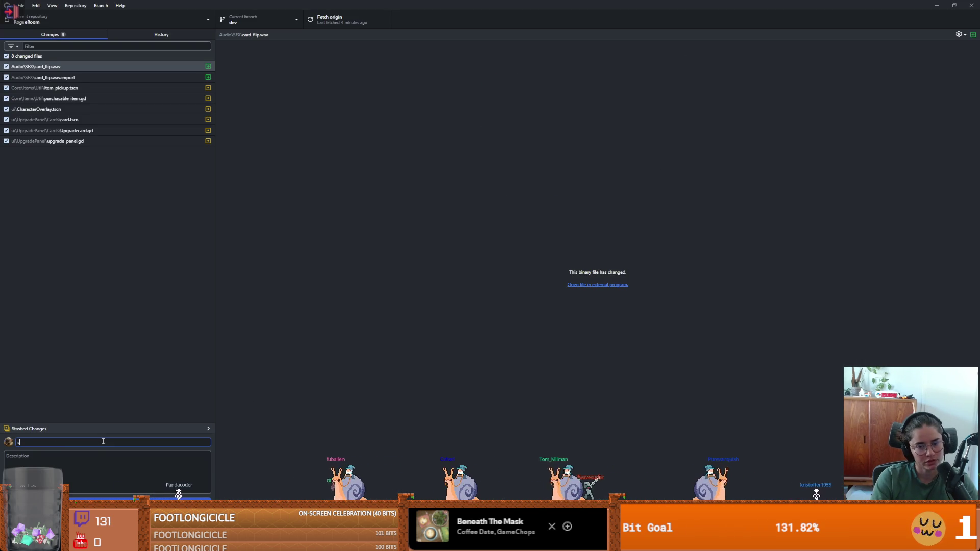
{"action": "type", "text": "ard ref"}
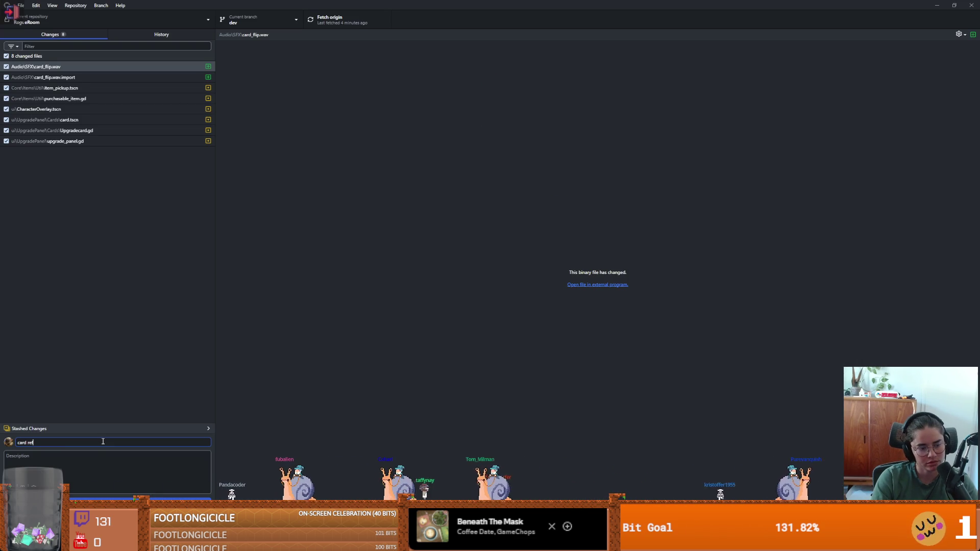
{"action": "key", "text": "BackSpace"}
{"action": "type", "text": "veal"}
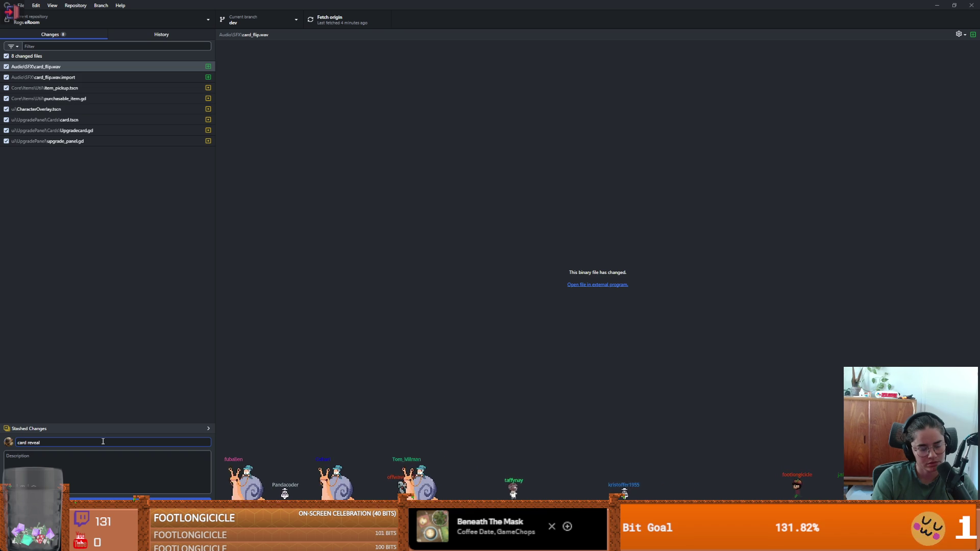
{"action": "type", "text": " animati"}
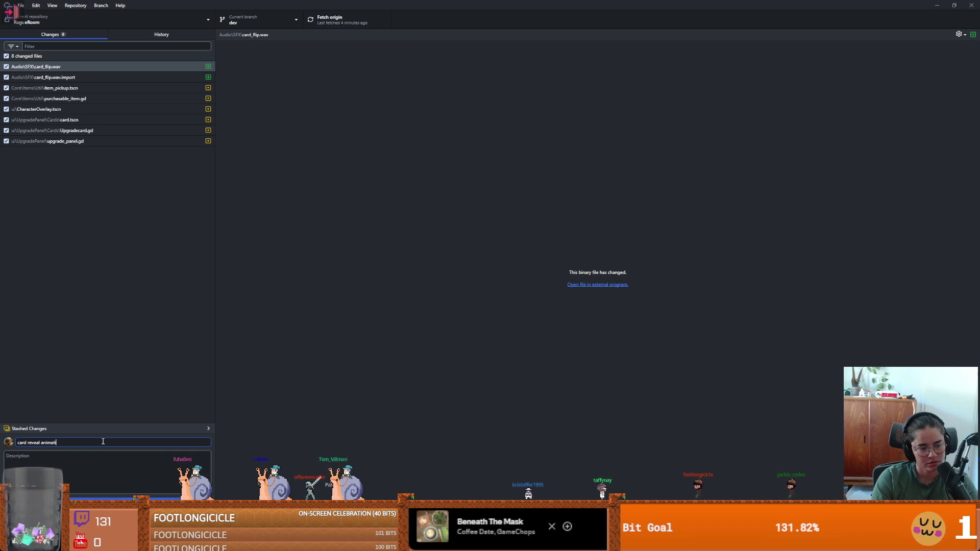
{"action": "type", "text": "ons"}
{"action": "key", "text": "ctrl+Return"}
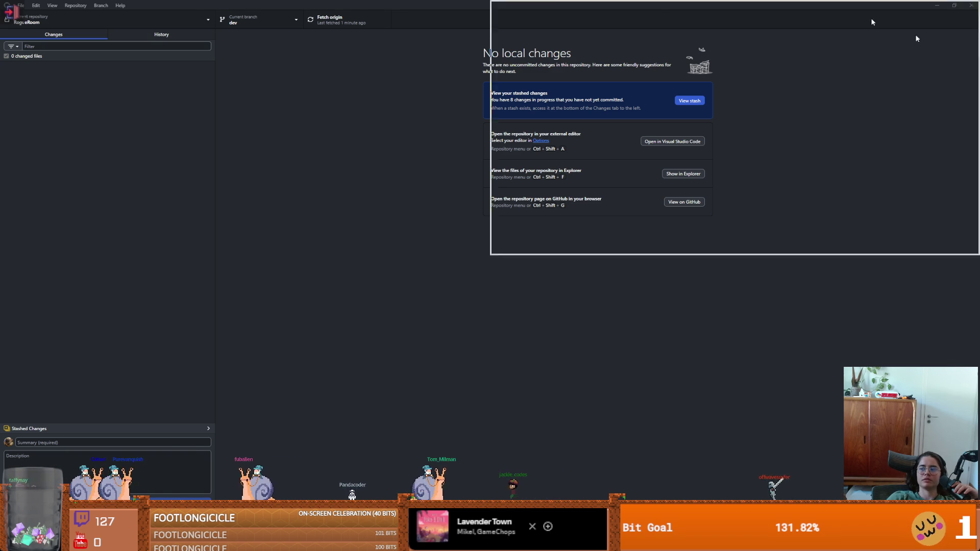
{"action": "key", "text": "alt+Tab"}
- Toggle the video in and out of full screen, pausing and resuming playback
{"action": "left_click", "coordinate": [830, 446]}
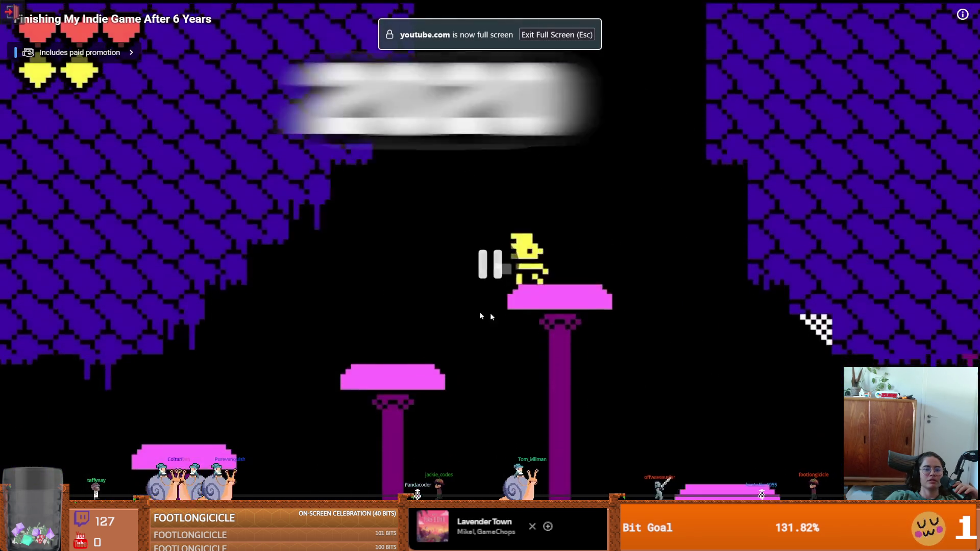
{"action": "left_click", "coordinate": [811, 430]}
{"action": "key", "text": "Escape"}
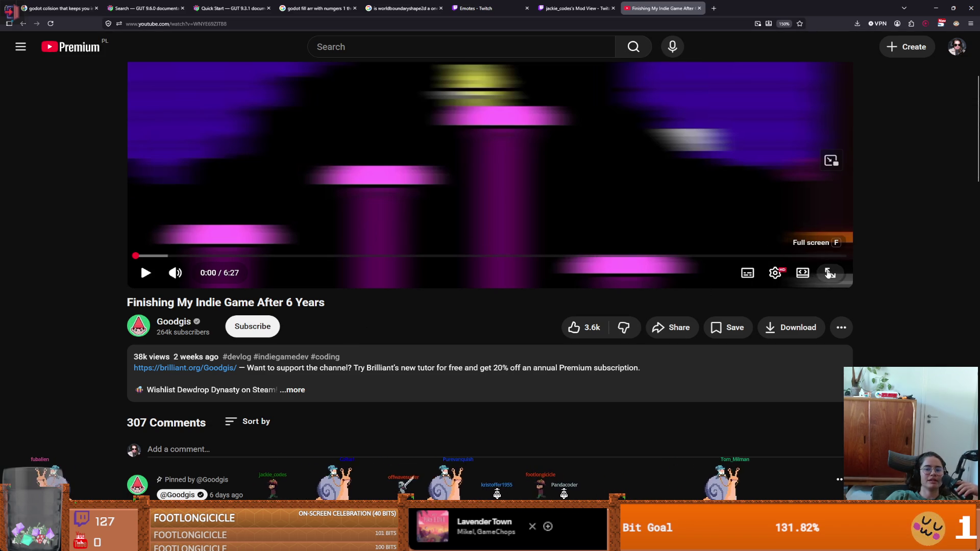
{"action": "left_click", "coordinate": [830, 272]}
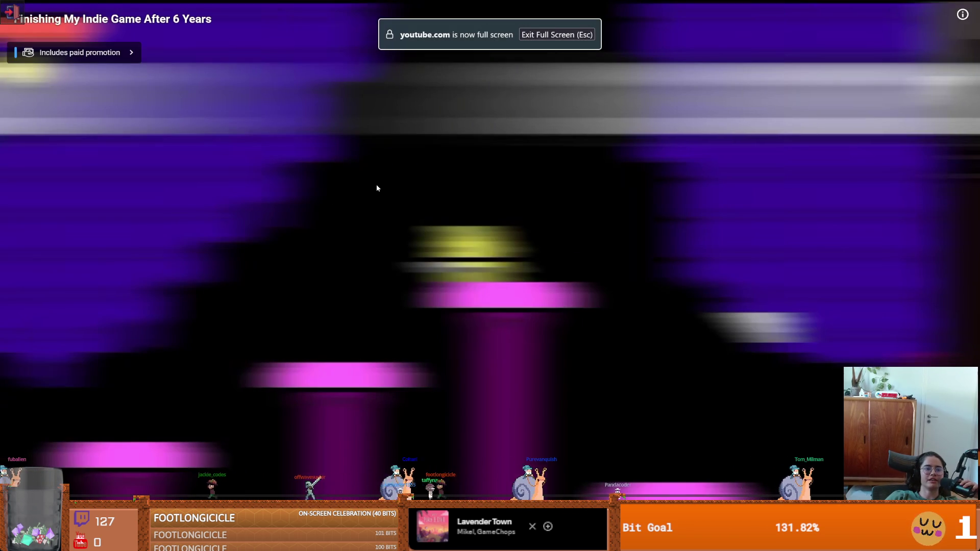
{"action": "left_click", "coordinate": [544, 249]}
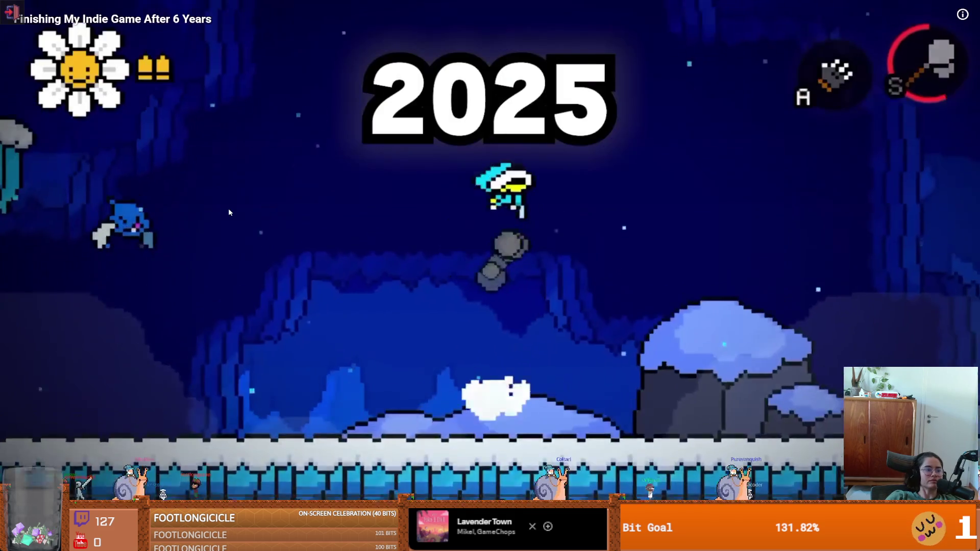
{"action": "left_click", "coordinate": [499, 340]}
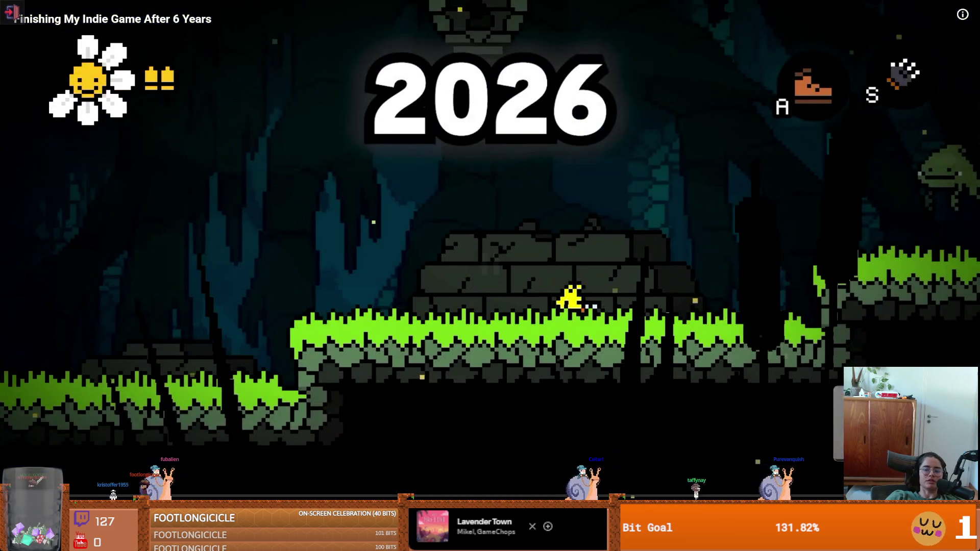
{"action": "key", "text": "Escape"}
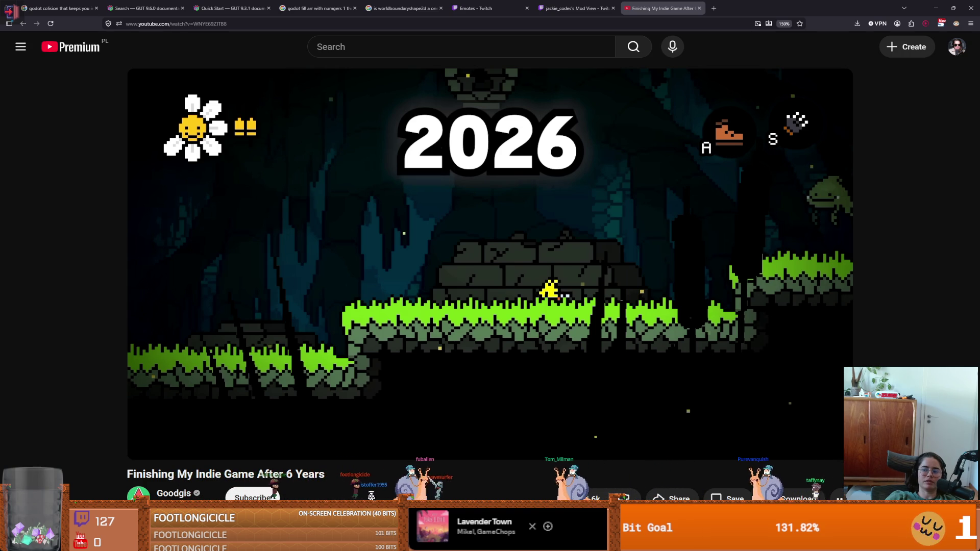
- Seek the video back to 0:00 and play it full screen
{"action": "left_click", "coordinate": [660, 258]}
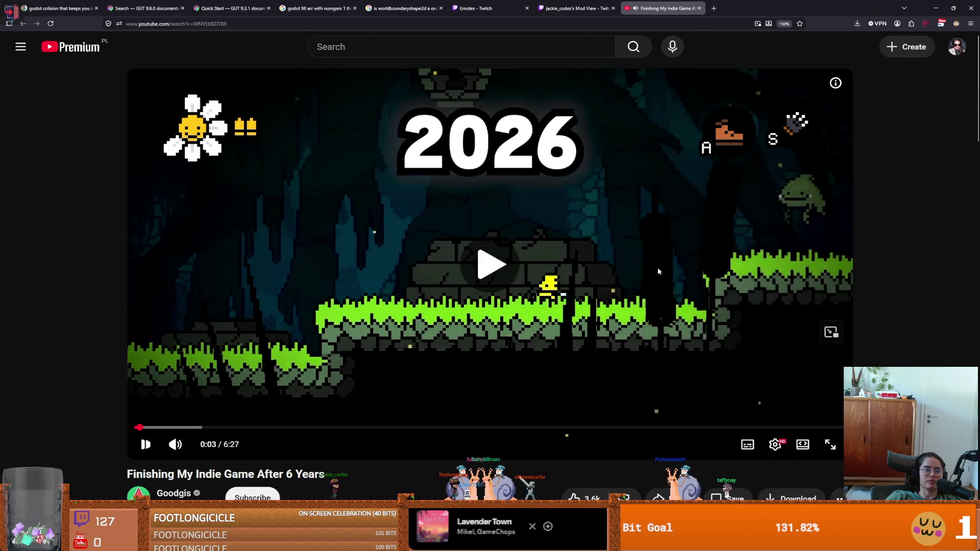
{"action": "left_click_drag", "start_coordinate": [143, 428], "coordinate": [231, 422]}
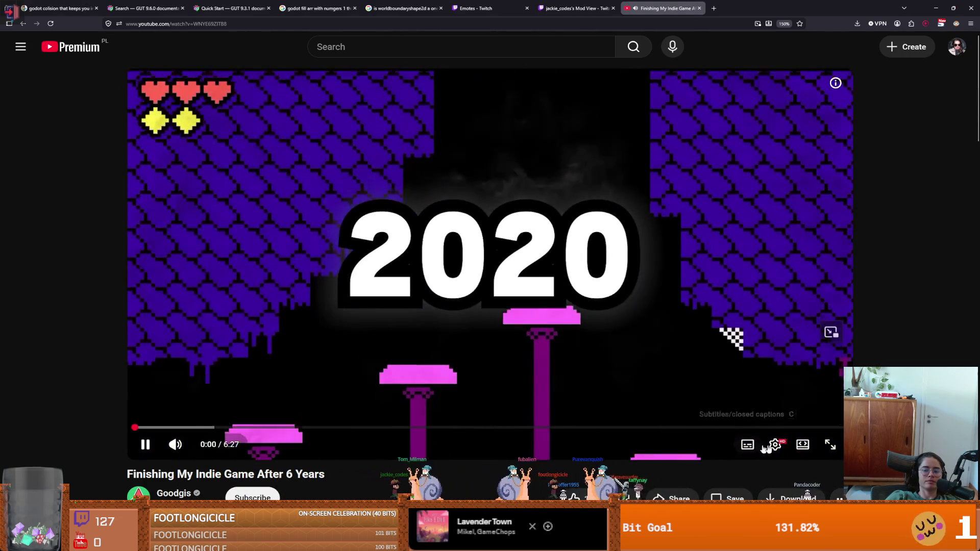
{"action": "left_click", "coordinate": [830, 444]}
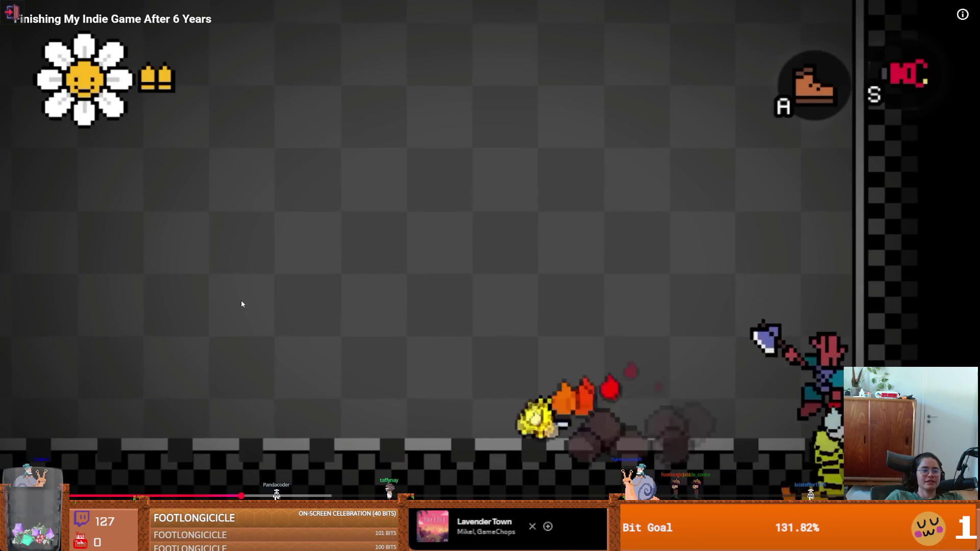
- Pause the full-screen devlog on the boss-fight gameplay clip
{"action": "left_click", "coordinate": [280, 299]}
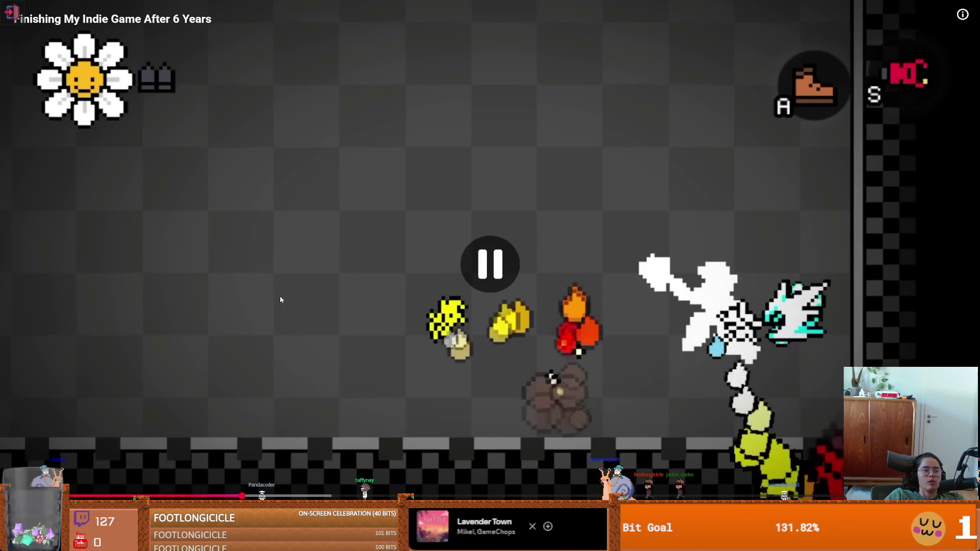
- Resume the devlog, pausing briefly on the list of trailer files
{"action": "left_click", "coordinate": [288, 305]}
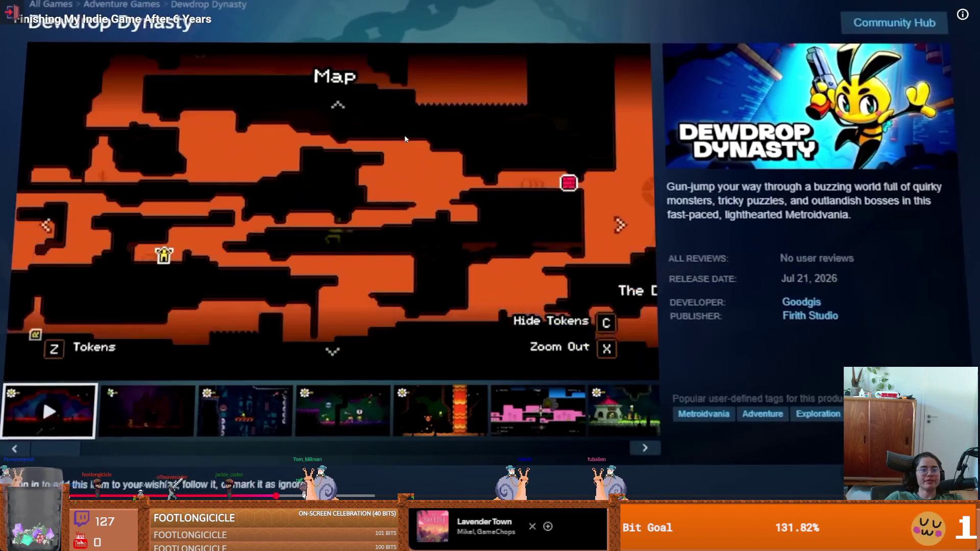
{"action": "left_click", "coordinate": [424, 161]}
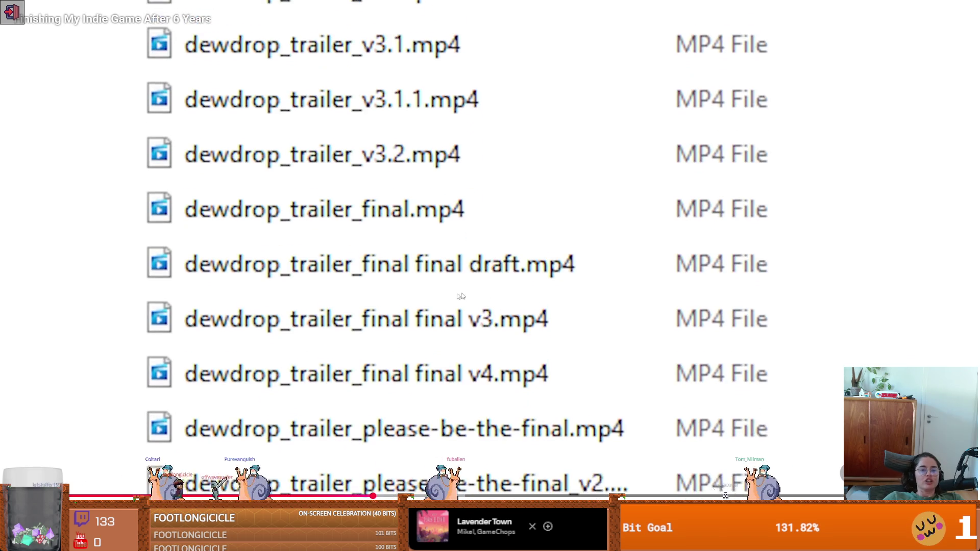
{"action": "left_click", "coordinate": [438, 294]}
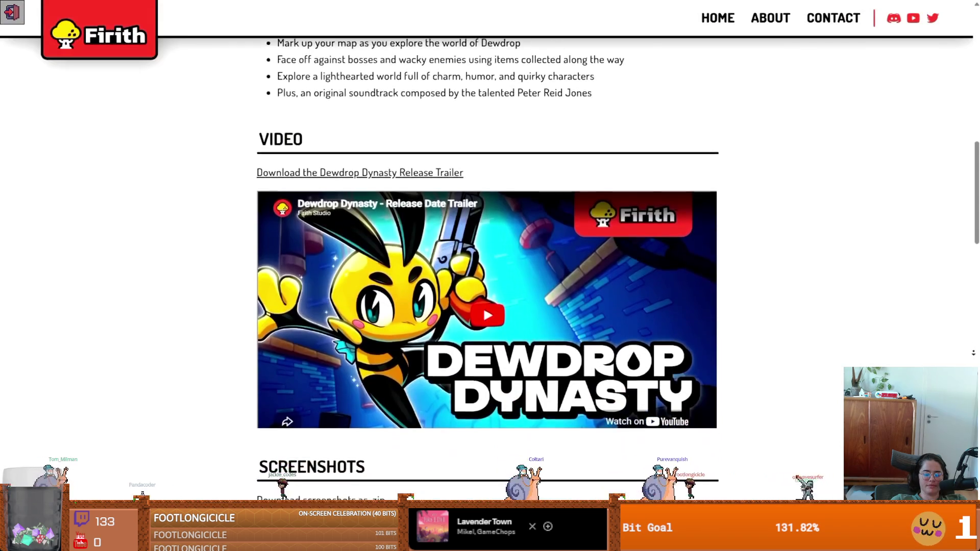
{"action": "scroll", "coordinate": [487, 255], "scroll_direction": "down", "scroll_amount": 1}
{"action": "scroll", "coordinate": [487, 255], "scroll_direction": "down", "scroll_amount": 1}
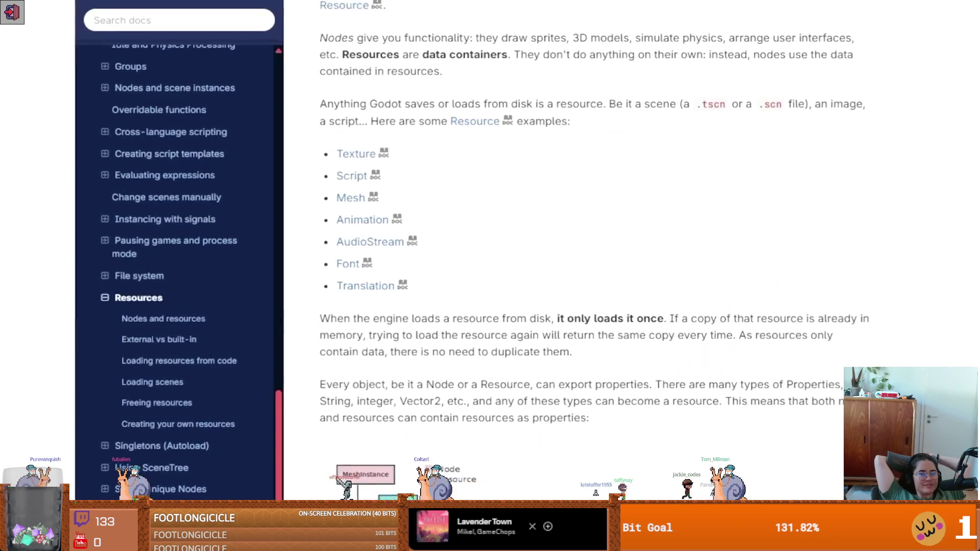
{"action": "scroll", "coordinate": [561, 255], "scroll_direction": "down", "scroll_amount": 3}
{"action": "scroll", "coordinate": [511, 255], "scroll_direction": "down", "scroll_amount": 8}
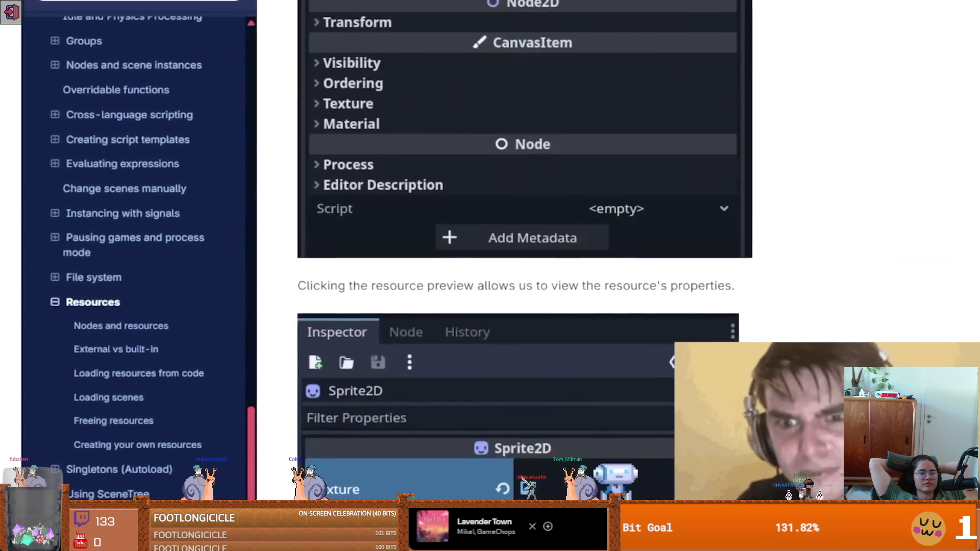
{"action": "scroll", "coordinate": [511, 255], "scroll_direction": "down", "scroll_amount": 6}
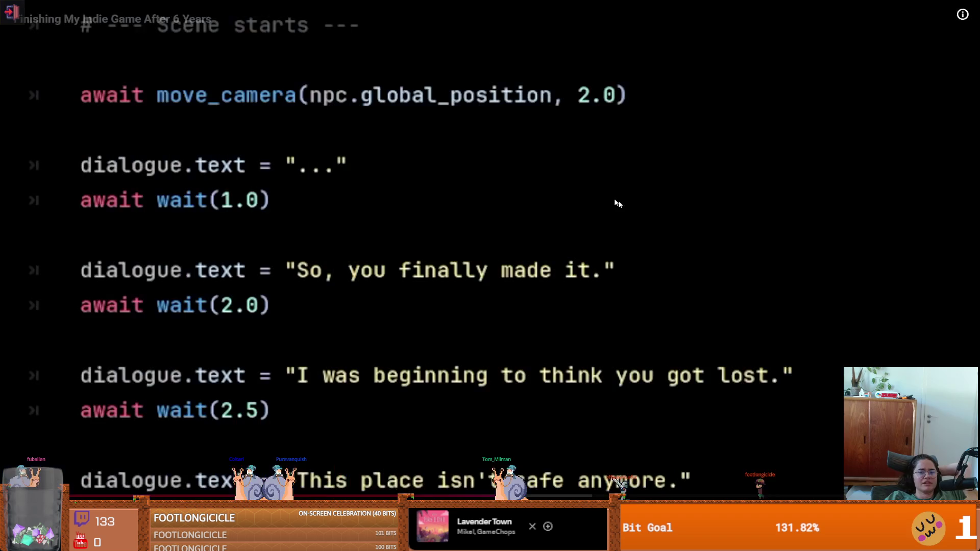
{"action": "left_click", "coordinate": [401, 311]}
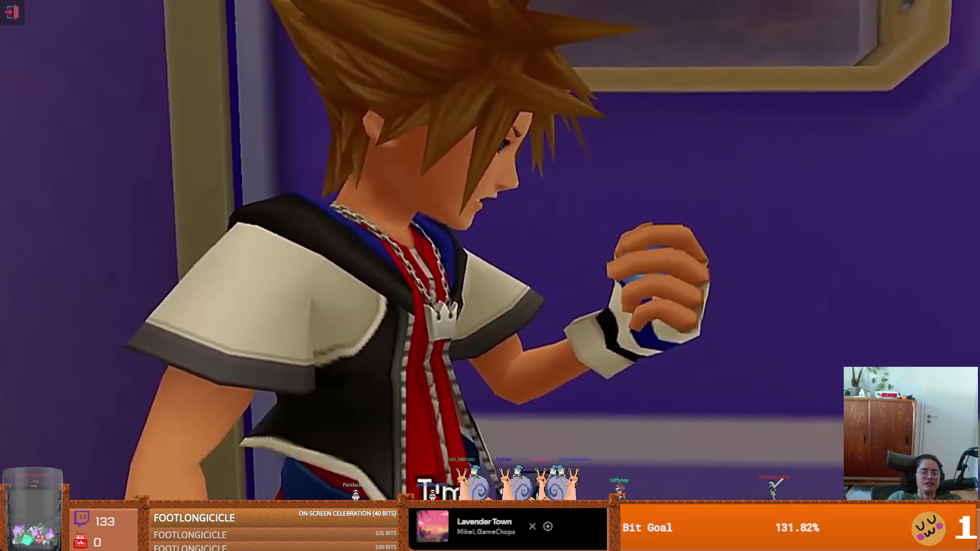
- Pause and resume at the cutscene clip, then exit full screen and pause at 5:51
{"action": "left_click", "coordinate": [486, 249]}
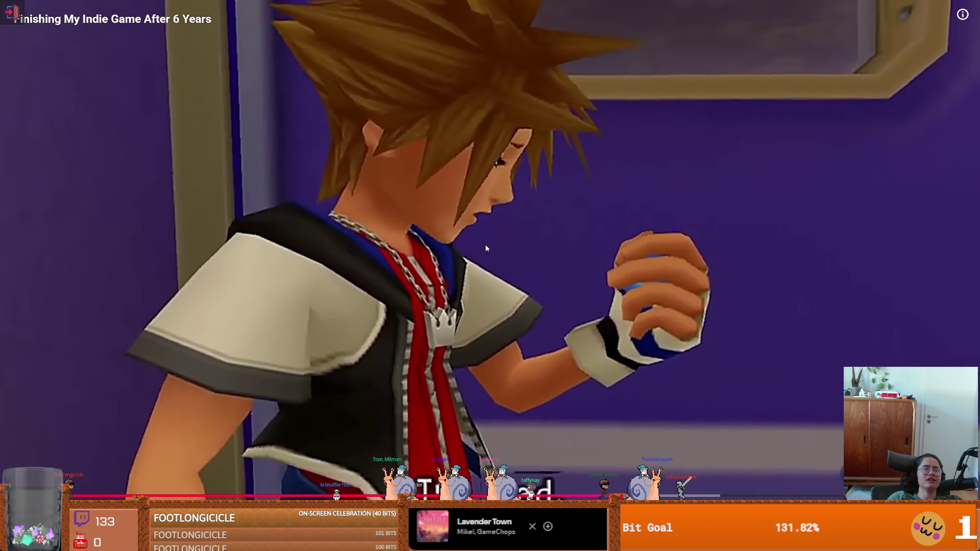
{"action": "left_click", "coordinate": [486, 248]}
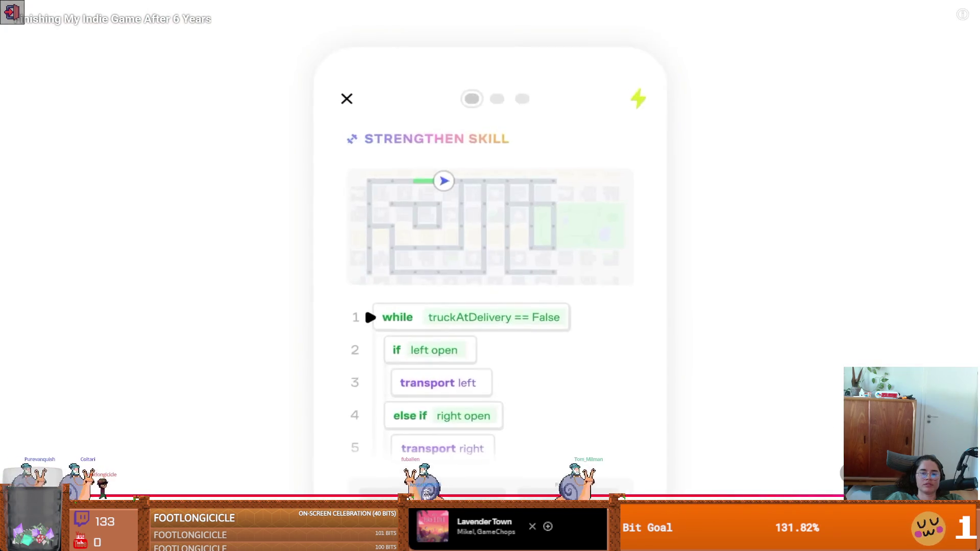
{"action": "key", "text": "Escape"}
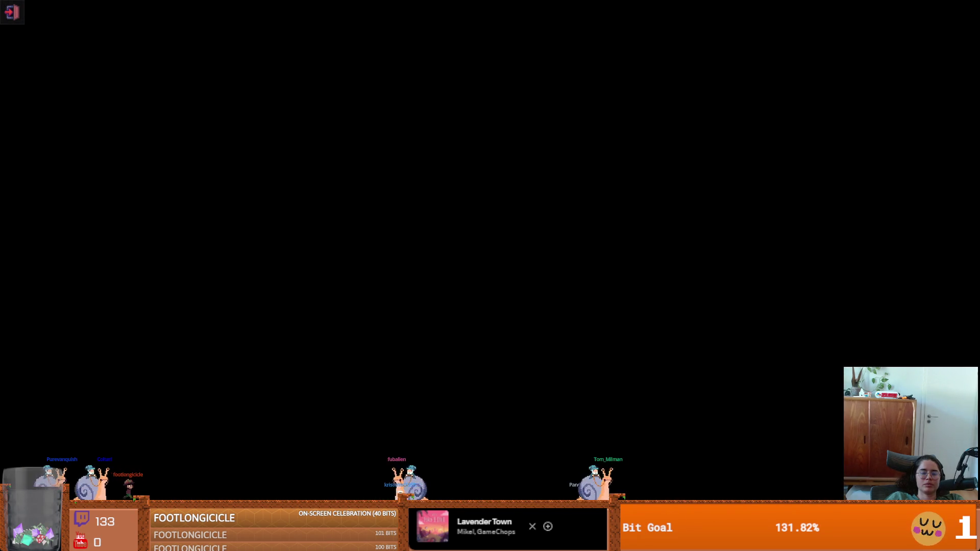
{"action": "left_click", "coordinate": [378, 287]}
- Glance at GitHub Desktop, then reopen the Finishing My Indie Game After 6 Years video from the channel
{"action": "scroll", "coordinate": [377, 287], "scroll_direction": "down", "scroll_amount": 3}
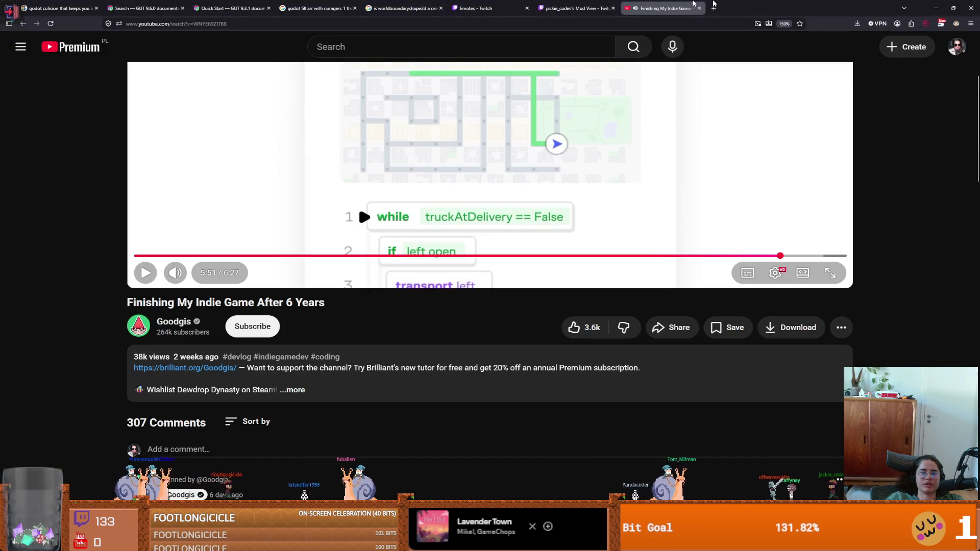
{"action": "key", "text": "alt+Tab"}
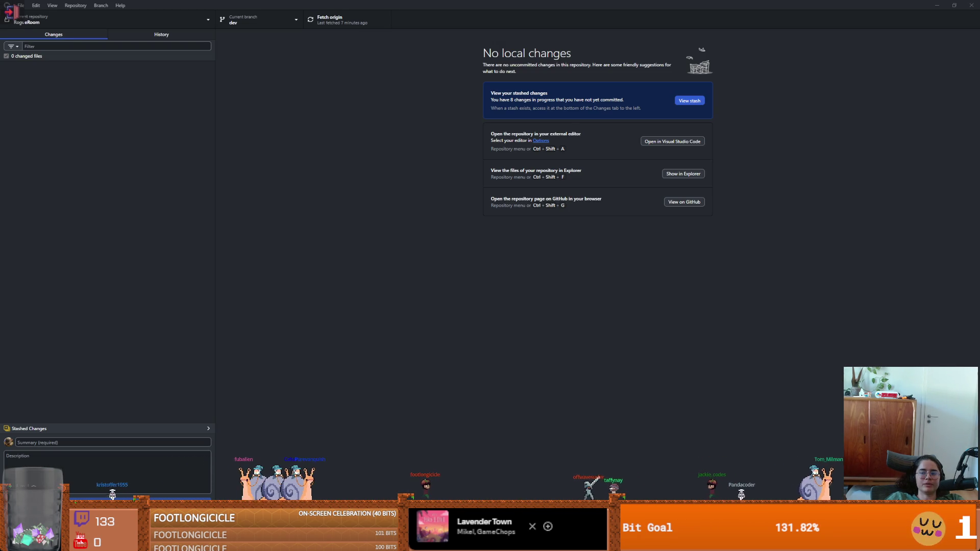
{"action": "key", "text": "alt+Tab"}
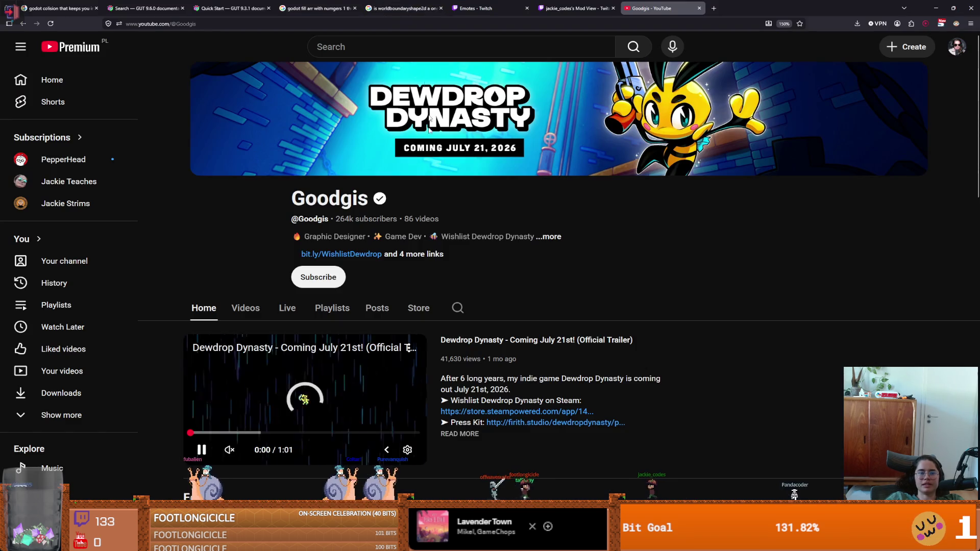
{"action": "left_click", "coordinate": [250, 308]}
{"action": "scroll", "coordinate": [306, 306], "scroll_direction": "down", "scroll_amount": 5}
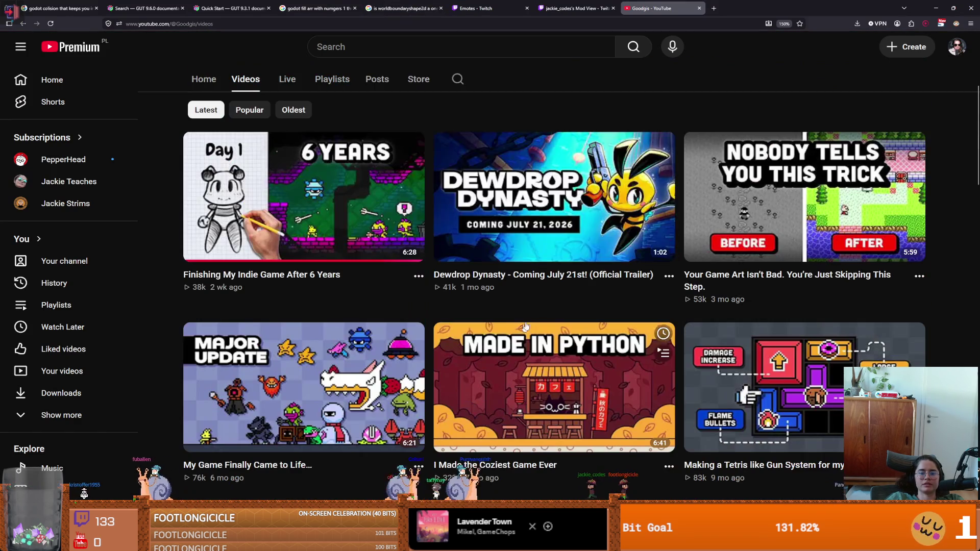
{"action": "left_click", "coordinate": [357, 204]}
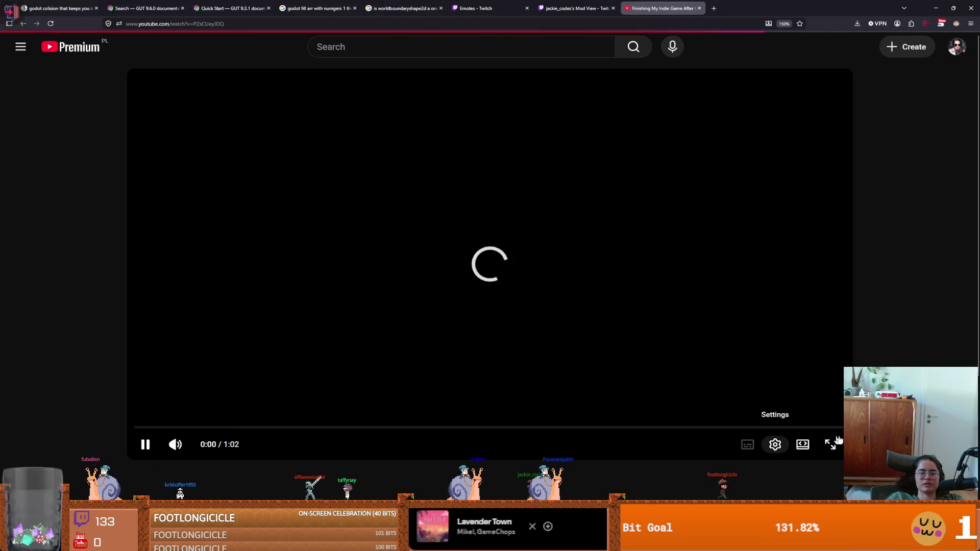
{"action": "left_click", "coordinate": [360, 399]}
{"action": "scroll", "coordinate": [174, 405], "scroll_direction": "down", "scroll_amount": 2}
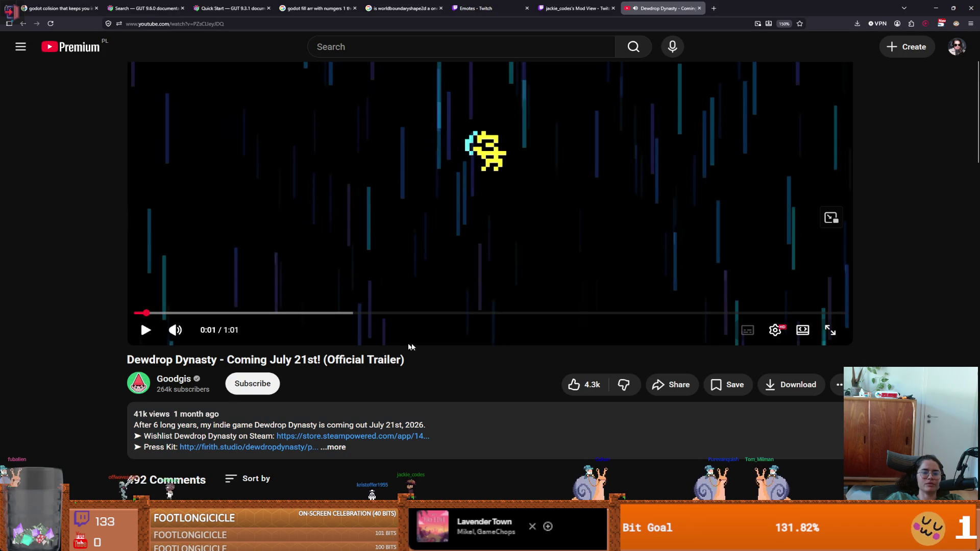
{"action": "left_click", "coordinate": [830, 331]}
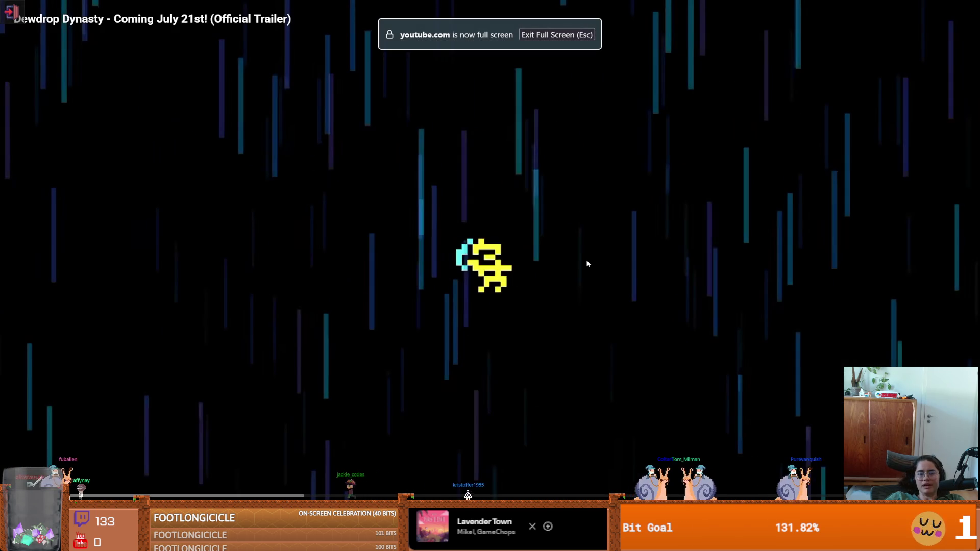
{"action": "key", "text": "Escape"}
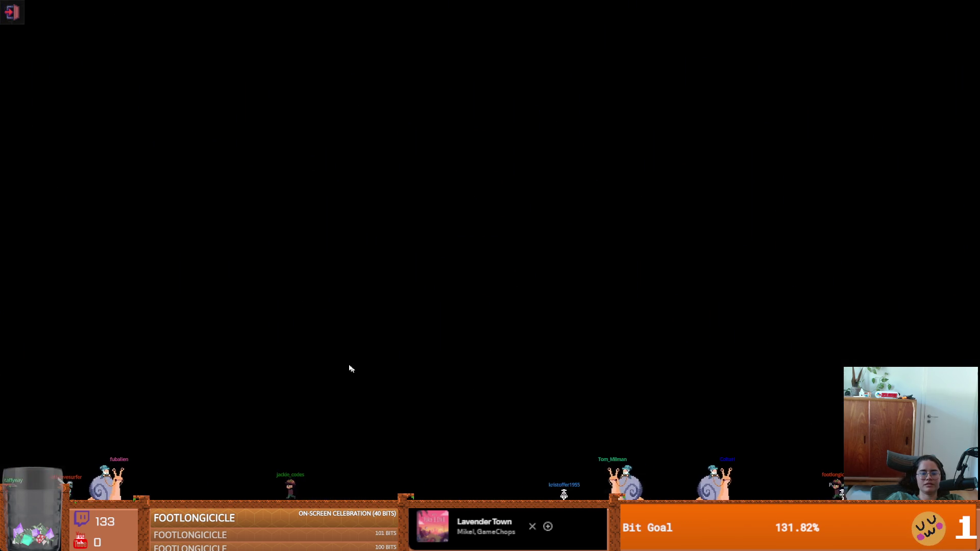
- Open the Dewdrop Dynasty trailer from the Goodgis channel's Videos list
{"action": "left_click", "coordinate": [179, 438]}
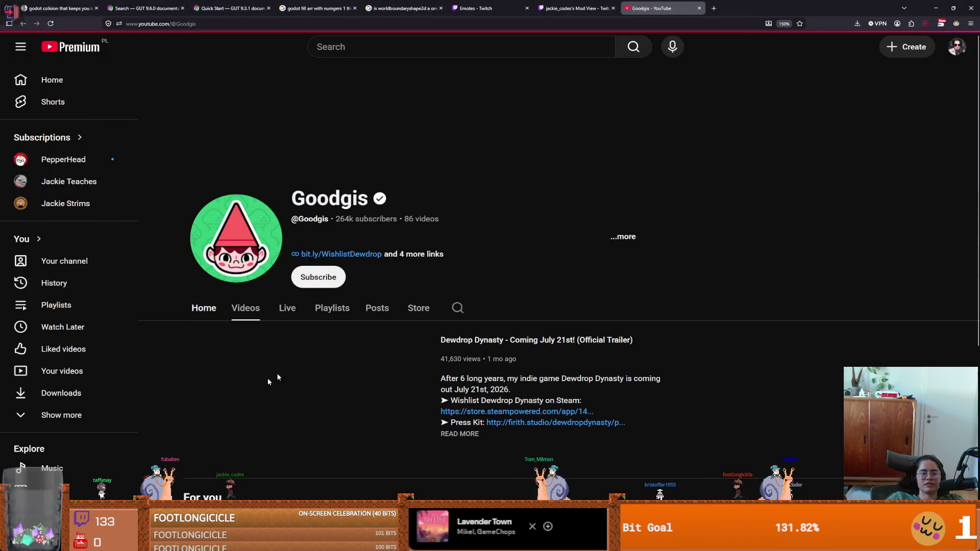
{"action": "left_click", "coordinate": [251, 309]}
{"action": "scroll", "coordinate": [415, 353], "scroll_direction": "down", "scroll_amount": 2}
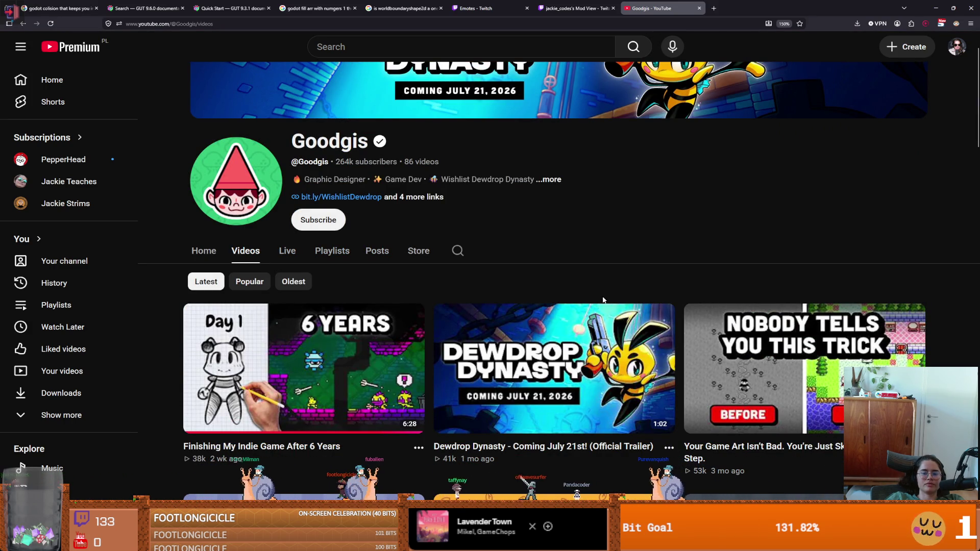
{"action": "left_click", "coordinate": [511, 358]}
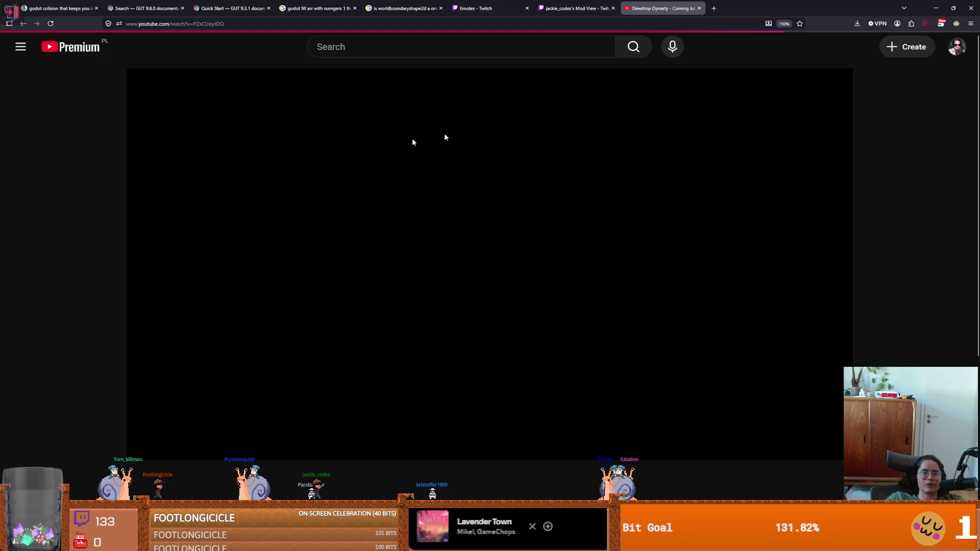
{"action": "key", "text": "alt+Tab"}
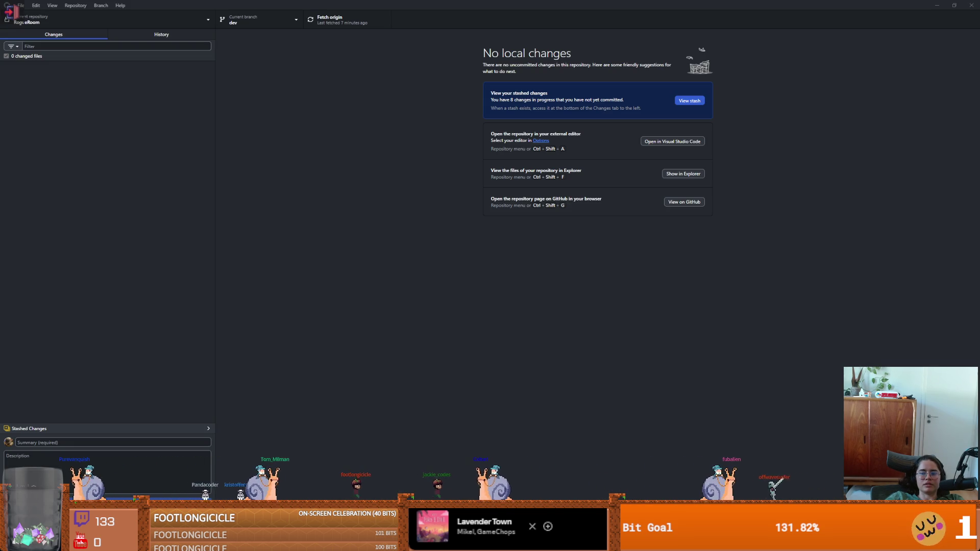
{"action": "key", "text": "alt+Tab"}
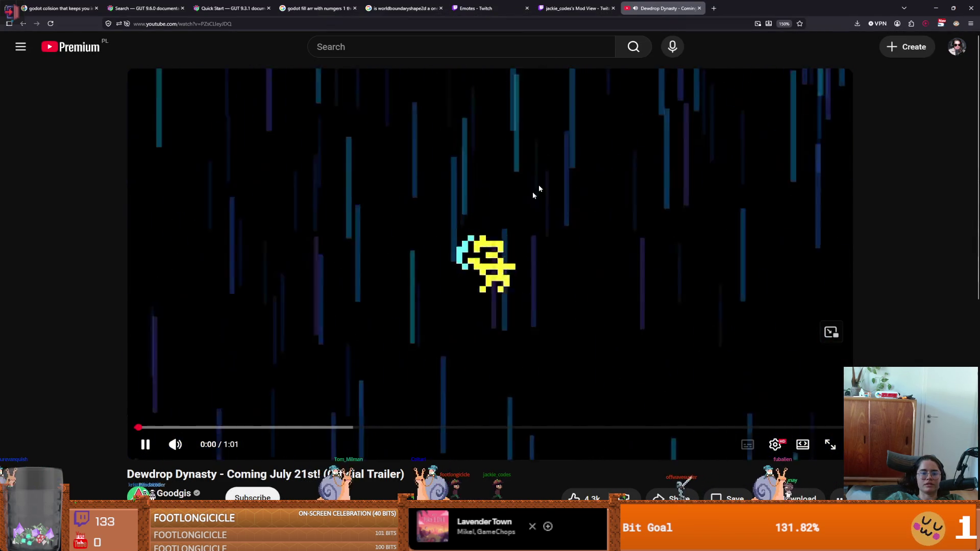
- Play the Dewdrop Dynasty trailer full screen to its 'Coming July 21, 2026' card, then exit full screen
{"action": "left_click", "coordinate": [830, 444]}
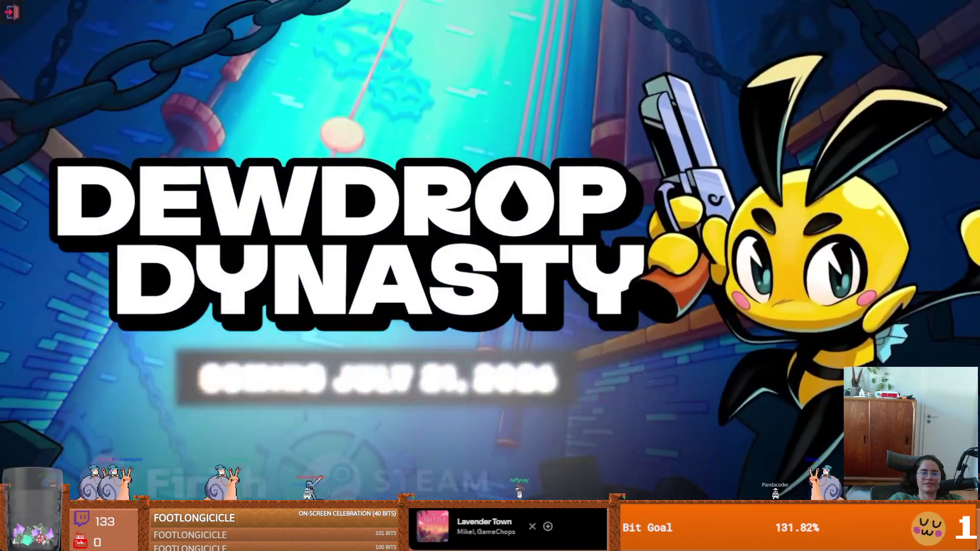
{"action": "mouse_move", "coordinate": [702, 327]}
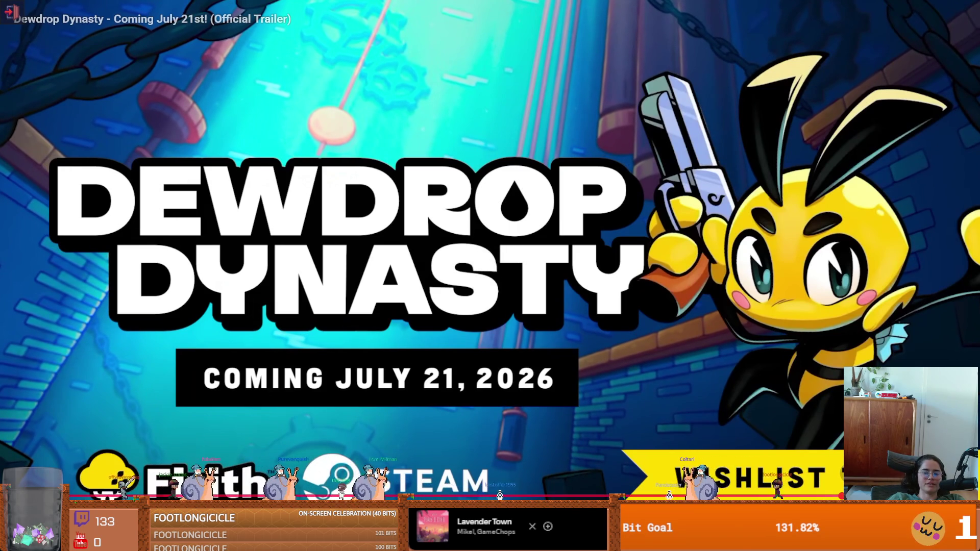
{"action": "key", "text": "Escape"}
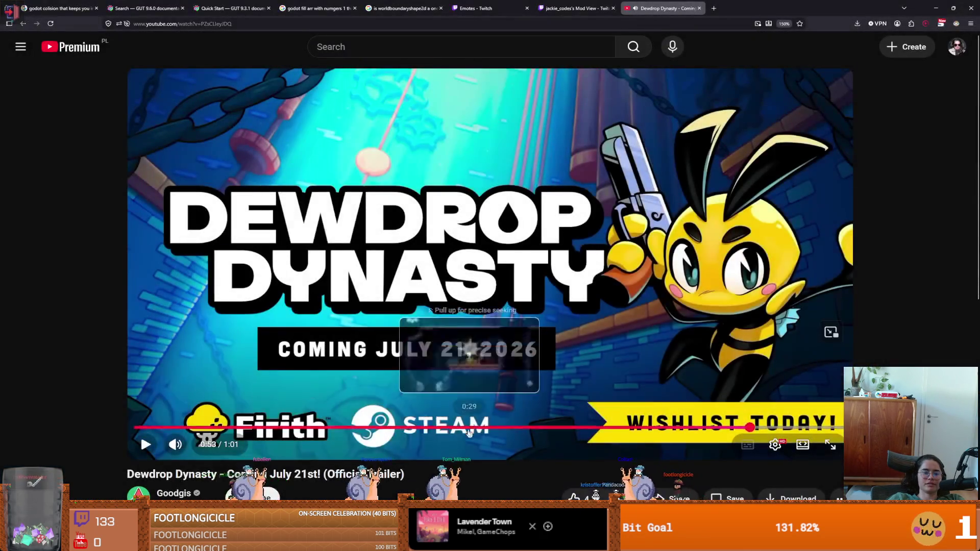
- Go from the trailer to the Goodgis channel page and look at its live streams
{"action": "scroll", "coordinate": [524, 446], "scroll_direction": "down", "scroll_amount": 4}
{"action": "scroll", "coordinate": [535, 442], "scroll_direction": "down", "scroll_amount": 3}
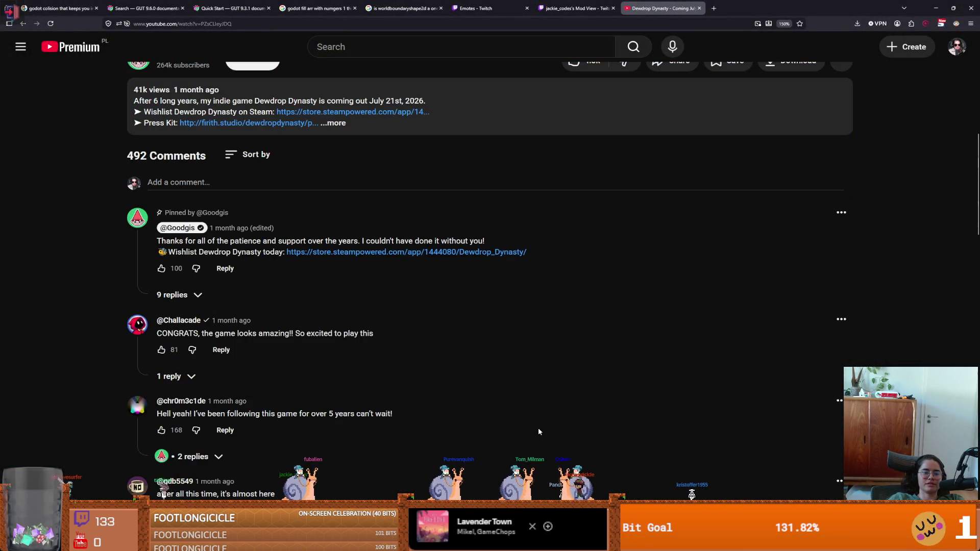
{"action": "scroll", "coordinate": [541, 433], "scroll_direction": "up", "scroll_amount": 2}
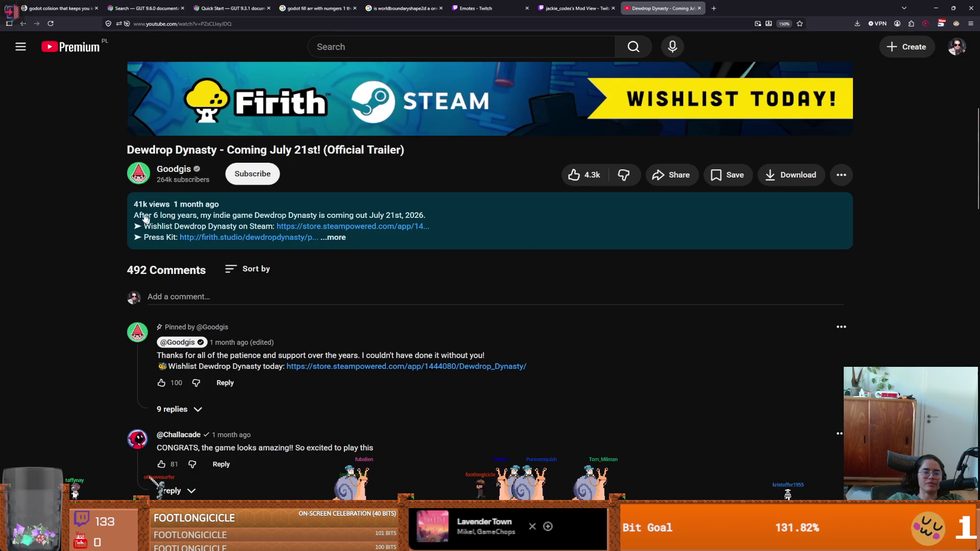
{"action": "left_click", "coordinate": [173, 169]}
{"action": "left_click", "coordinate": [287, 308]}
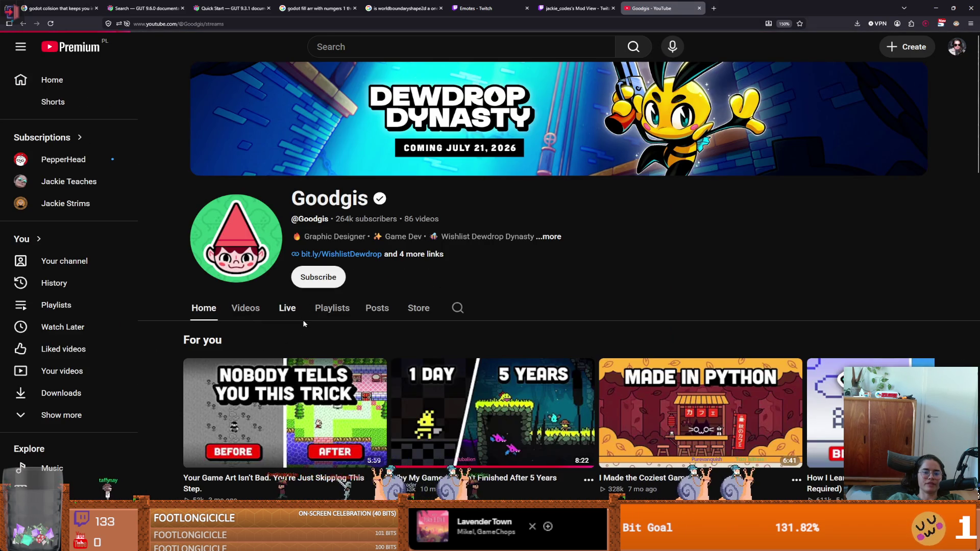
{"action": "scroll", "coordinate": [327, 360], "scroll_direction": "down", "scroll_amount": 4}
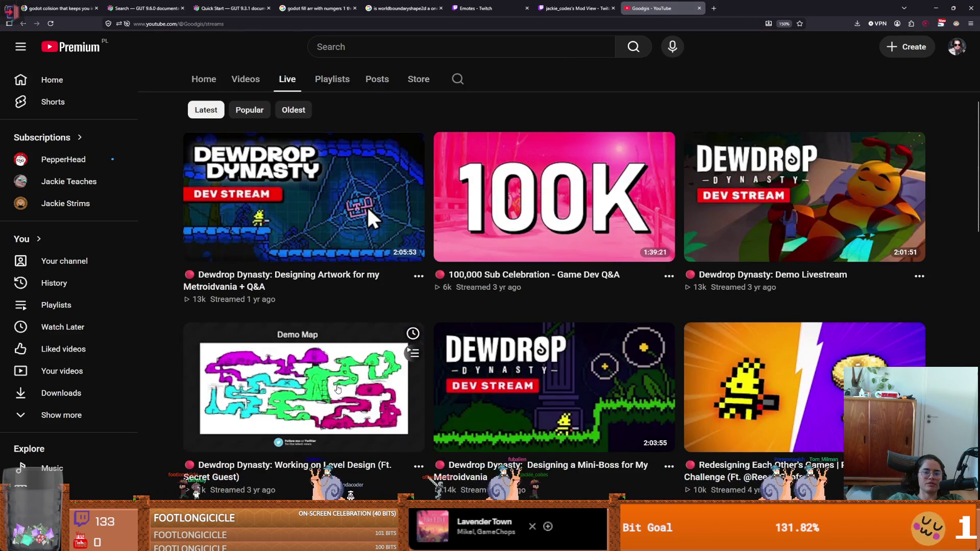
{"action": "scroll", "coordinate": [335, 364], "scroll_direction": "up", "scroll_amount": 4}
- Scroll through the channel's uploaded videos, then switch to GitHub Desktop
{"action": "left_click", "coordinate": [246, 308]}
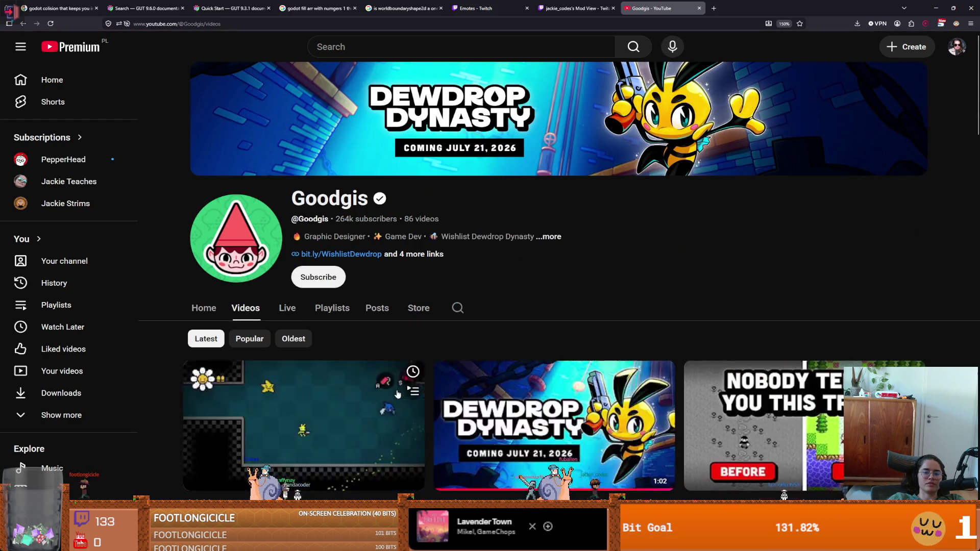
{"action": "scroll", "coordinate": [399, 394], "scroll_direction": "down", "scroll_amount": 3}
{"action": "scroll", "coordinate": [399, 394], "scroll_direction": "down", "scroll_amount": 3}
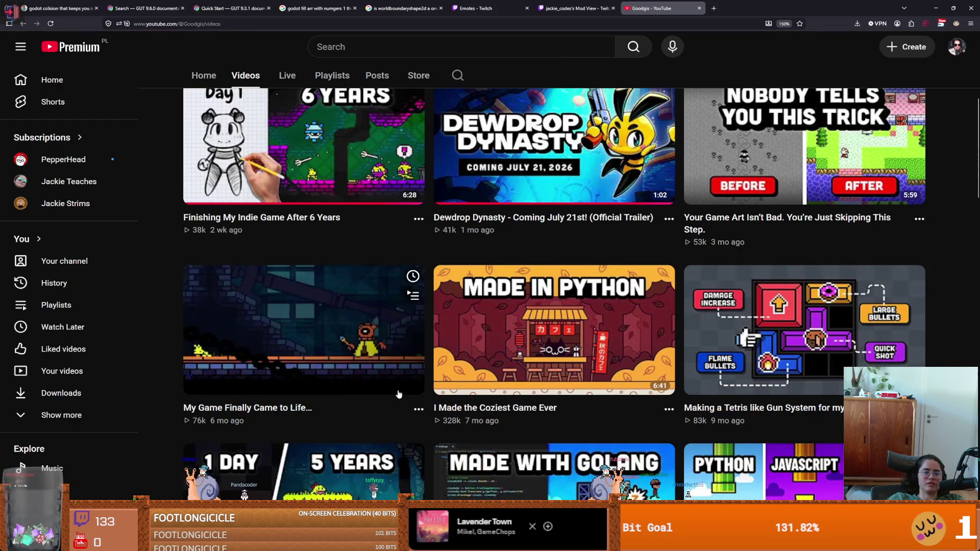
{"action": "scroll", "coordinate": [399, 394], "scroll_direction": "down", "scroll_amount": 1}
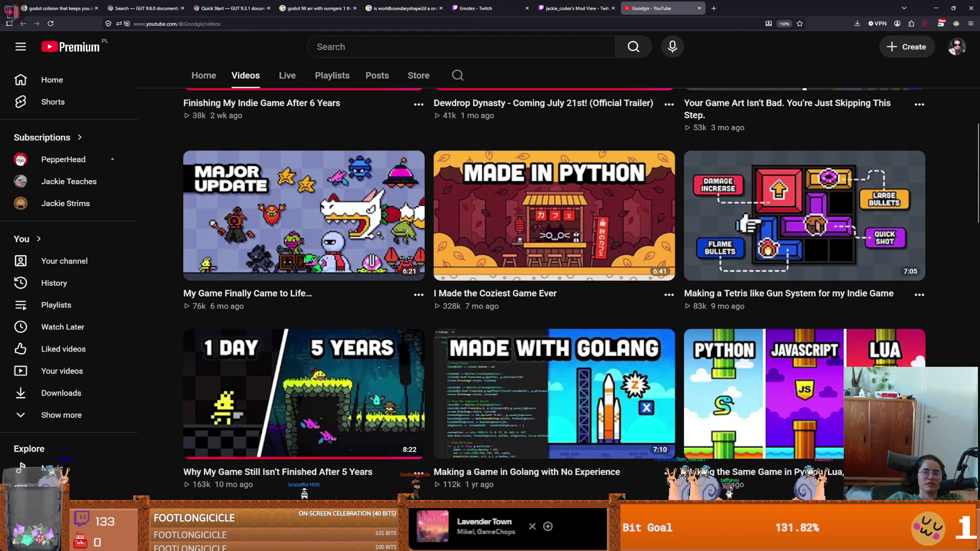
{"action": "key", "text": "alt+Tab"}
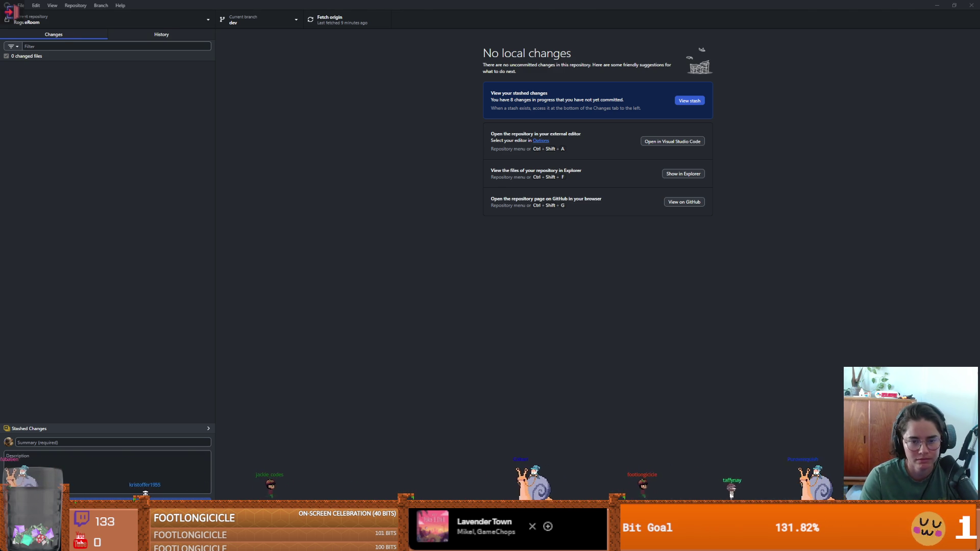
- Switch to Godot and zoom in and out on the 2D canvas
{"action": "key", "text": "alt+Tab"}
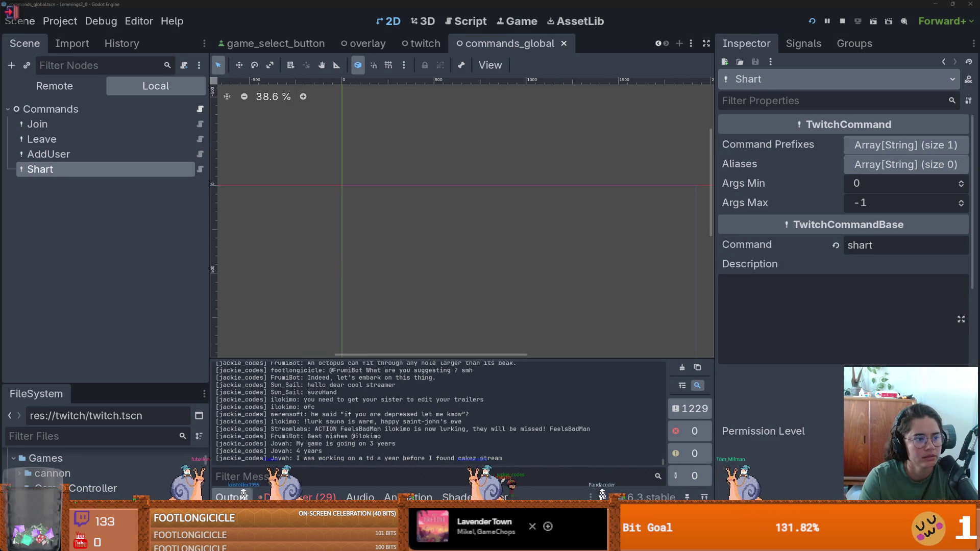
{"action": "scroll", "coordinate": [253, 151], "scroll_direction": "down", "scroll_amount": 3}
{"action": "scroll", "coordinate": [427, 207], "scroll_direction": "up", "scroll_amount": 3}
{"action": "scroll", "coordinate": [428, 207], "scroll_direction": "down", "scroll_amount": 3}
{"action": "scroll", "coordinate": [390, 230], "scroll_direction": "up", "scroll_amount": 2}
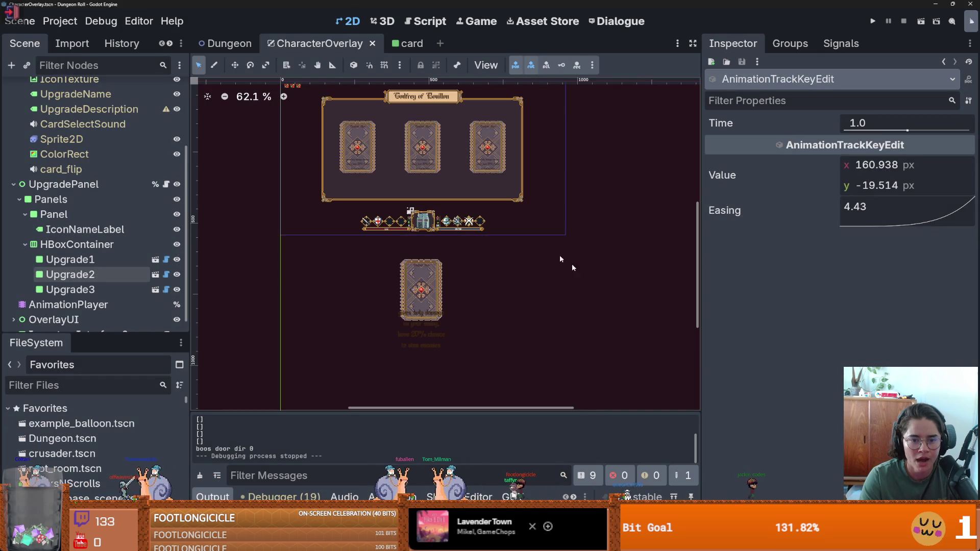
{"action": "scroll", "coordinate": [482, 215], "scroll_direction": "down", "scroll_amount": 1}
{"action": "scroll", "coordinate": [482, 215], "scroll_direction": "up", "scroll_amount": 2}
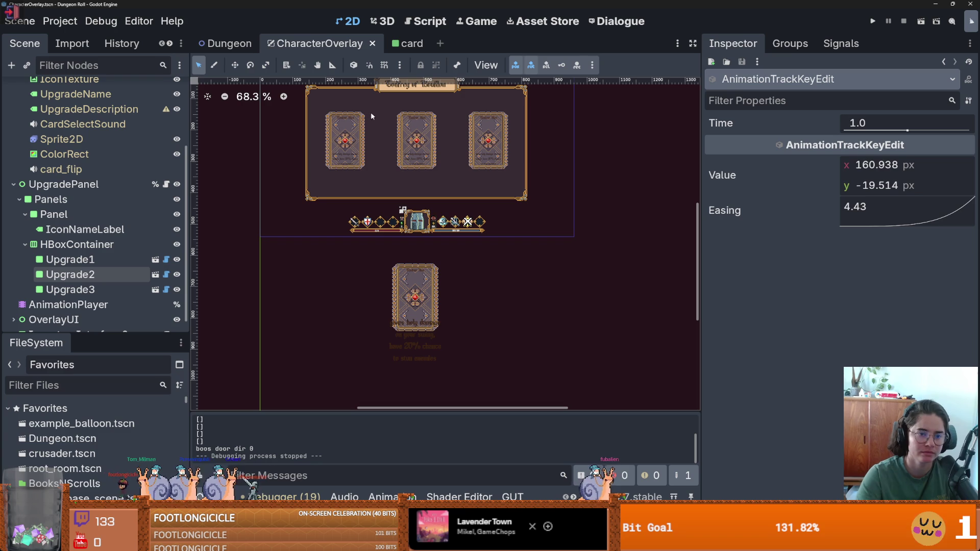
- Filter the FileSystem files by 'pirest', trim the text, then switch to Aseprite
{"action": "left_click", "coordinate": [94, 384]}
{"action": "type", "text": "pirest"}
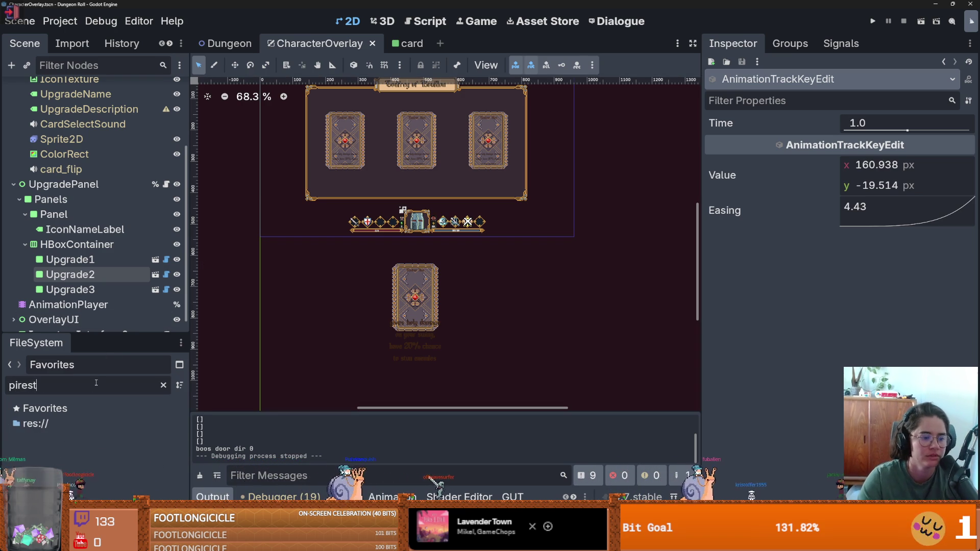
{"action": "key", "text": "BackSpace"}
{"action": "key", "text": "BackSpace"}
{"action": "key", "text": "BackSpace"}
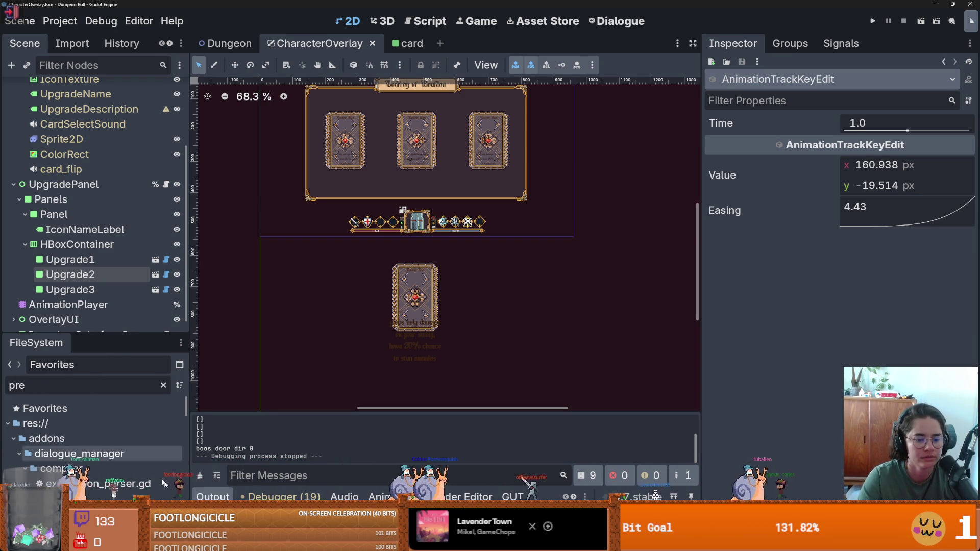
{"action": "key", "text": "alt+Tab"}
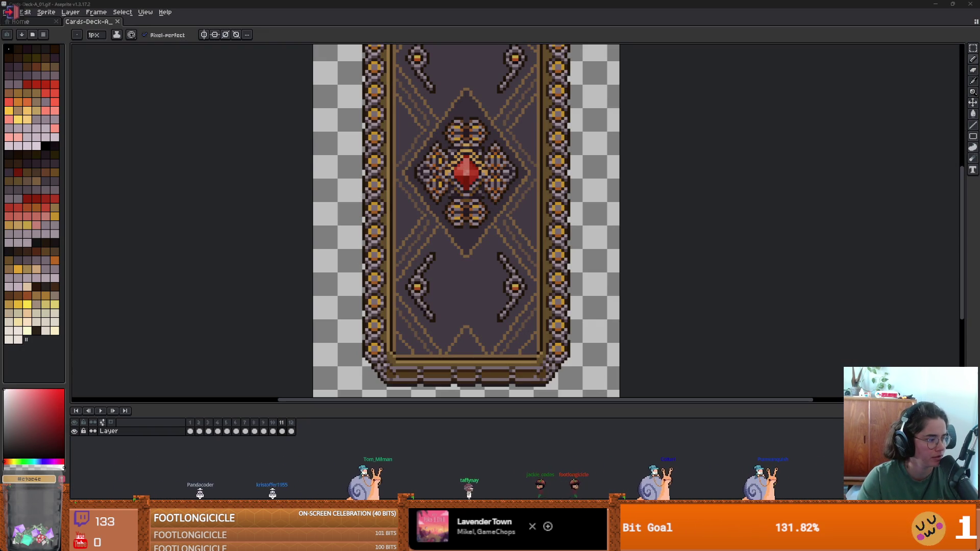
- Switch away from Aseprite's card-back sprite while heading to open the Necromancer WalkE frames
{"action": "key", "text": "alt+Tab"}
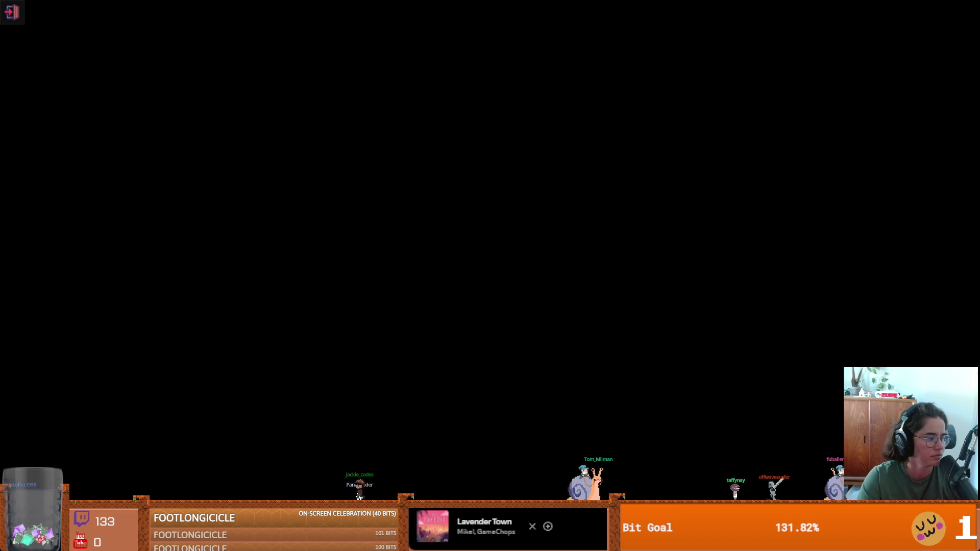
{"action": "key", "text": "alt+Tab"}
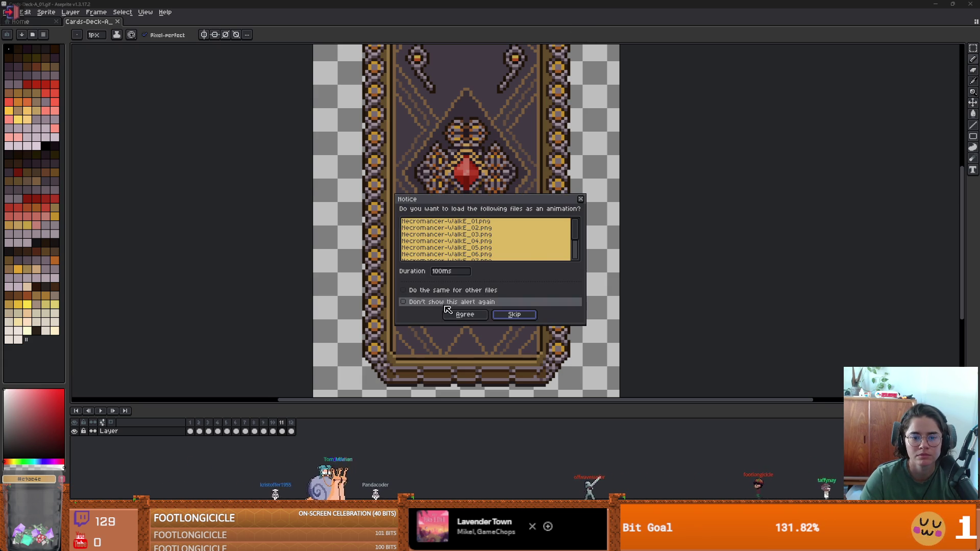
- Load the WalkE frames as one animation, preview it, and tag frames 1–12 walk_sidways
{"action": "left_click", "coordinate": [462, 312]}
{"action": "scroll", "coordinate": [541, 242], "scroll_direction": "up", "scroll_amount": 1}
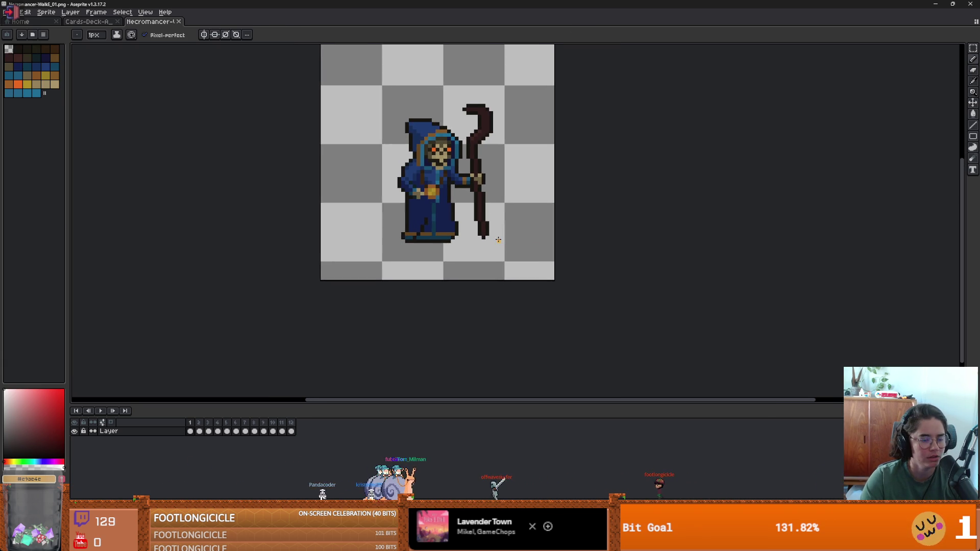
{"action": "left_click", "coordinate": [102, 411]}
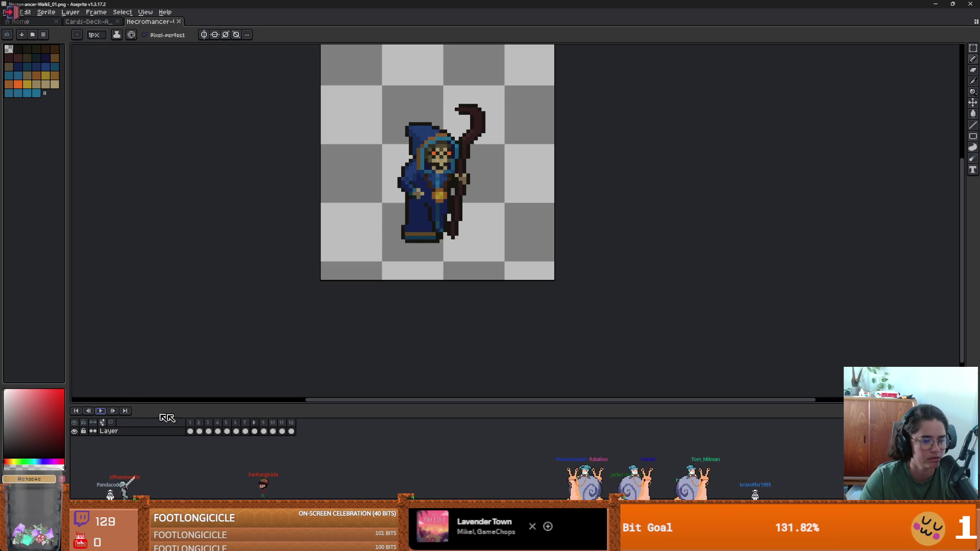
{"action": "left_click_drag", "start_coordinate": [295, 422], "coordinate": [190, 423]}
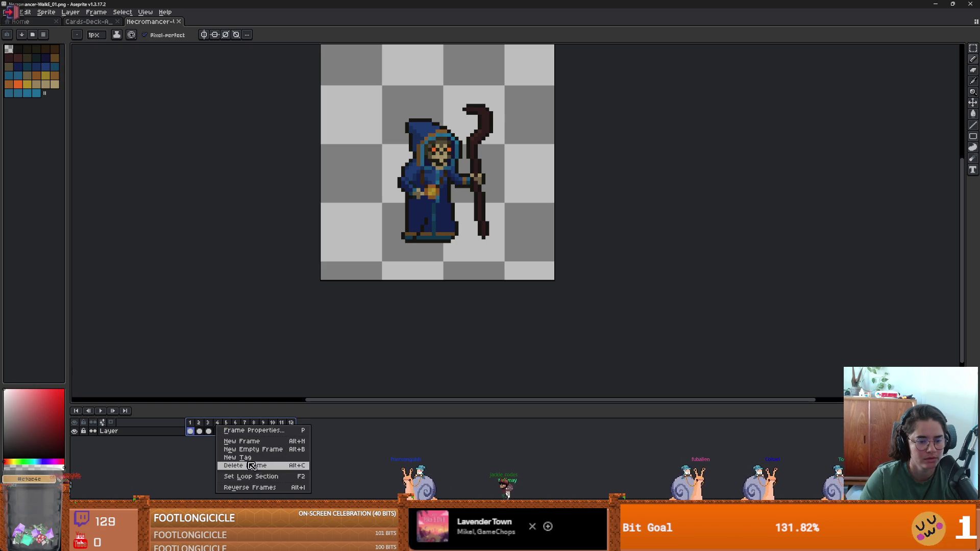
{"action": "left_click", "coordinate": [258, 459]}
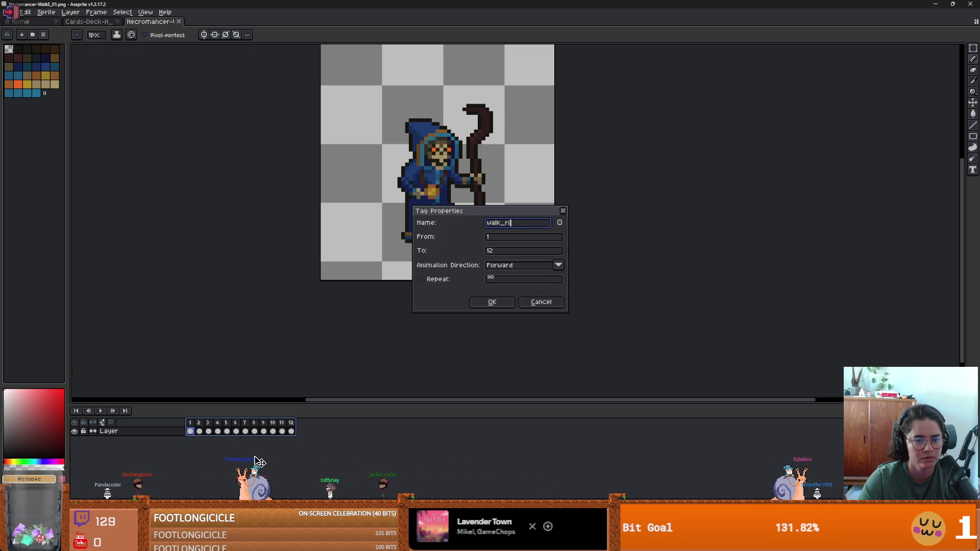
{"action": "key", "text": "Return"}
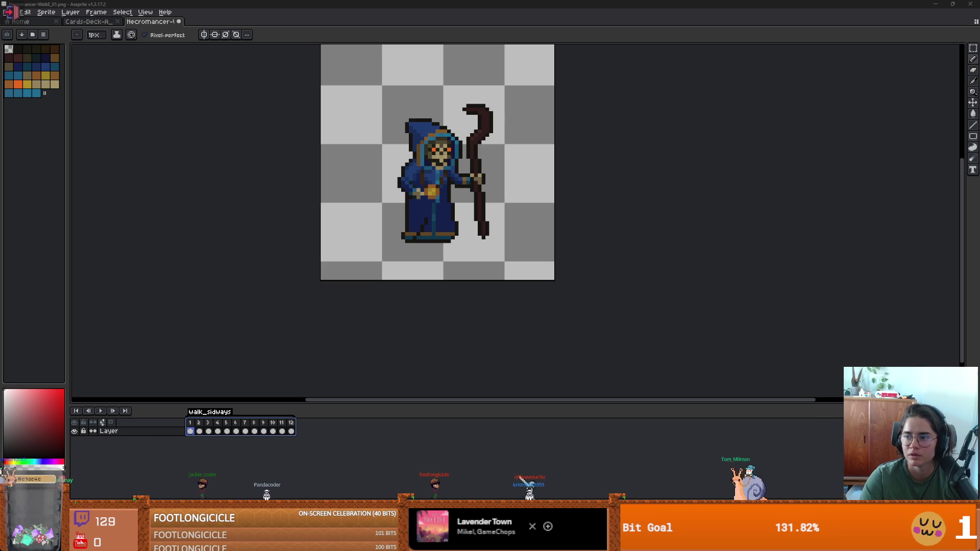
- Load the WalkN frames as an animation and limit the walk_sidways tag to frames 1–12
{"action": "left_click_drag", "start_coordinate": [643, 33], "coordinate": [610, 84]}
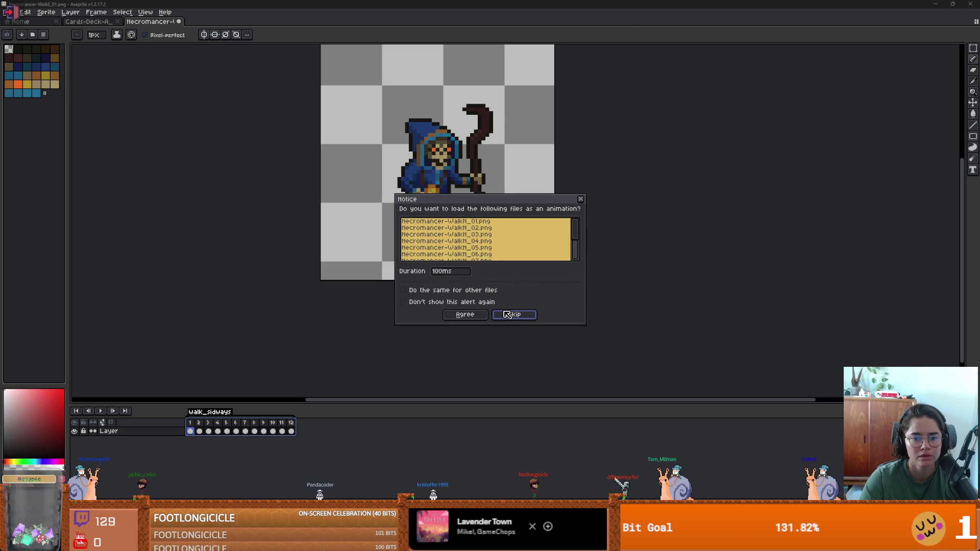
{"action": "left_click", "coordinate": [476, 316]}
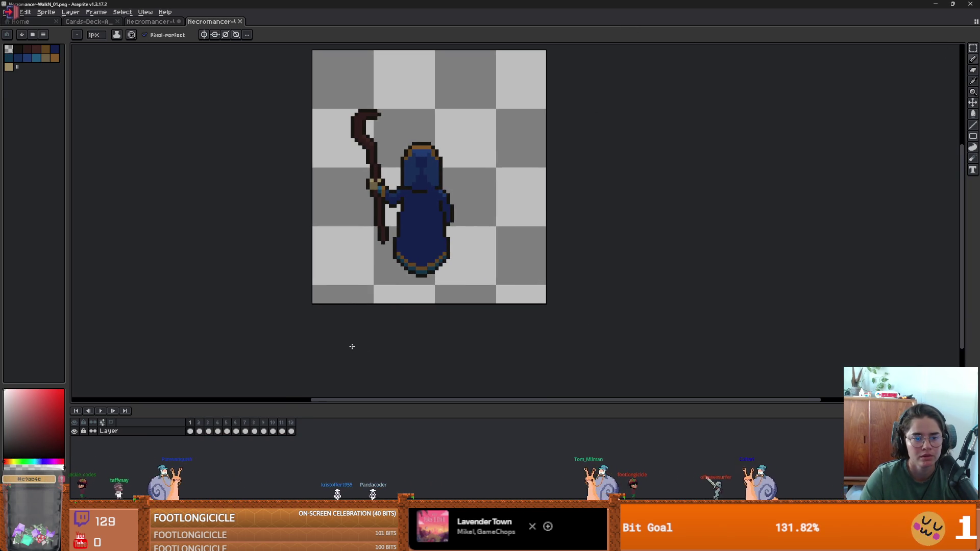
{"action": "left_click", "coordinate": [101, 411]}
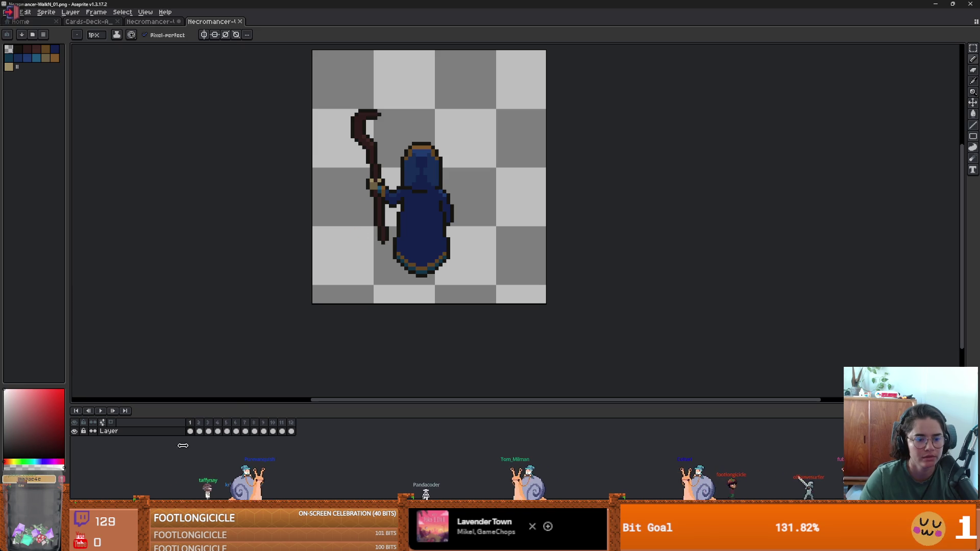
{"action": "key", "text": "ctrl+shift+Tab"}
{"action": "key", "text": "alt+n"}
{"action": "key", "text": "alt+n"}
{"action": "double_click", "coordinate": [193, 413]}
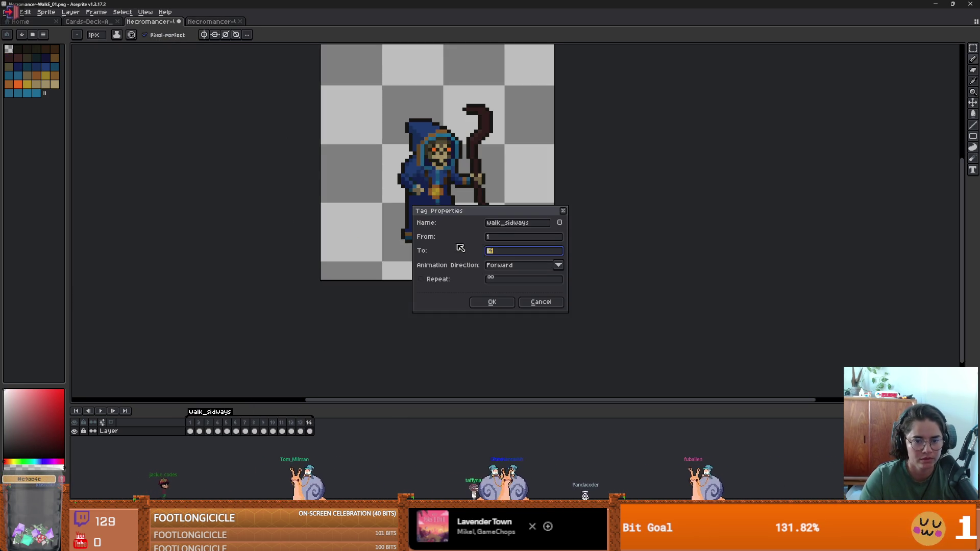
{"action": "left_click", "coordinate": [493, 303]}
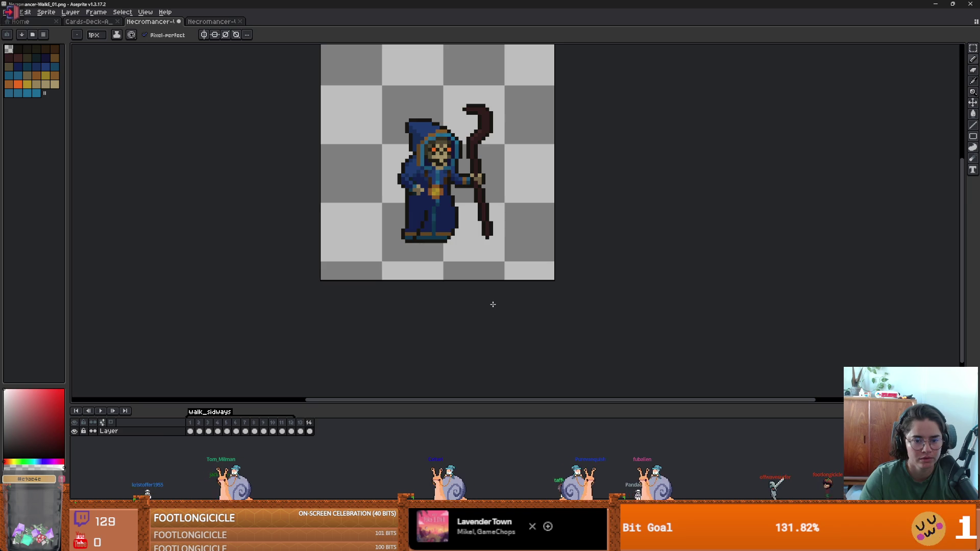
- Paste the upward walk frames after the sideways walk and tag frames 14–25 walk_up
{"action": "key", "text": "ctrl+v"}
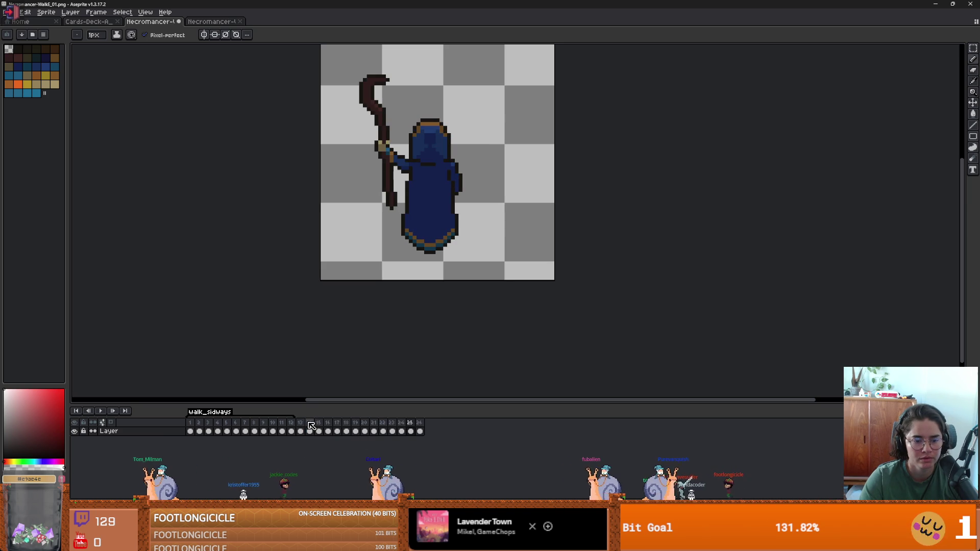
{"action": "left_click", "coordinate": [310, 424]}
{"action": "left_click_drag", "start_coordinate": [310, 428], "coordinate": [410, 431]}
{"action": "right_click", "coordinate": [410, 424]}
{"action": "left_click", "coordinate": [437, 454]}
{"action": "type", "text": "walk_up"}
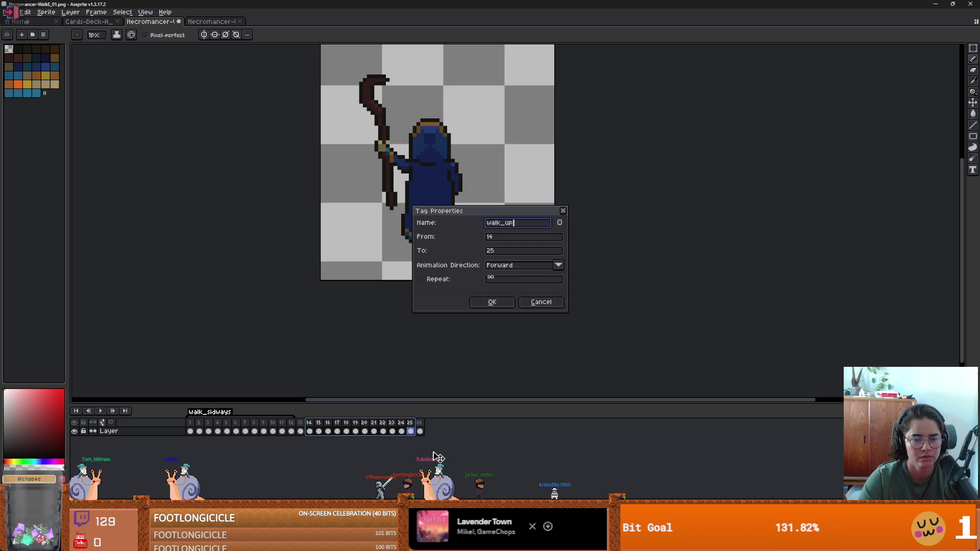
{"action": "key", "text": "Return"}
- Delete the empty frame 13 between the two walks and add a new frame at the end
{"action": "left_click", "coordinate": [301, 423]}
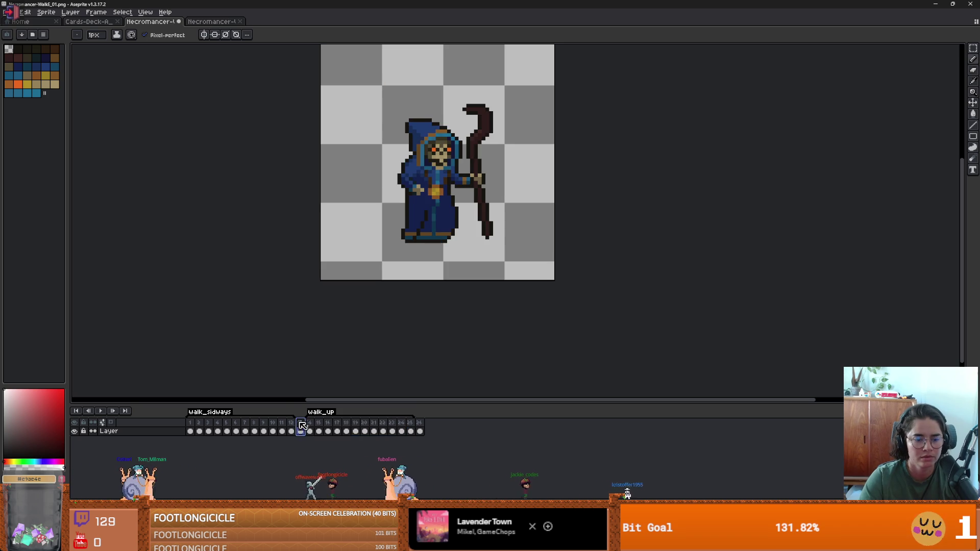
{"action": "right_click", "coordinate": [300, 423]}
{"action": "left_click", "coordinate": [336, 473]}
{"action": "left_click", "coordinate": [410, 431]}
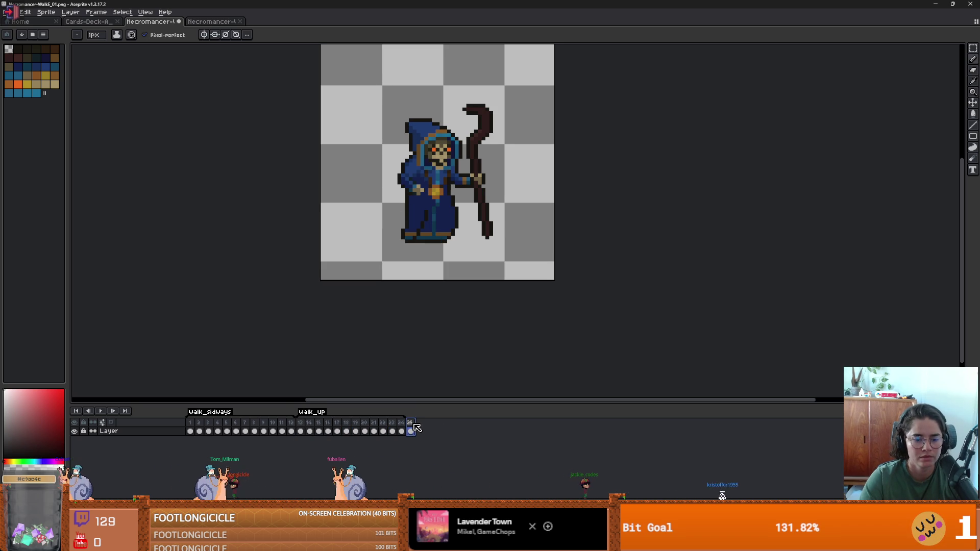
{"action": "key", "text": "alt+n"}
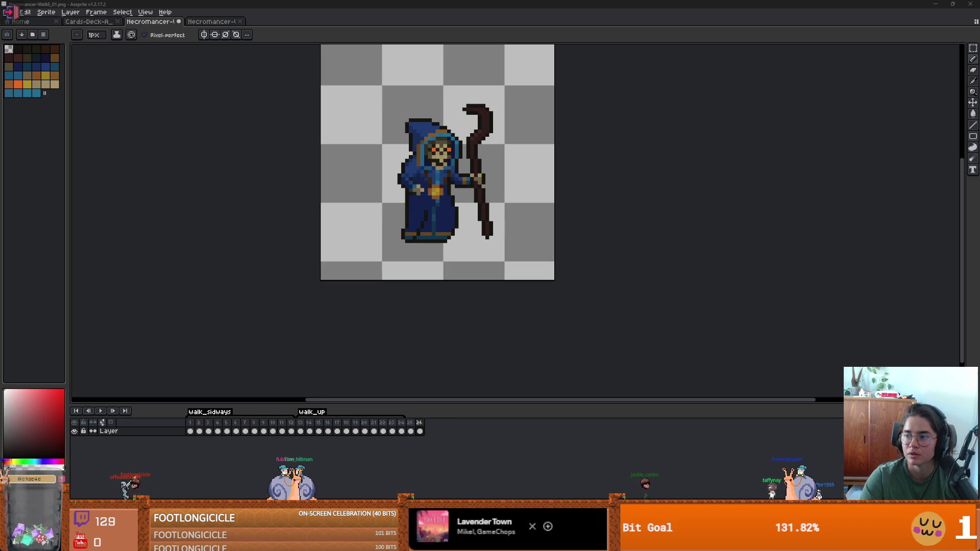
- Preview the WalkS downward walk and paste its twelve frames into the combined walk sprite
{"action": "key", "text": "ctrl+shift+t"}
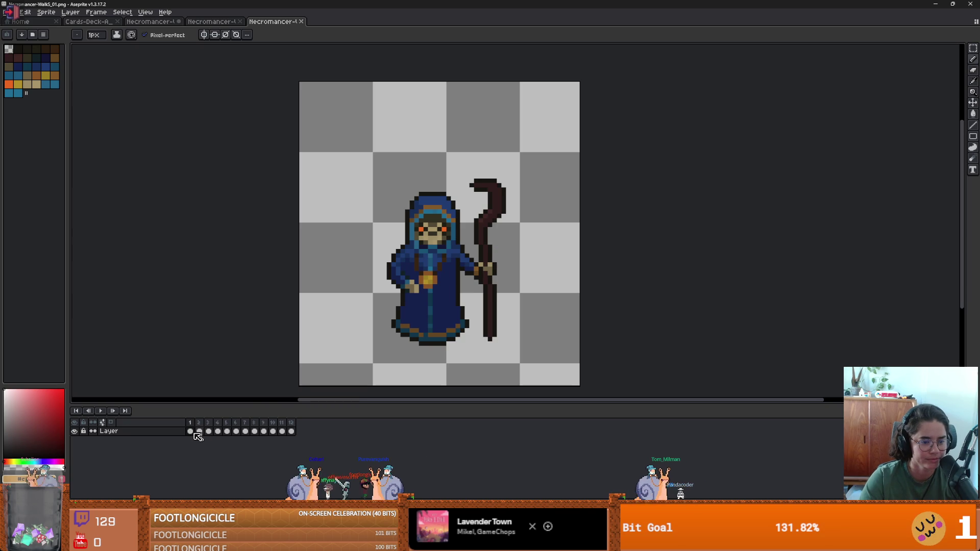
{"action": "left_click", "coordinate": [101, 412]}
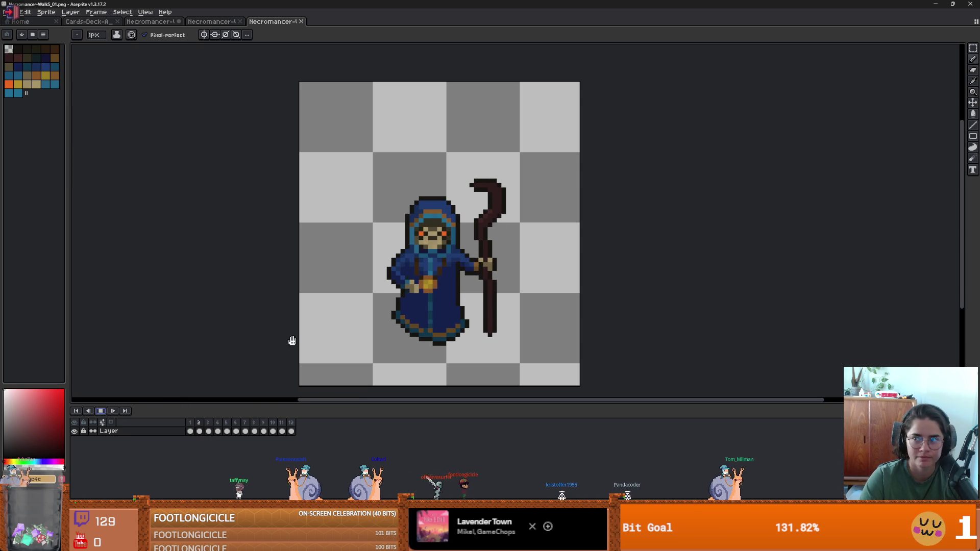
{"action": "left_click", "coordinate": [101, 412]}
{"action": "left_click_drag", "start_coordinate": [189, 423], "coordinate": [290, 422]}
{"action": "key", "text": "v"}
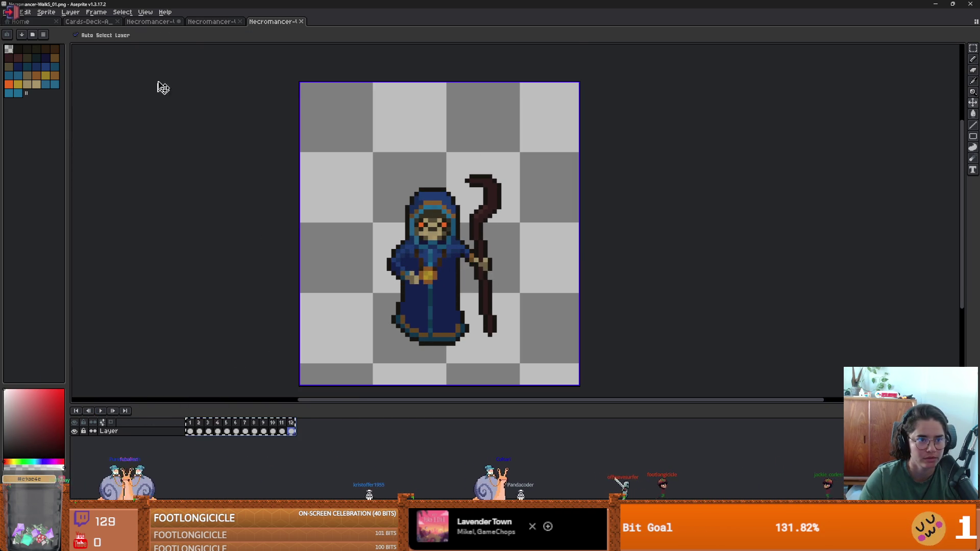
{"action": "left_click", "coordinate": [169, 22]}
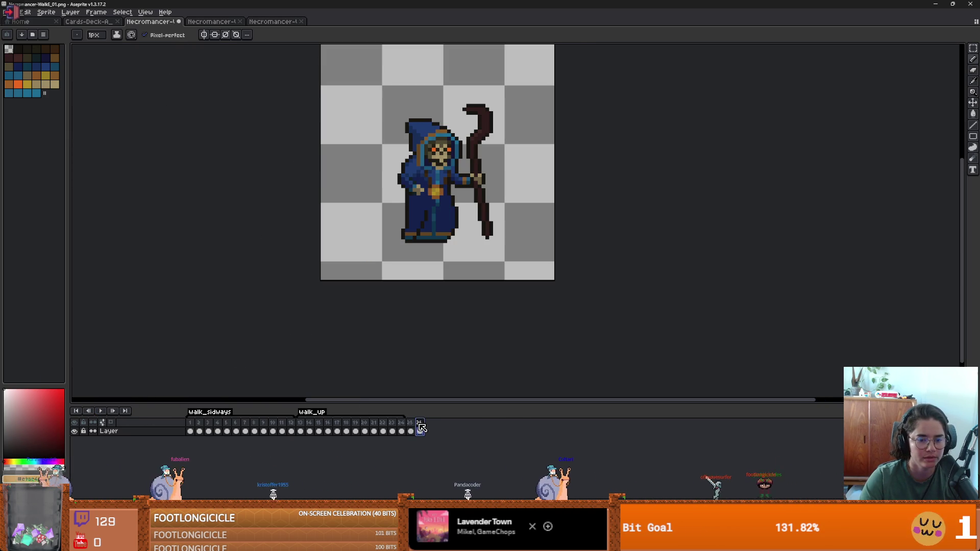
{"action": "key", "text": "ctrl+v"}
- Tag frames 26–37 as walk_down and delete the extra frame
{"action": "left_click_drag", "start_coordinate": [412, 428], "coordinate": [520, 427]}
{"action": "right_click", "coordinate": [520, 428]}
{"action": "left_click", "coordinate": [542, 456]}
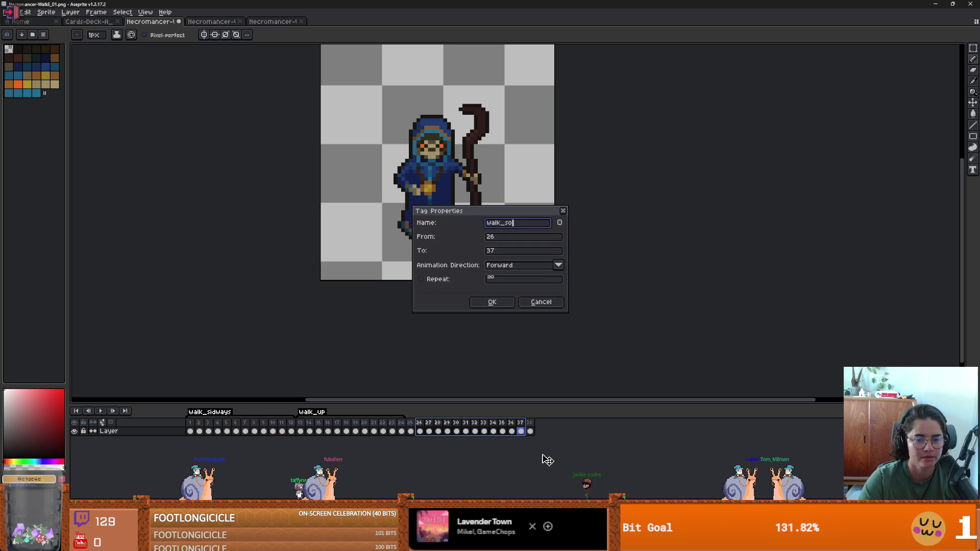
{"action": "key", "text": "Return"}
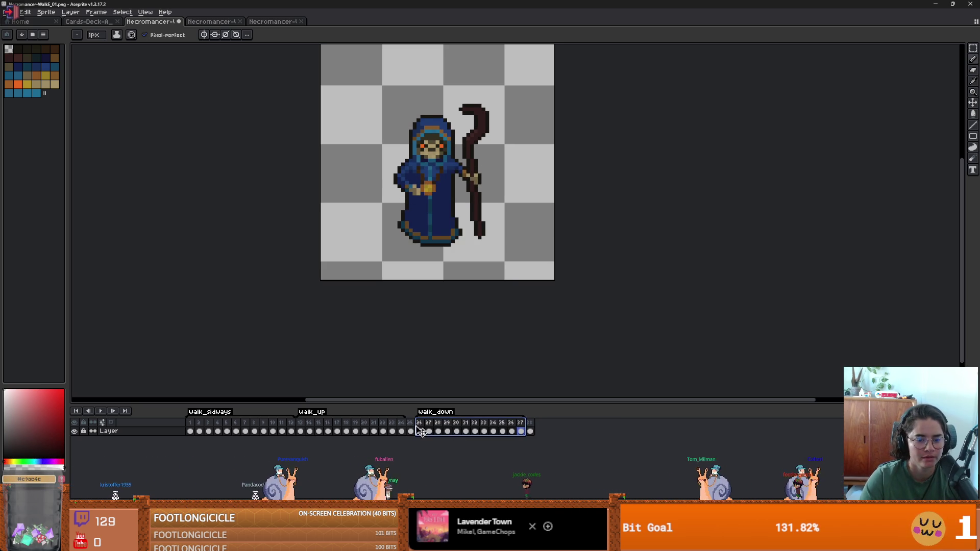
{"action": "right_click", "coordinate": [420, 431]}
{"action": "left_click", "coordinate": [439, 466]}
{"action": "left_click", "coordinate": [521, 422]}
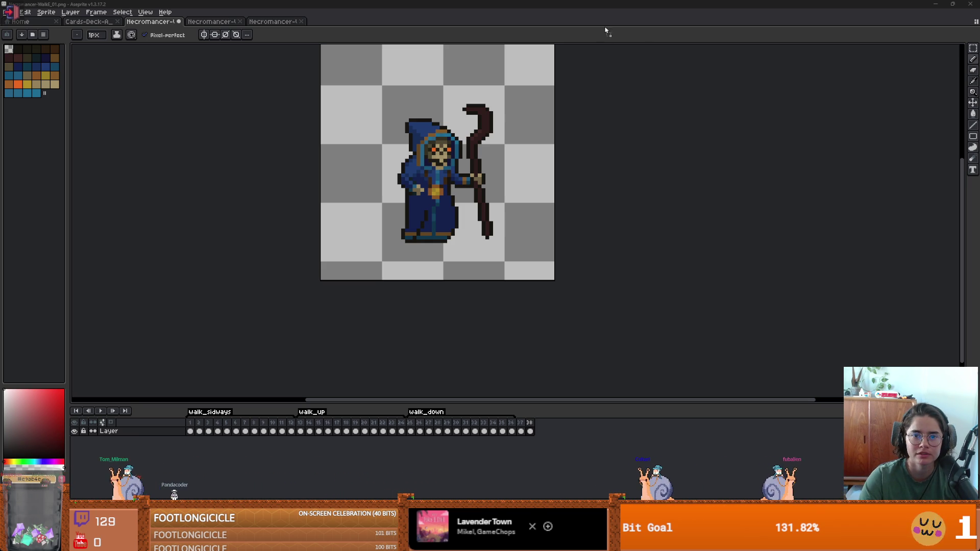
- Open the Necromancer-SummoningE animation and play it, then open the CastSpell file
{"action": "left_click", "coordinate": [464, 314]}
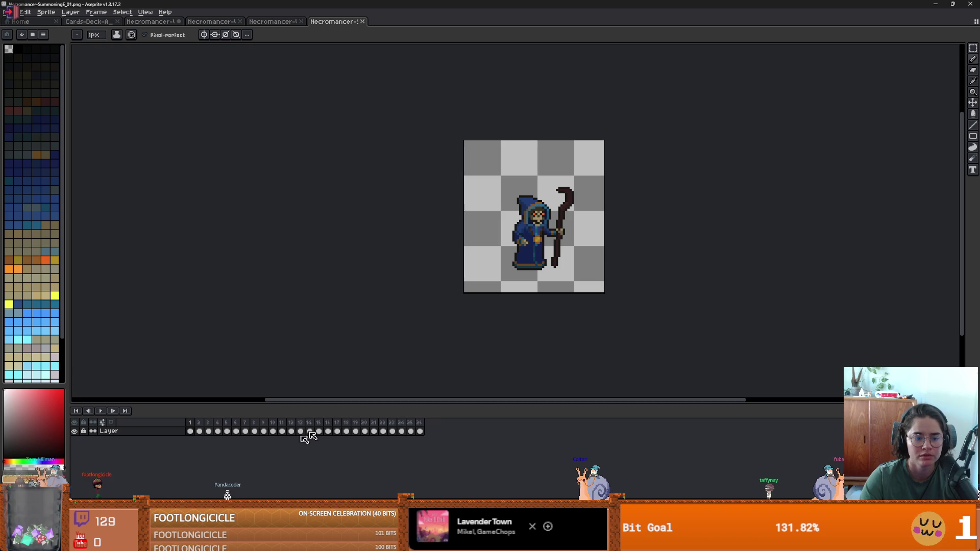
{"action": "left_click", "coordinate": [101, 412]}
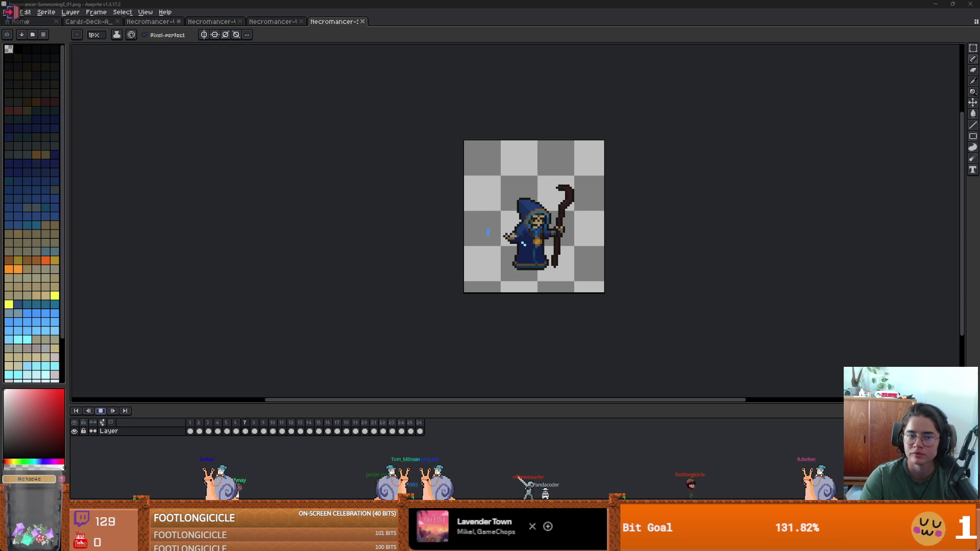
{"action": "left_click", "coordinate": [463, 311]}
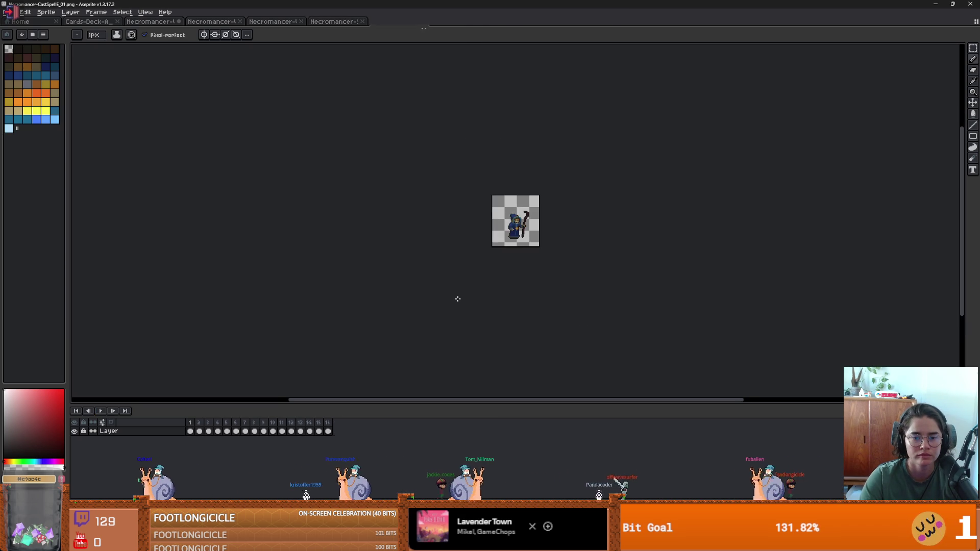
- Play the cast-spell animation, then delete the unwanted trailing frames
{"action": "key", "text": "Return"}
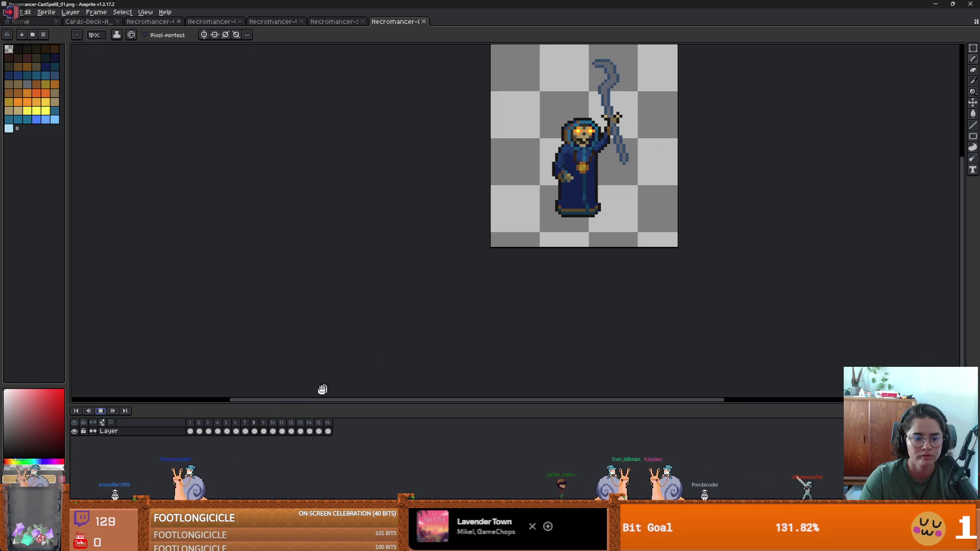
{"action": "key", "text": "Return"}
{"action": "mouse_move", "coordinate": [199, 431]}
{"action": "left_mouse_down"}
{"action": "mouse_move", "coordinate": [289, 428]}
{"action": "mouse_move", "coordinate": [236, 431]}
{"action": "left_mouse_up"}
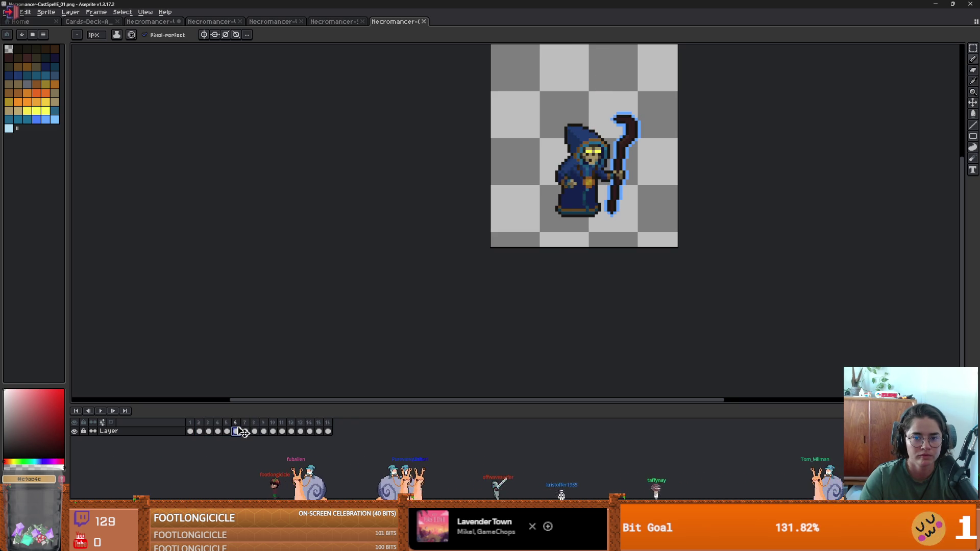
{"action": "left_click", "coordinate": [249, 430]}
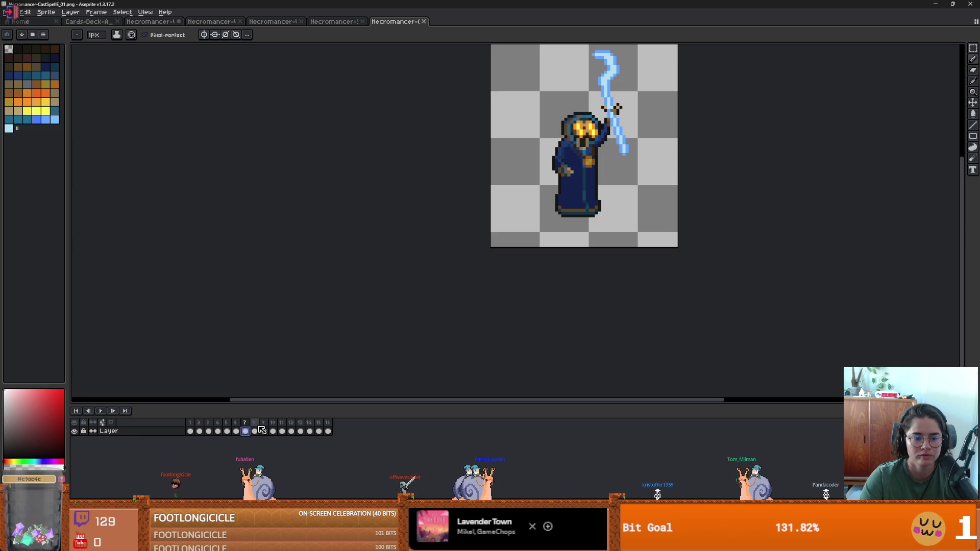
{"action": "left_click", "coordinate": [254, 430]}
{"action": "left_click_drag", "start_coordinate": [255, 430], "coordinate": [199, 430]}
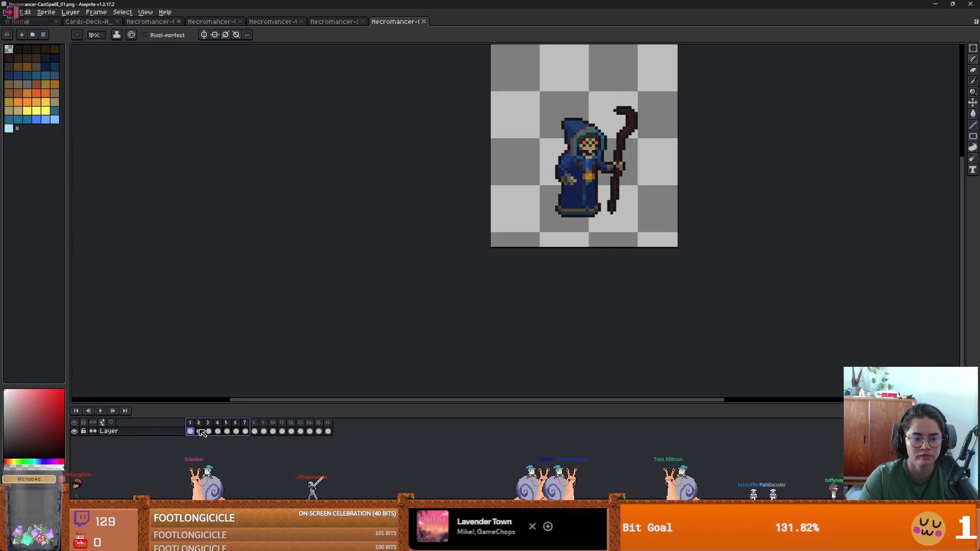
{"action": "key", "text": "Delete"}
- Delete frames 6–9 so only the first five spell frames remain
{"action": "left_click", "coordinate": [208, 430]}
{"action": "left_click", "coordinate": [226, 424]}
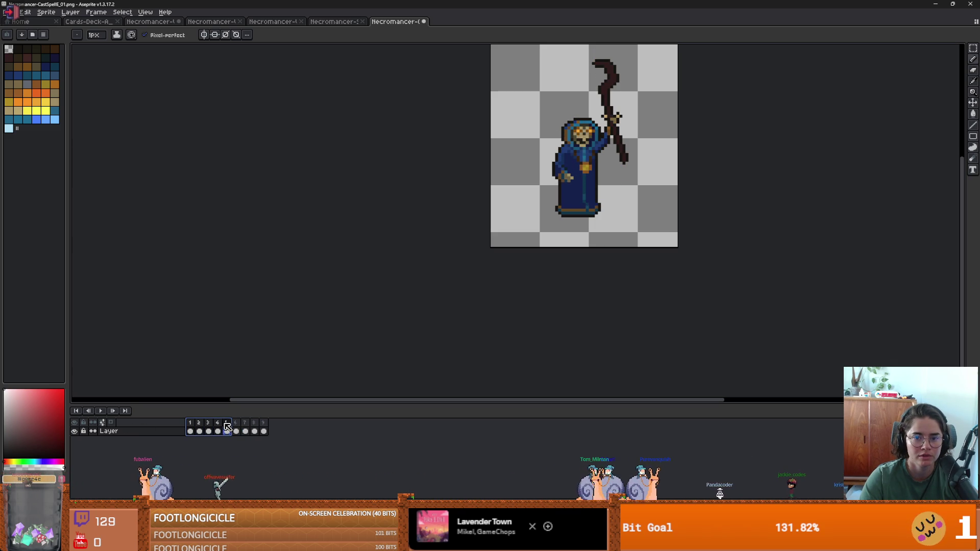
{"action": "left_click_drag", "start_coordinate": [236, 430], "coordinate": [264, 431]}
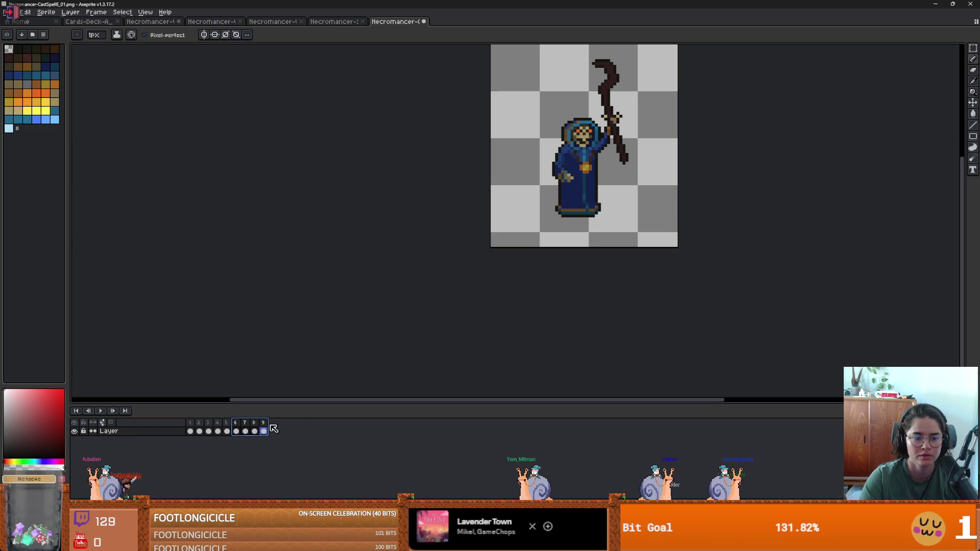
{"action": "key", "text": "Delete"}
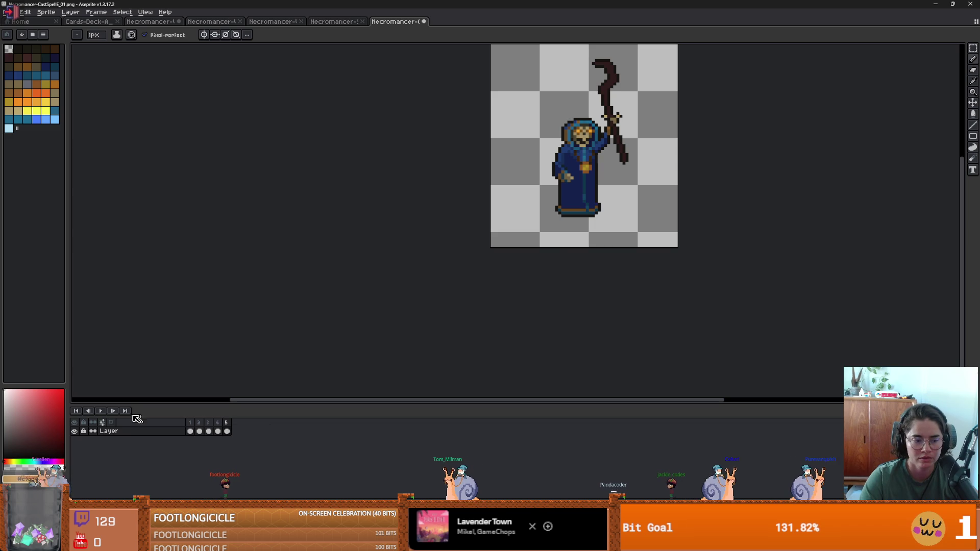
- Preview the trimmed five-frame spell and copy frames 1–5 before switching to Godot
{"action": "key", "text": "Return"}
{"action": "scroll", "coordinate": [246, 303], "scroll_direction": "down", "scroll_amount": 1}
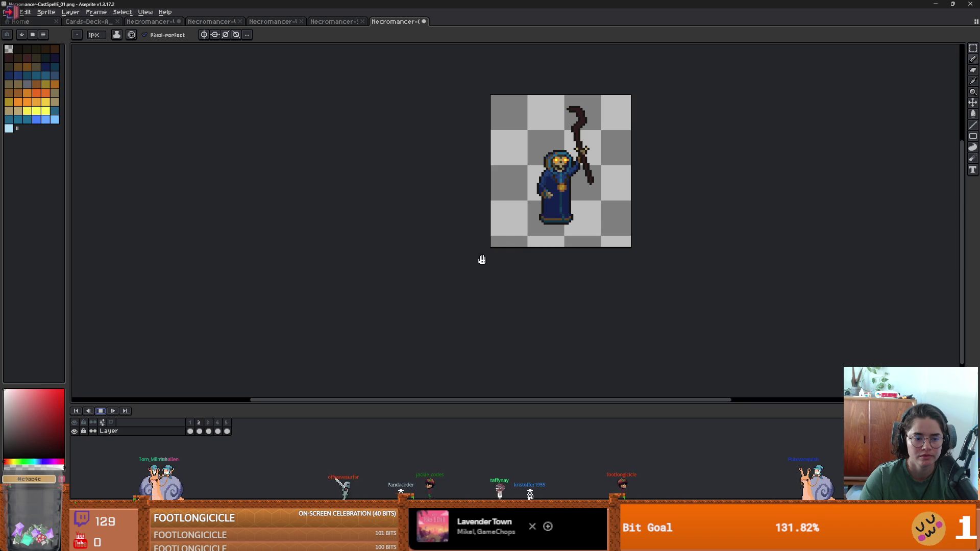
{"action": "left_click", "coordinate": [101, 411]}
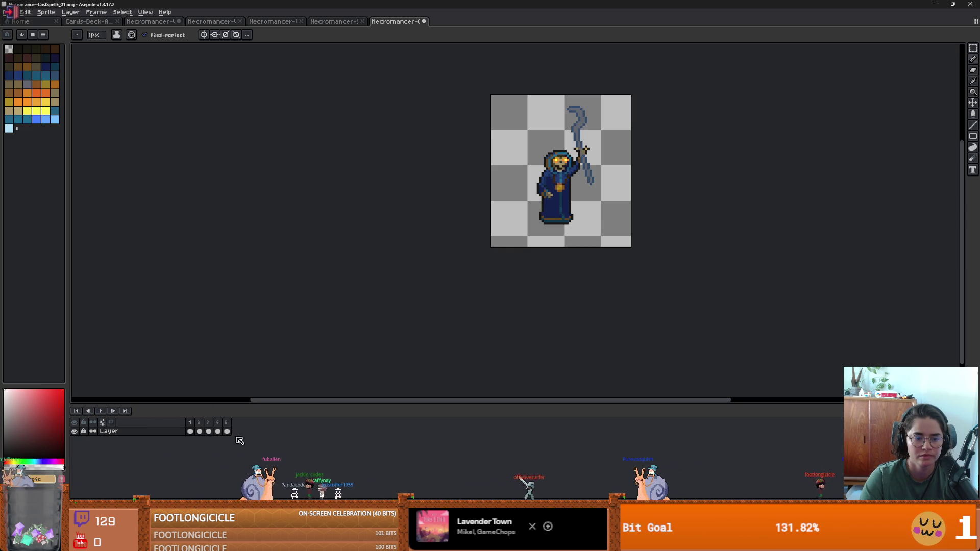
{"action": "key", "text": "Return"}
{"action": "key", "text": "Right"}
{"action": "key", "text": "Right"}
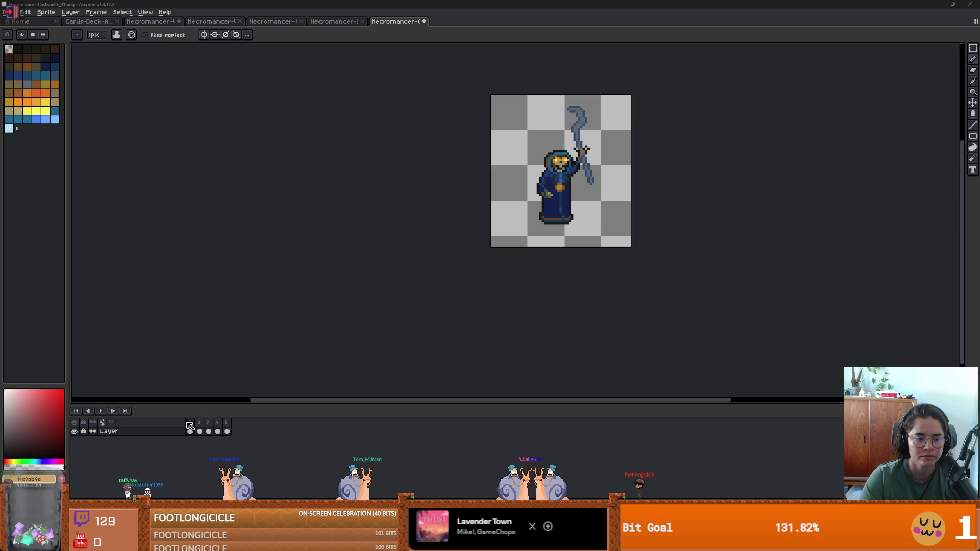
{"action": "key", "text": "ctrl+c"}
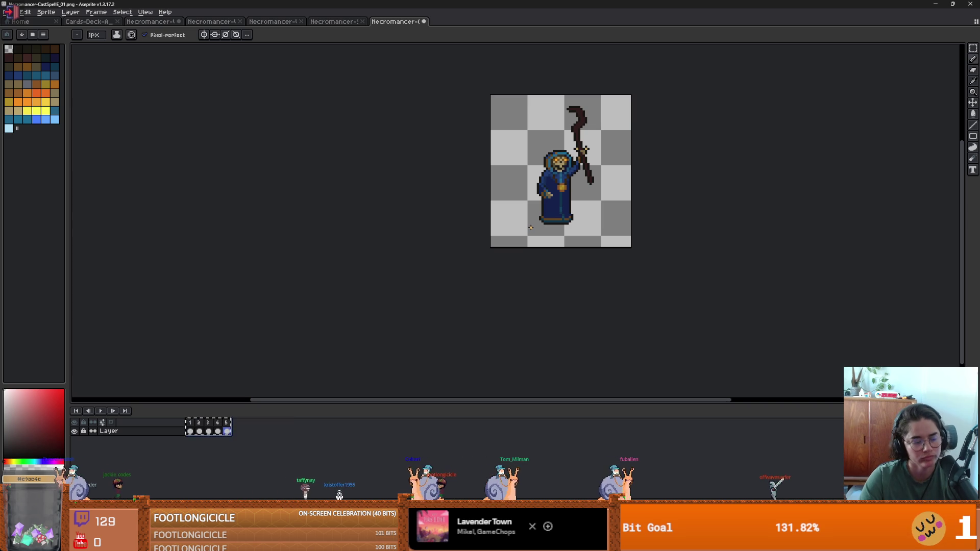
{"action": "key", "text": "alt+Tab"}
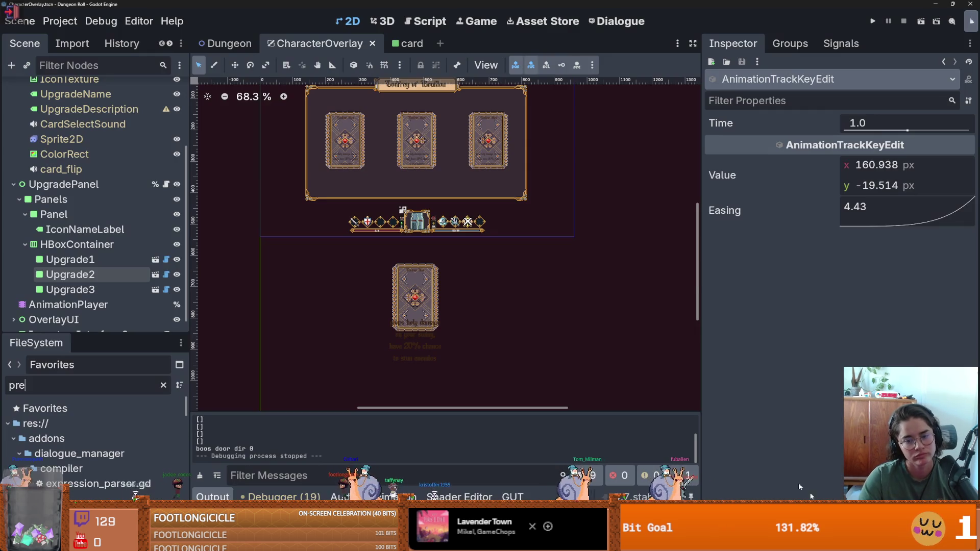
- Switch to the Dungeon scene tab, clear the FileSystem filter, and enlarge the FileSystem dock
{"action": "key", "text": "ctrl+shift+Tab"}
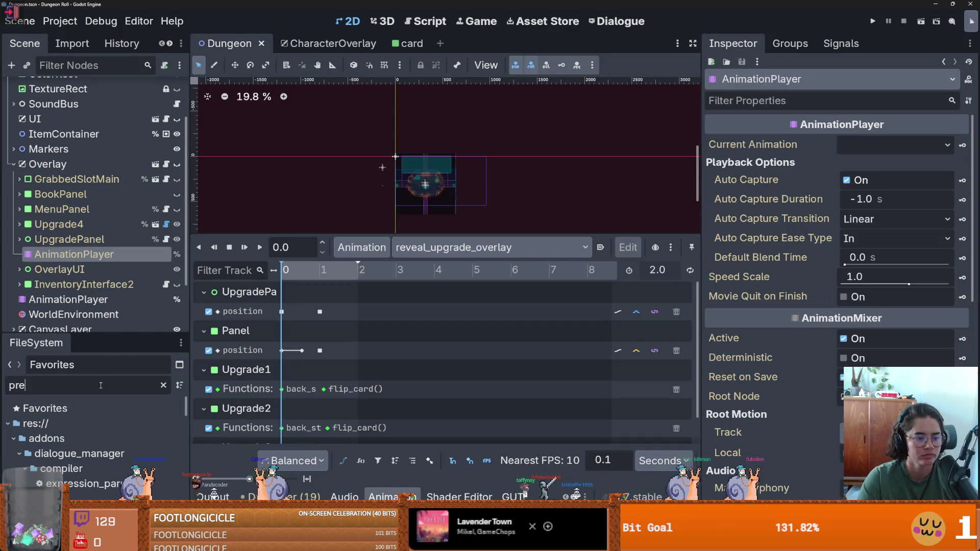
{"action": "double_click", "coordinate": [101, 385]}
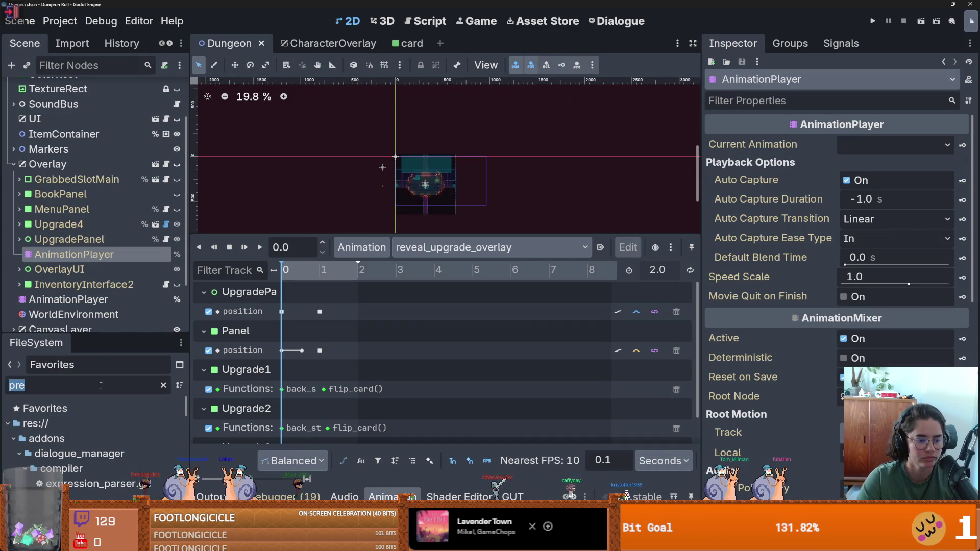
{"action": "left_click_drag", "start_coordinate": [97, 337], "coordinate": [97, 99]}
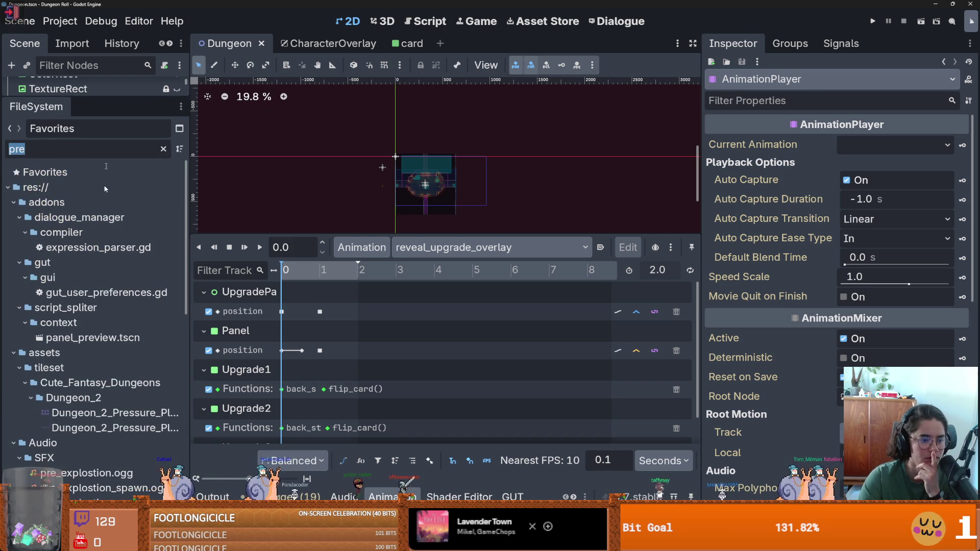
{"action": "scroll", "coordinate": [99, 355], "scroll_direction": "down", "scroll_amount": 10}
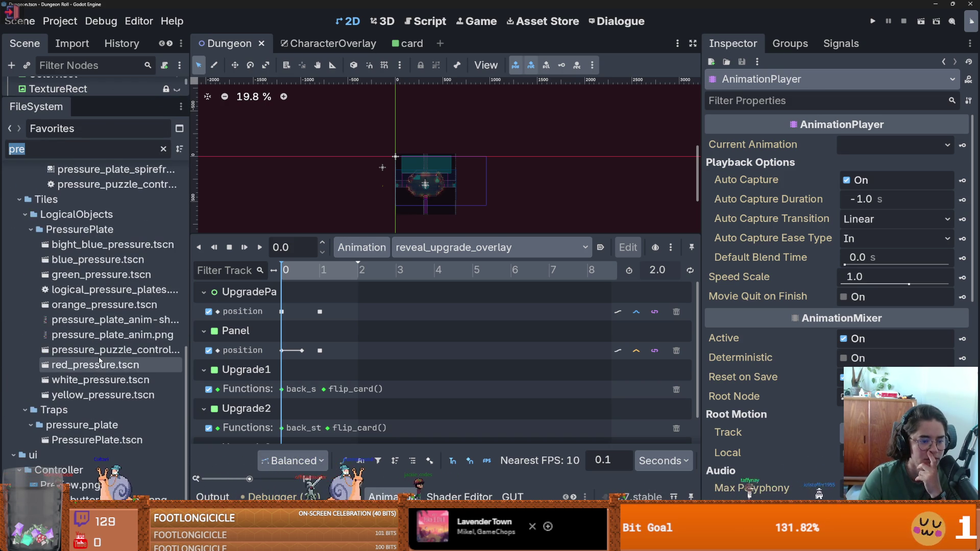
{"action": "scroll", "coordinate": [97, 307], "scroll_direction": "up", "scroll_amount": 10}
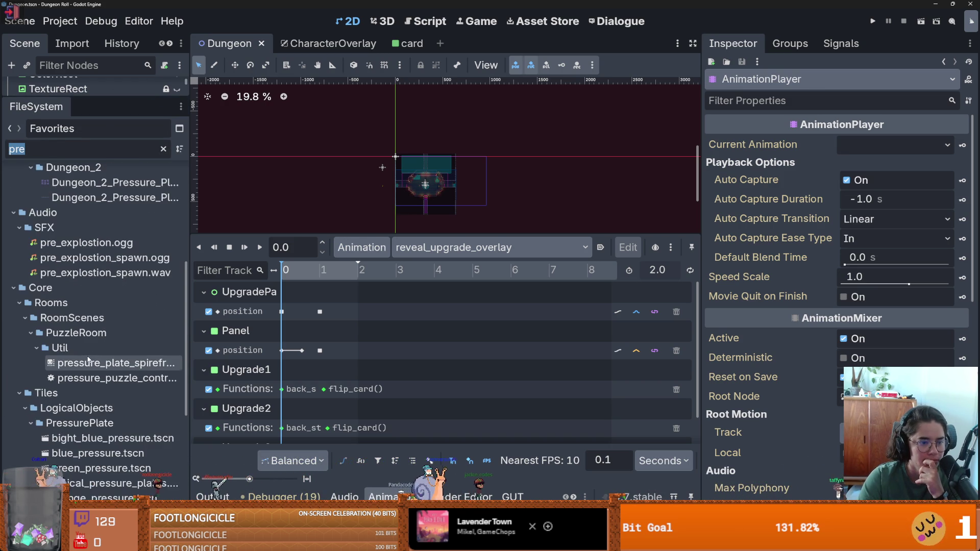
{"action": "key", "text": "BackSpace"}
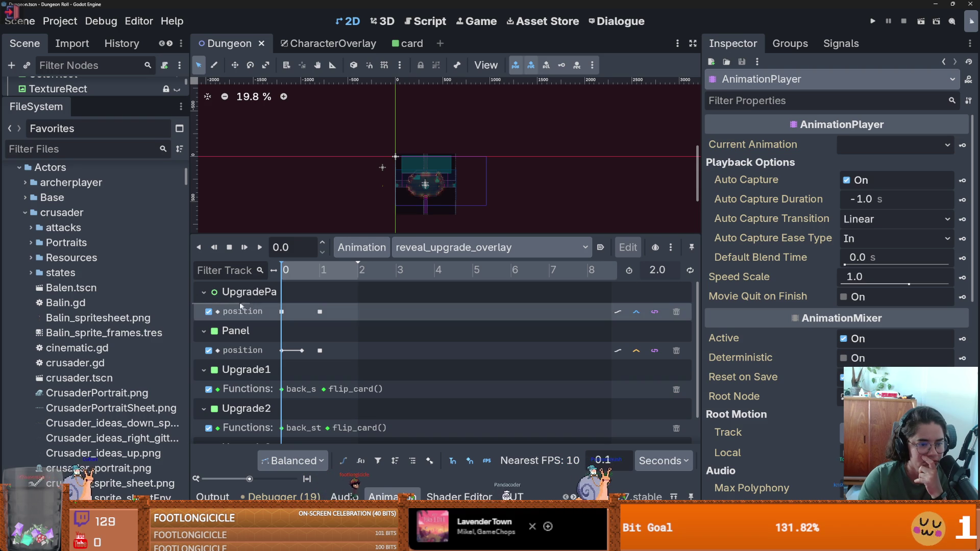
{"action": "left_click_drag", "start_coordinate": [190, 312], "coordinate": [418, 313]}
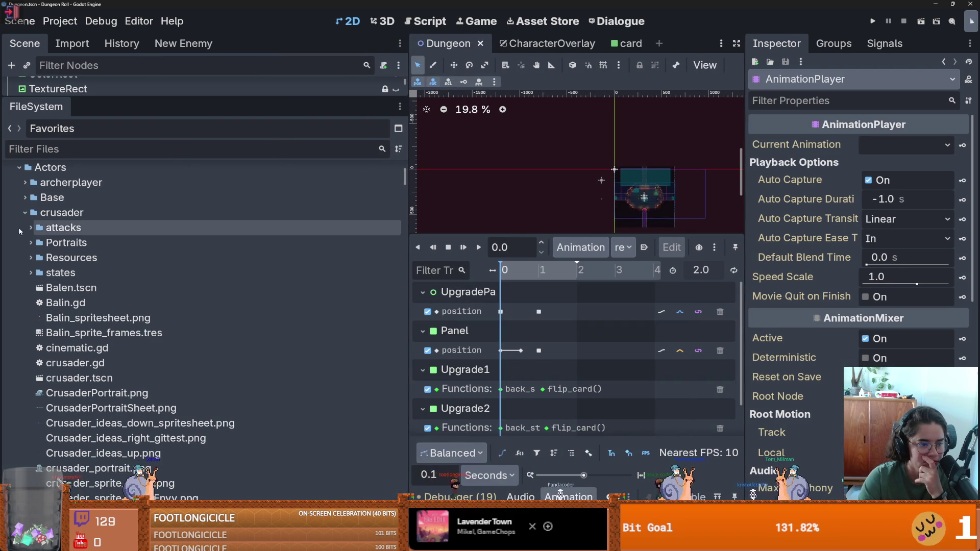
{"action": "left_click", "coordinate": [24, 213]}
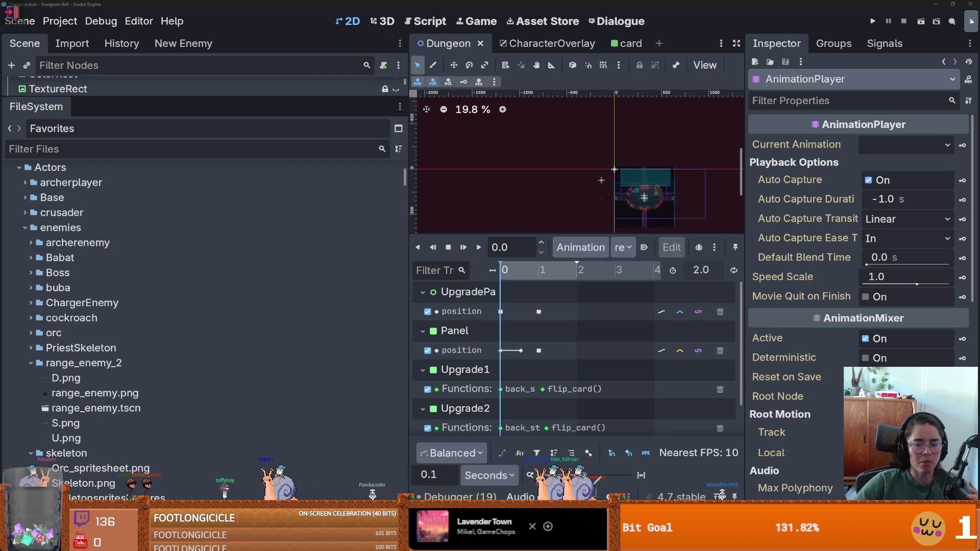
- Reveal the enemies folder's contents, including the range_enemy_2 sprites, in the FileSystem dock
{"action": "mouse_move", "coordinate": [294, 432]}
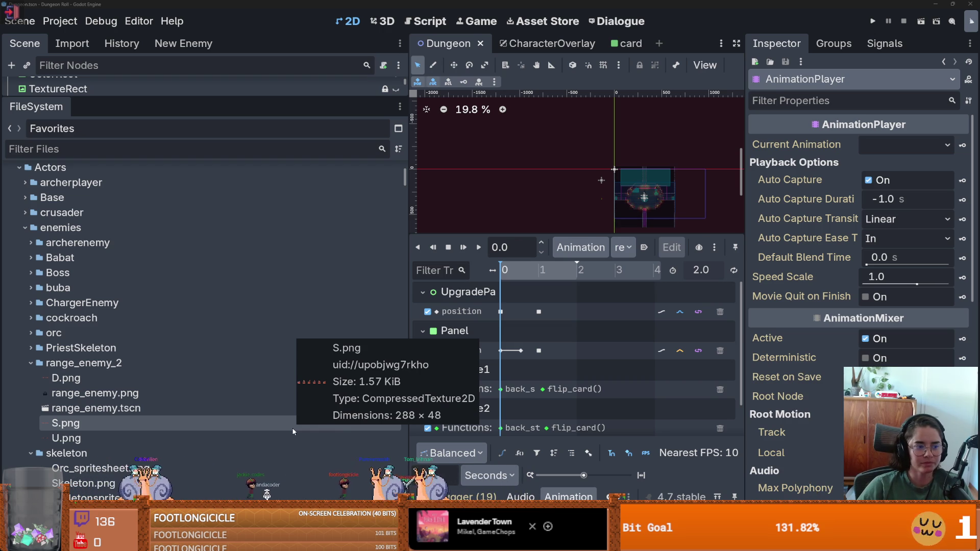
- Resize the file panel and scene viewport, and save the Dungeon scene
{"action": "left_click_drag", "start_coordinate": [406, 264], "coordinate": [82, 248]}
{"action": "key", "text": "ctrl+s"}
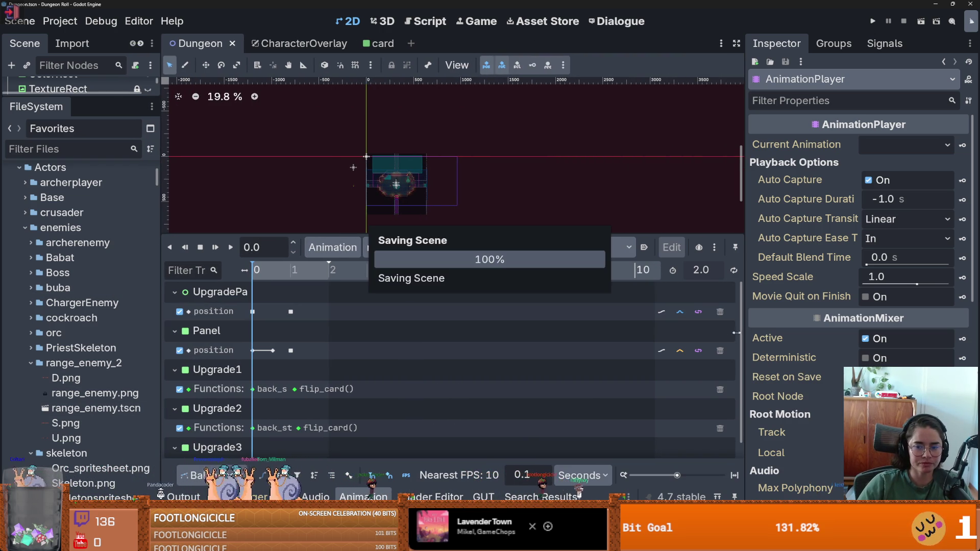
{"action": "left_click_drag", "start_coordinate": [743, 331], "coordinate": [847, 331]}
{"action": "scroll", "coordinate": [381, 369], "scroll_direction": "down", "scroll_amount": 1}
{"action": "scroll", "coordinate": [381, 368], "scroll_direction": "up", "scroll_amount": 1}
{"action": "scroll", "coordinate": [382, 368], "scroll_direction": "down", "scroll_amount": 1}
{"action": "left_click_drag", "start_coordinate": [435, 234], "coordinate": [436, 305]}
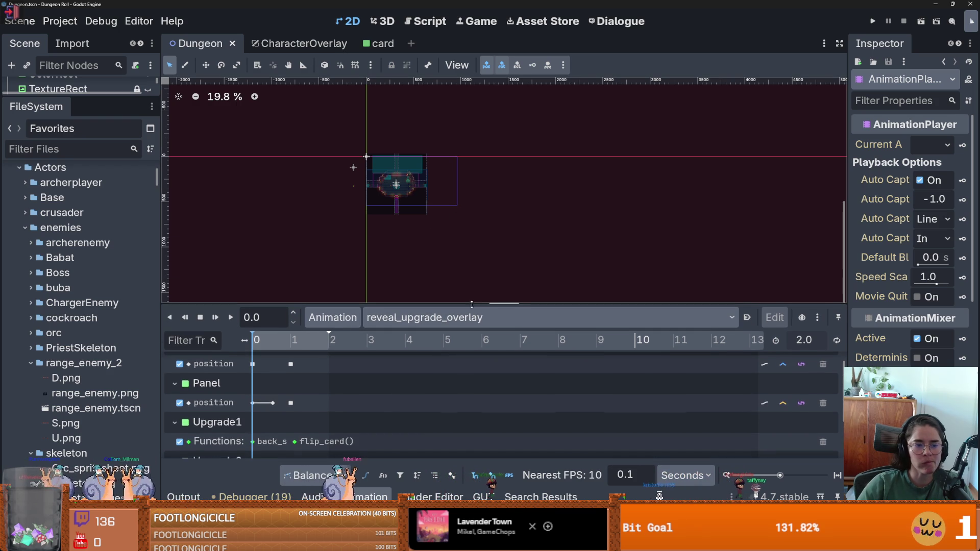
{"action": "left_click_drag", "start_coordinate": [160, 305], "coordinate": [181, 306]}
{"action": "key", "text": "ctrl+s"}
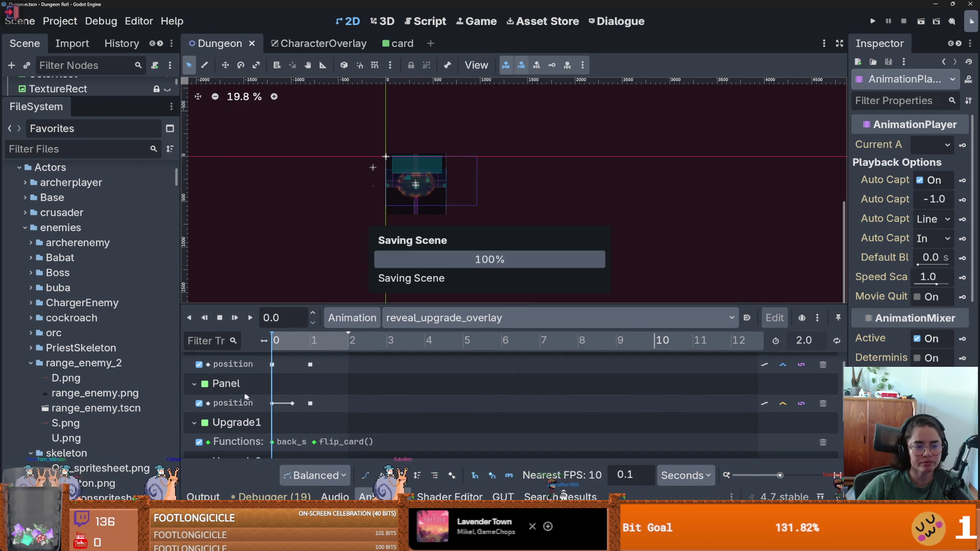
- Collapse the range_enemy_2, skeleton and Spider folders, save, and expand PriestSkeleton
{"action": "left_click", "coordinate": [29, 363]}
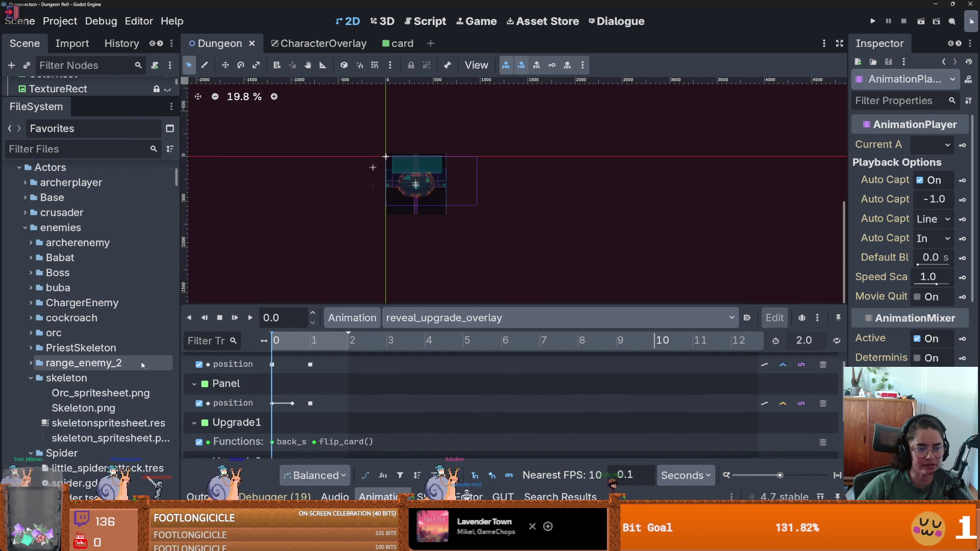
{"action": "left_click", "coordinate": [30, 380]}
{"action": "key", "text": "ctrl+s"}
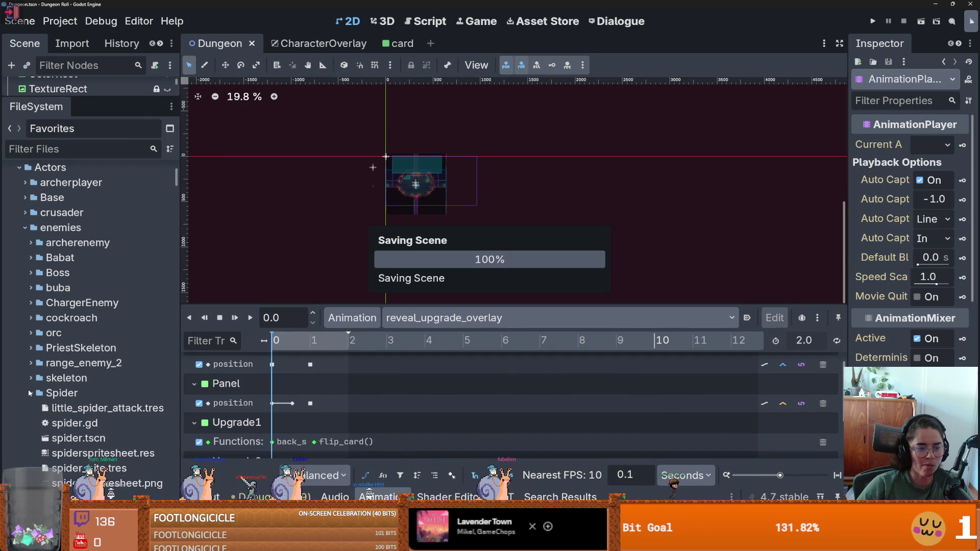
{"action": "left_click", "coordinate": [29, 393]}
{"action": "left_click", "coordinate": [31, 347]}
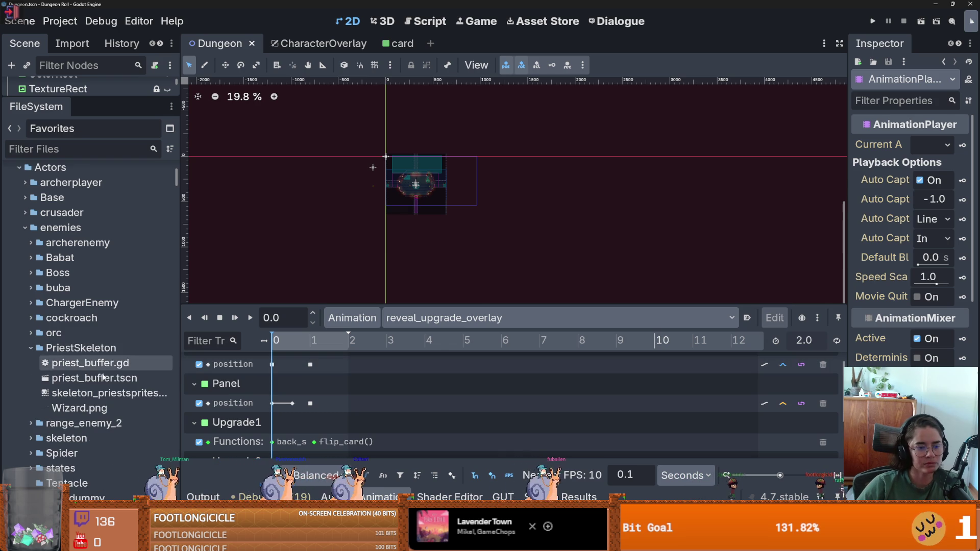
- Open priest_buffer.tscn, then its enemy body animations scene, selecting the EnemyBodyAnimations root
{"action": "double_click", "coordinate": [94, 377]}
{"action": "left_click_drag", "start_coordinate": [136, 97], "coordinate": [135, 408]}
{"action": "scroll", "coordinate": [99, 265], "scroll_direction": "up", "scroll_amount": 2}
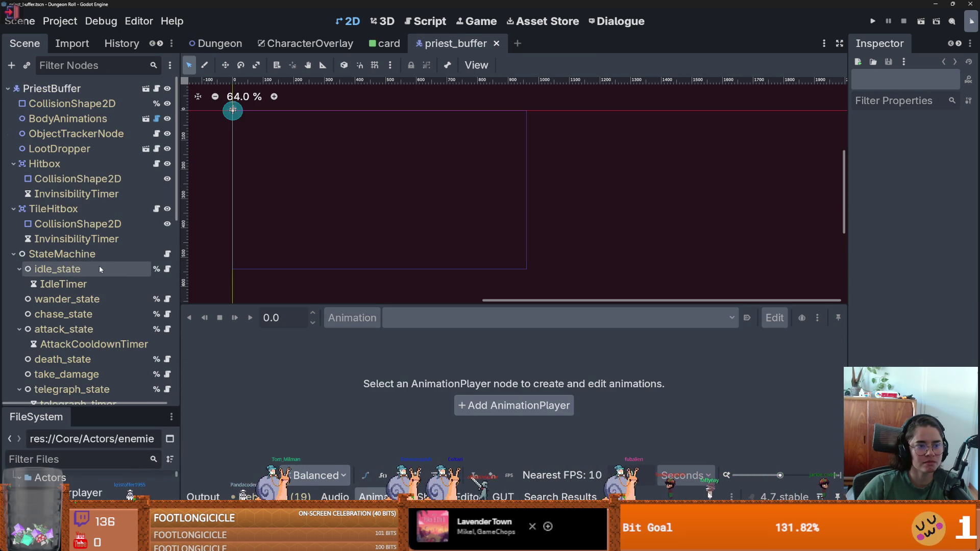
{"action": "left_click", "coordinate": [134, 125]}
{"action": "scroll", "coordinate": [378, 168], "scroll_direction": "up", "scroll_amount": 5}
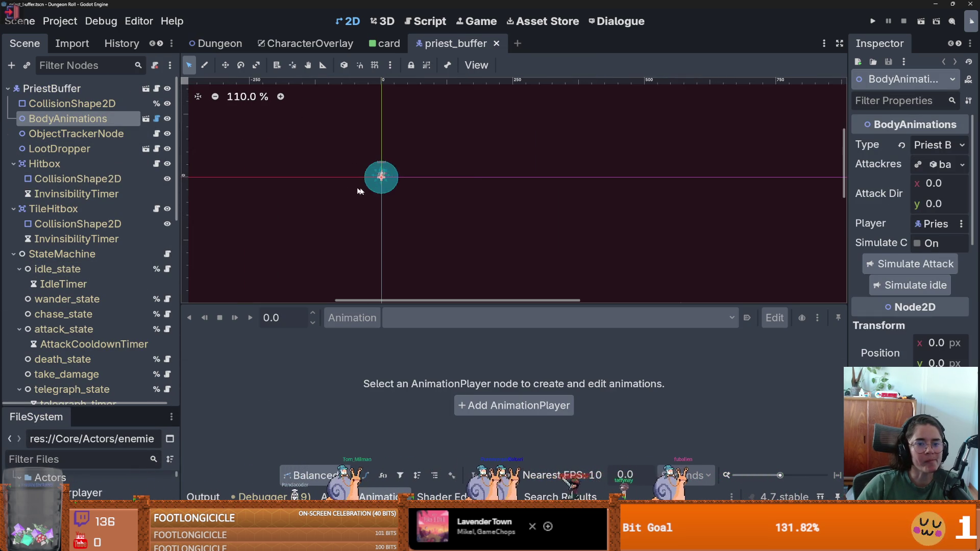
{"action": "left_click", "coordinate": [146, 118]}
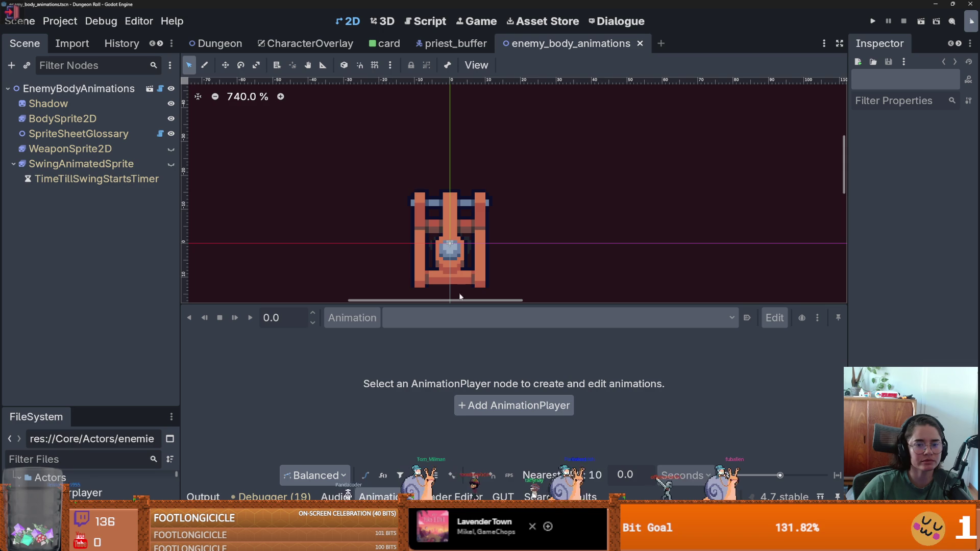
{"action": "left_click", "coordinate": [85, 91]}
- Set the enemy type to Priest Buffer, preview attack and idle, then select BodySprite2D
{"action": "left_click", "coordinate": [938, 146]}
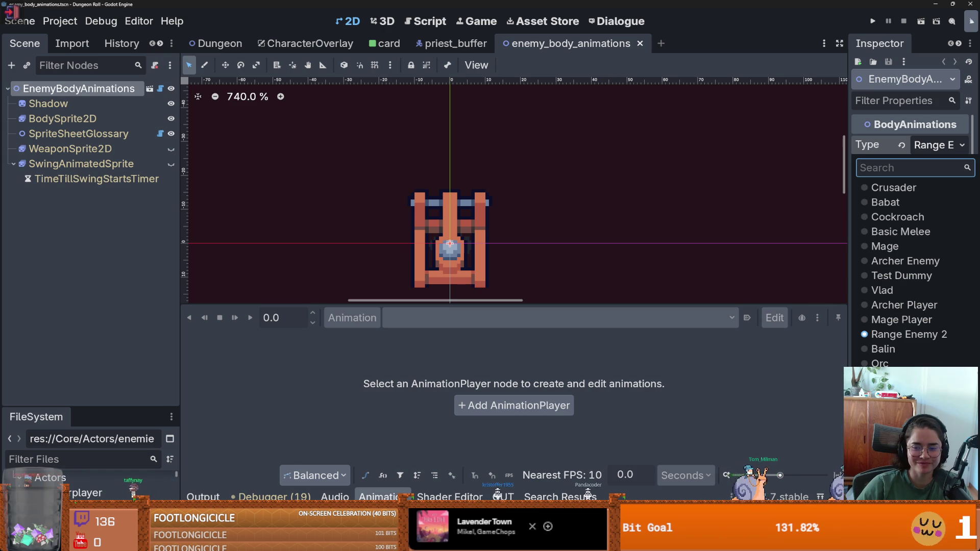
{"action": "left_click", "coordinate": [898, 393]}
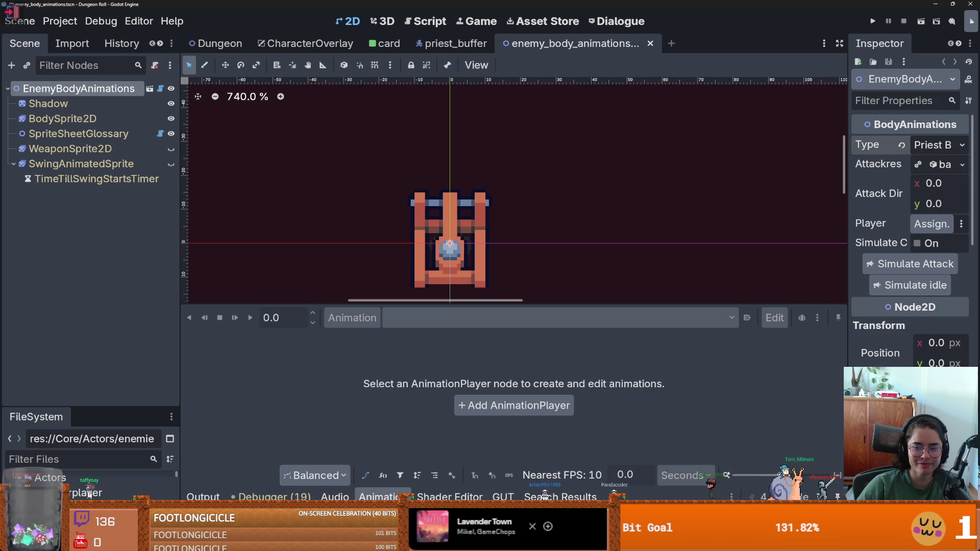
{"action": "left_click", "coordinate": [927, 264]}
{"action": "scroll", "coordinate": [435, 230], "scroll_direction": "up", "scroll_amount": 2}
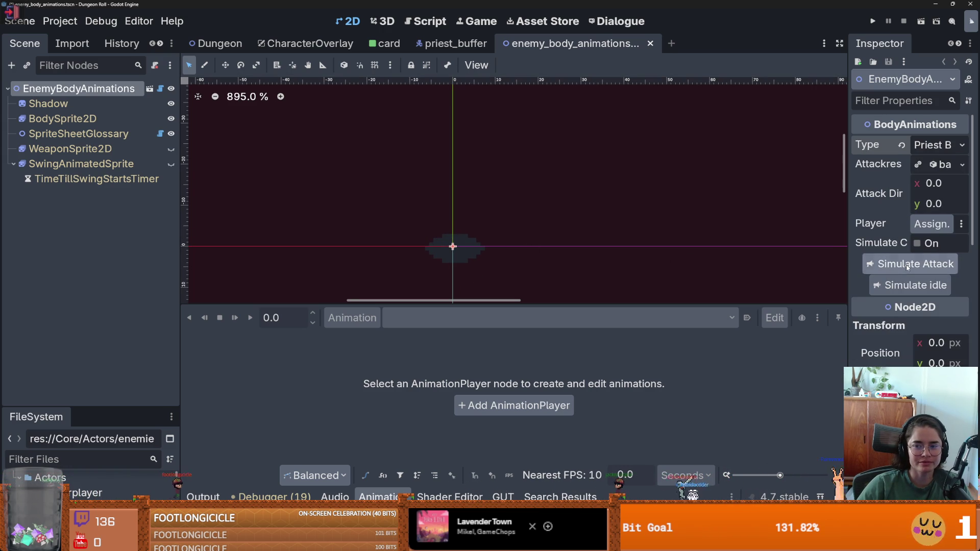
{"action": "left_click_drag", "start_coordinate": [845, 180], "coordinate": [681, 179]}
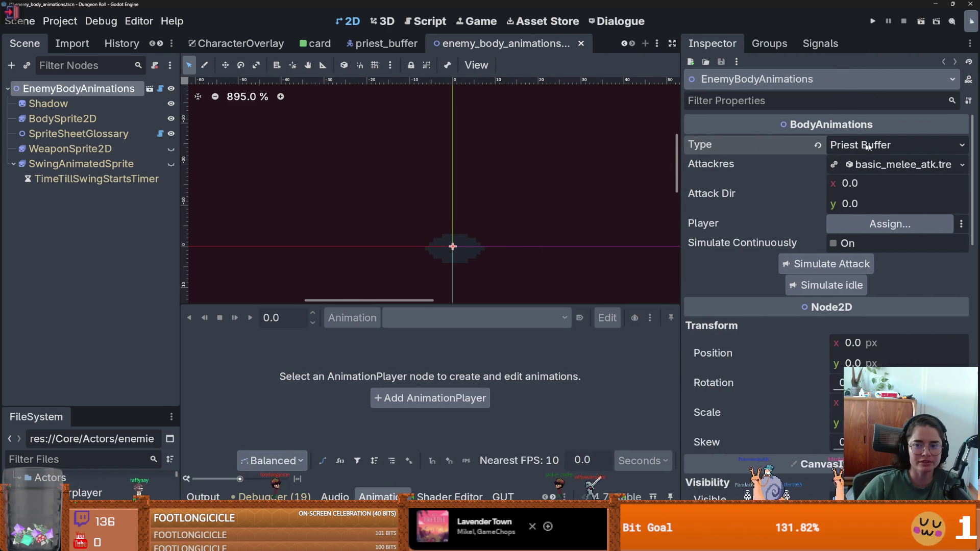
{"action": "left_click", "coordinate": [878, 145]}
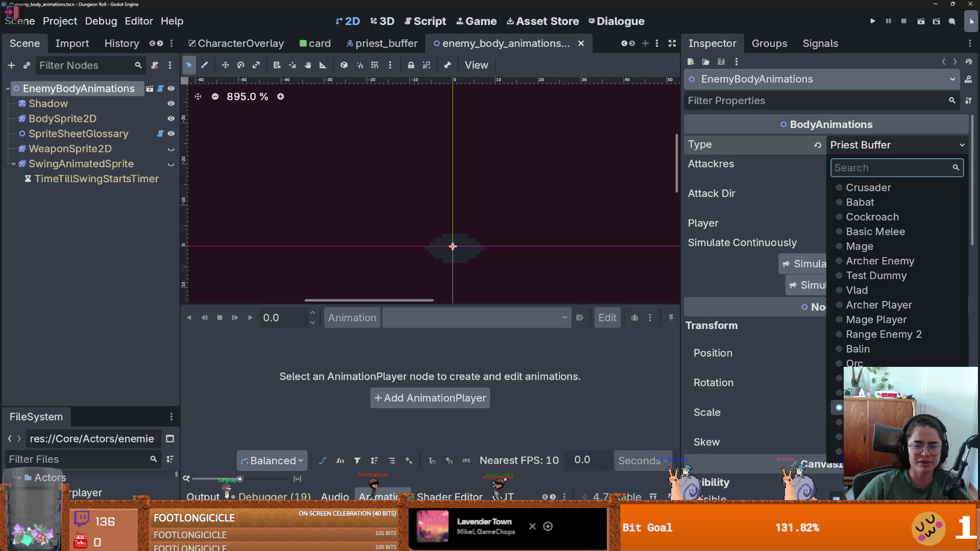
{"action": "left_click", "coordinate": [826, 285]}
{"action": "left_click", "coordinate": [826, 285]}
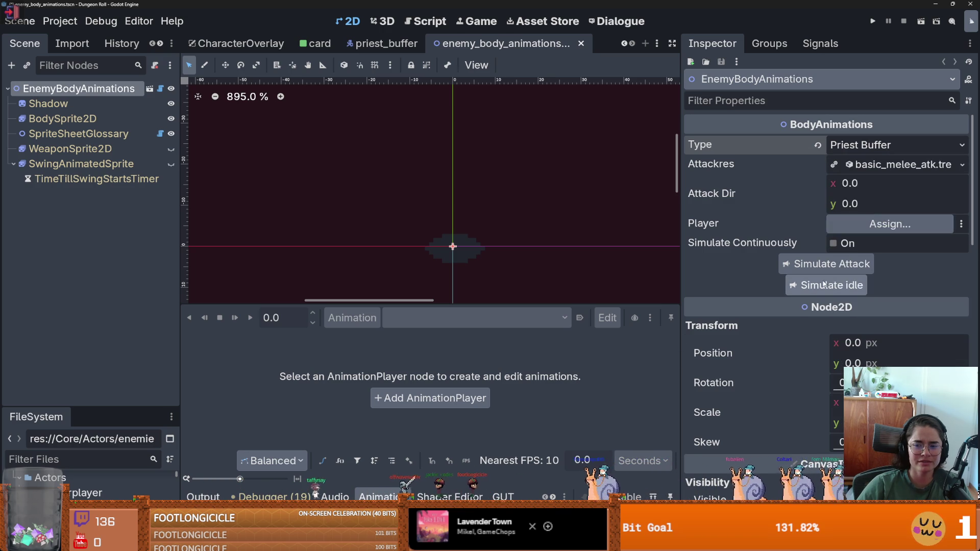
{"action": "left_click", "coordinate": [110, 119]}
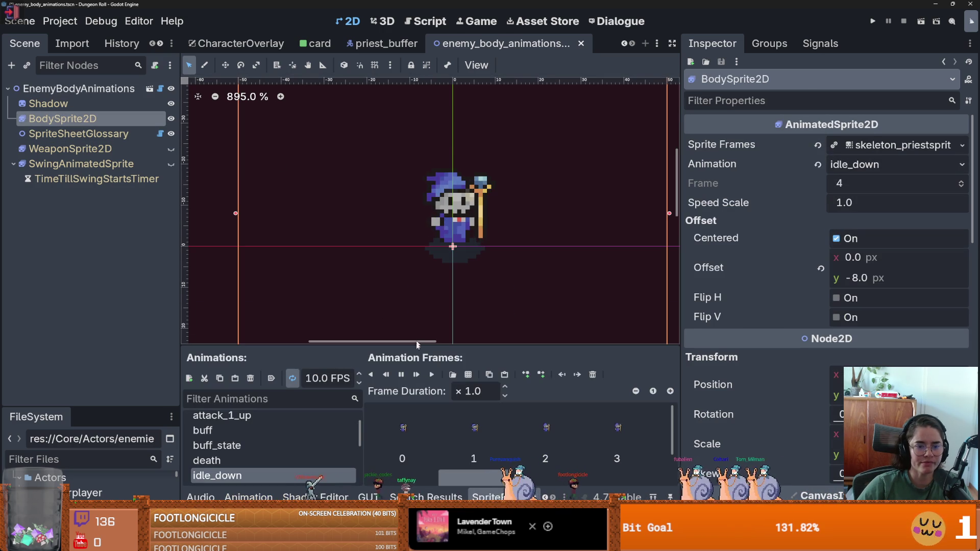
- Review the priest's attack_1_down, buff and buff_state frames, playing buff_state
{"action": "left_click_drag", "start_coordinate": [411, 341], "coordinate": [410, 90]}
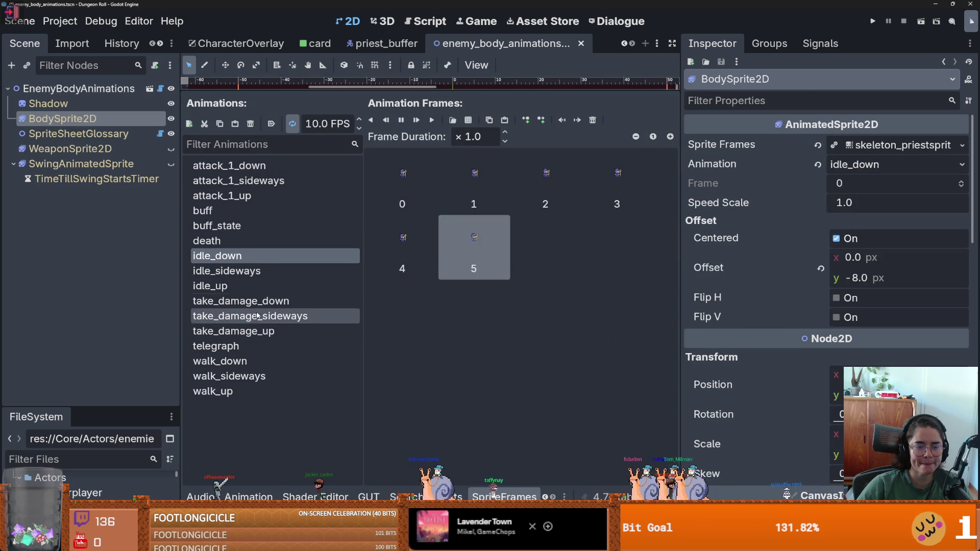
{"action": "left_click", "coordinate": [245, 166]}
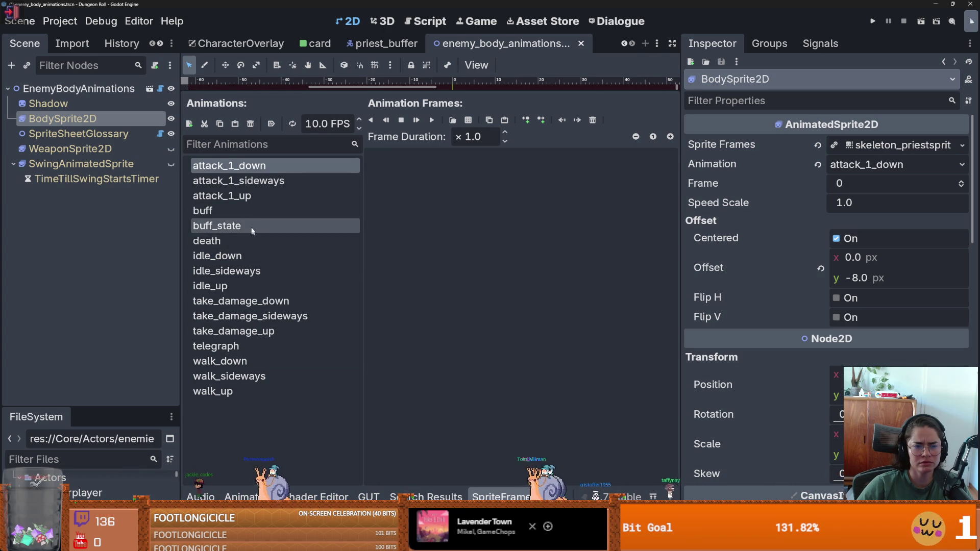
{"action": "left_click", "coordinate": [321, 214]}
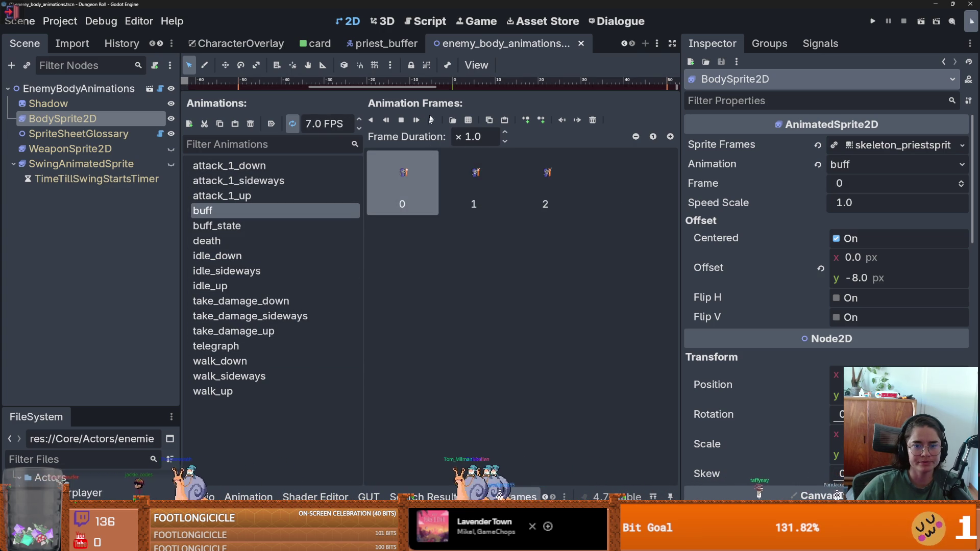
{"action": "key", "text": "shift+F12"}
{"action": "scroll", "coordinate": [424, 222], "scroll_direction": "up", "scroll_amount": 2}
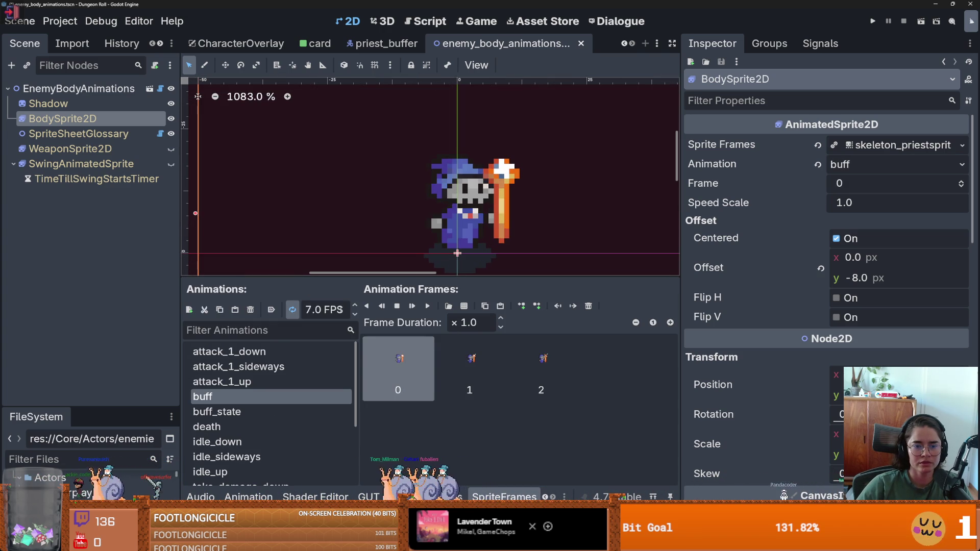
{"action": "left_click", "coordinate": [304, 411]}
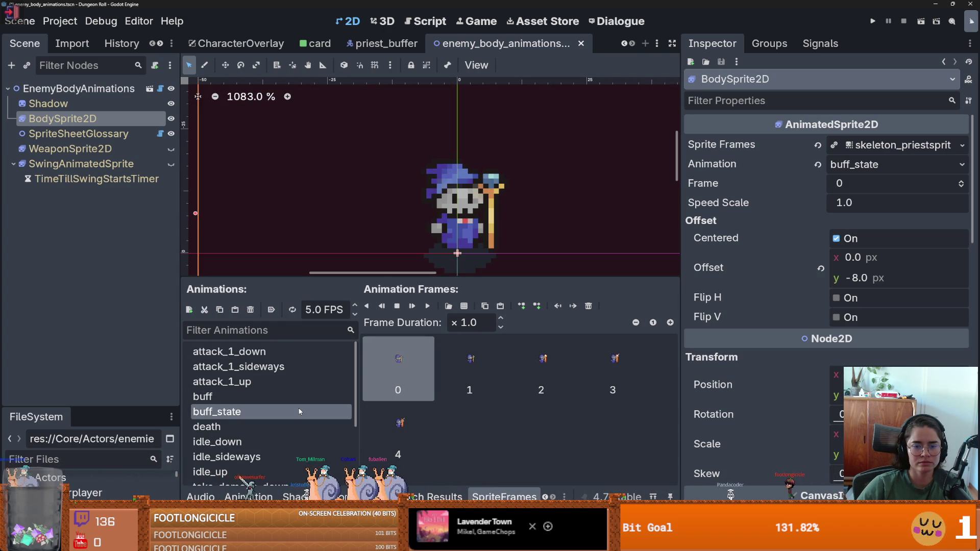
{"action": "left_click", "coordinate": [429, 307]}
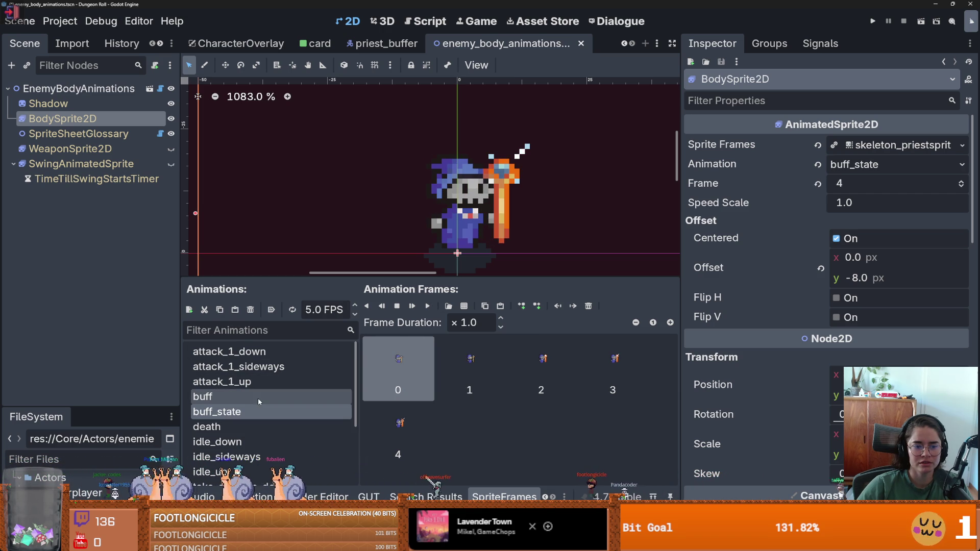
{"action": "key", "text": "alt+Tab"}
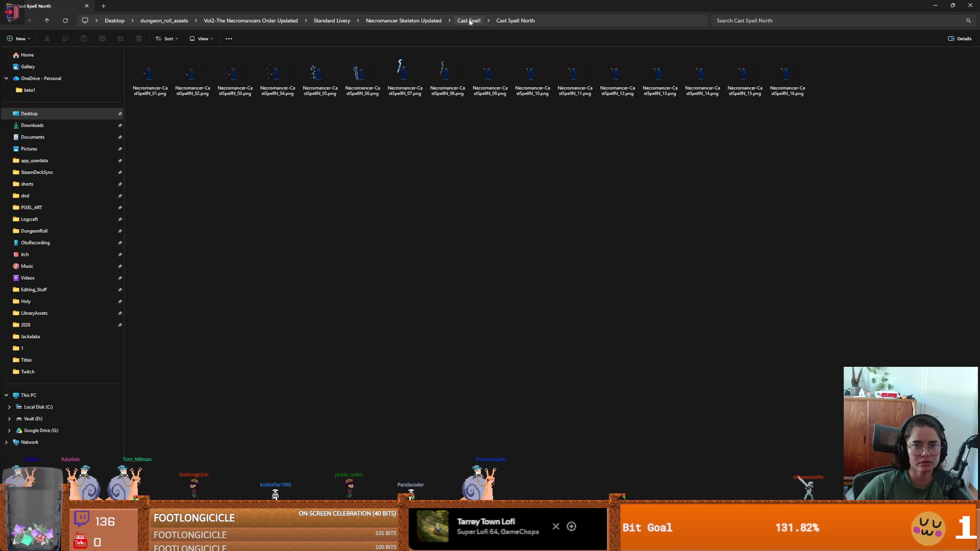
- Preview the cast-spell and summoning animations, then close the Summoning file
{"action": "key", "text": "alt+Tab"}
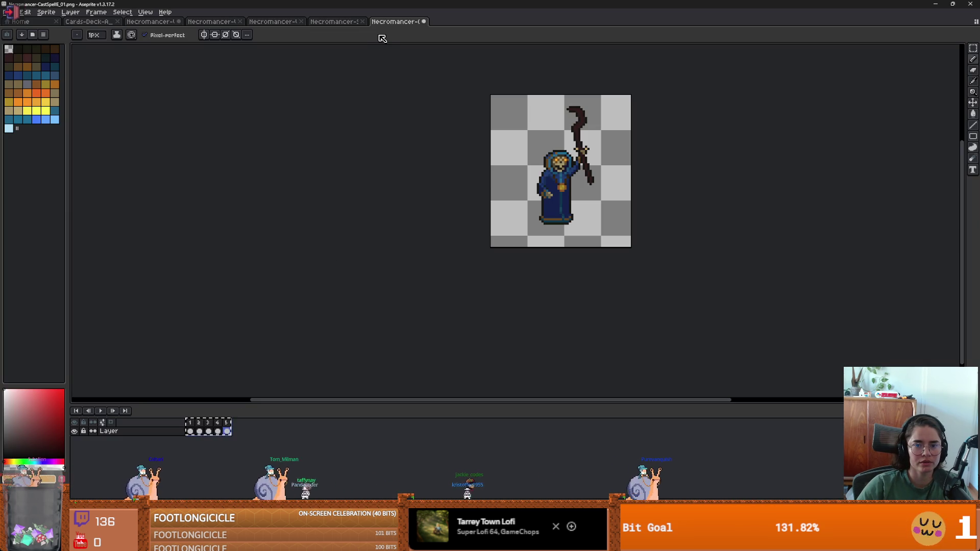
{"action": "left_click", "coordinate": [102, 412]}
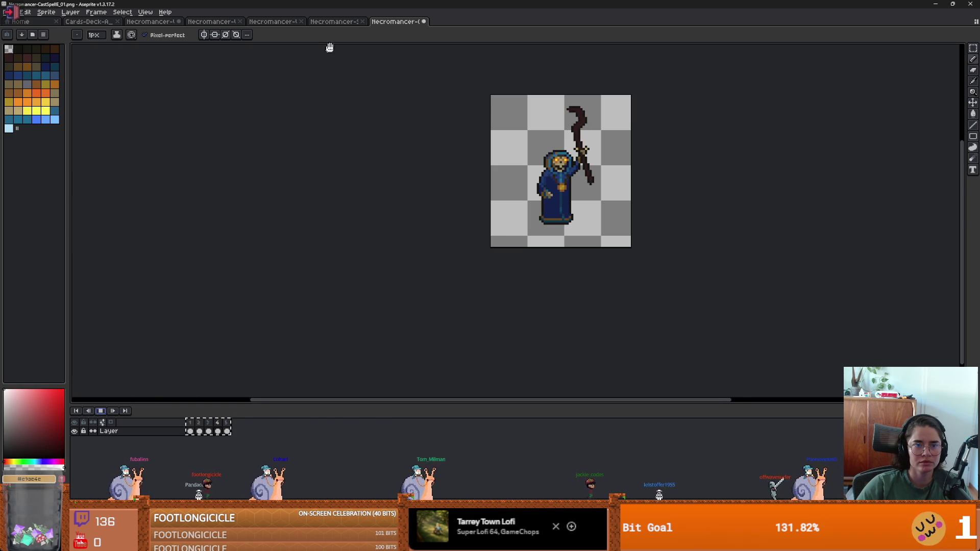
{"action": "left_click", "coordinate": [337, 22]}
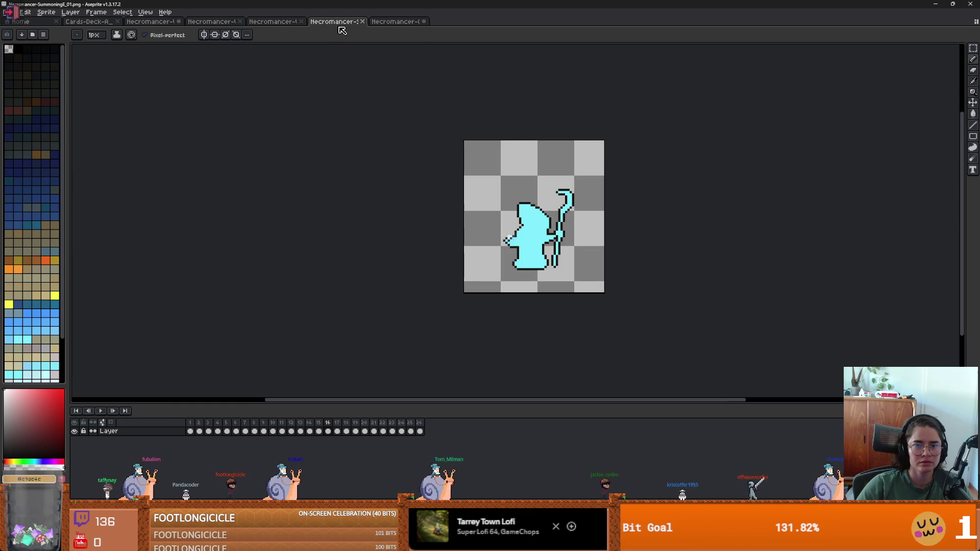
{"action": "left_click", "coordinate": [105, 411]}
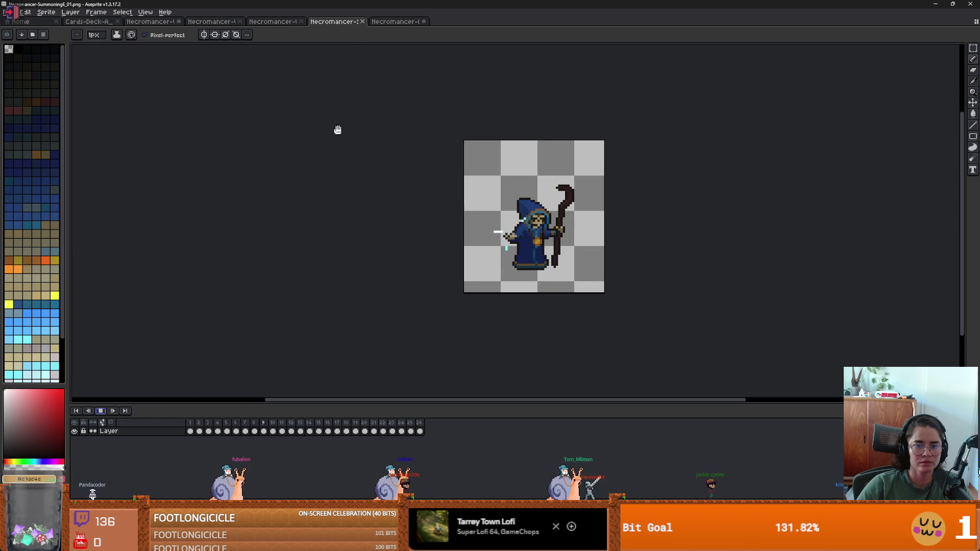
{"action": "left_click", "coordinate": [362, 22]}
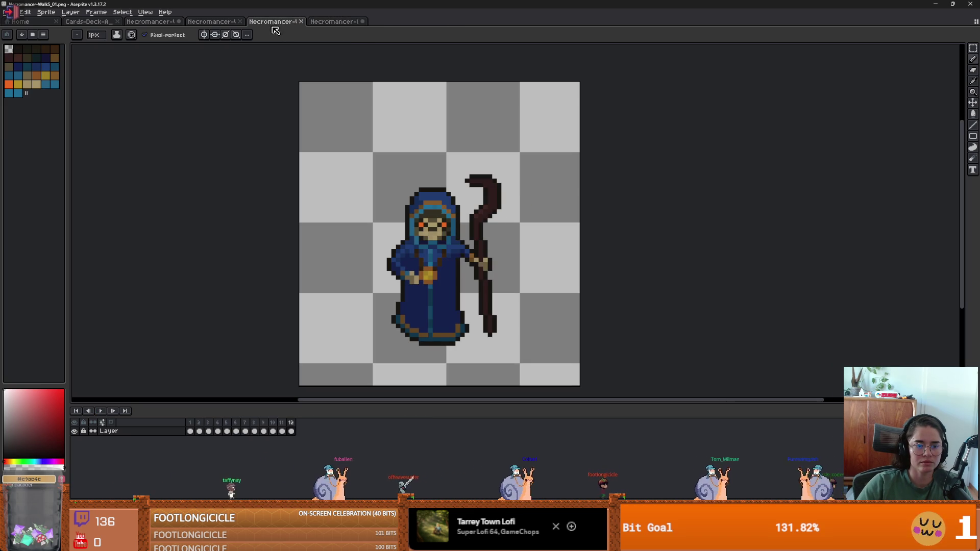
- Close the WalkN and WalkS files and paste the spell frames after the 38 walk frames
{"action": "left_click", "coordinate": [149, 23]}
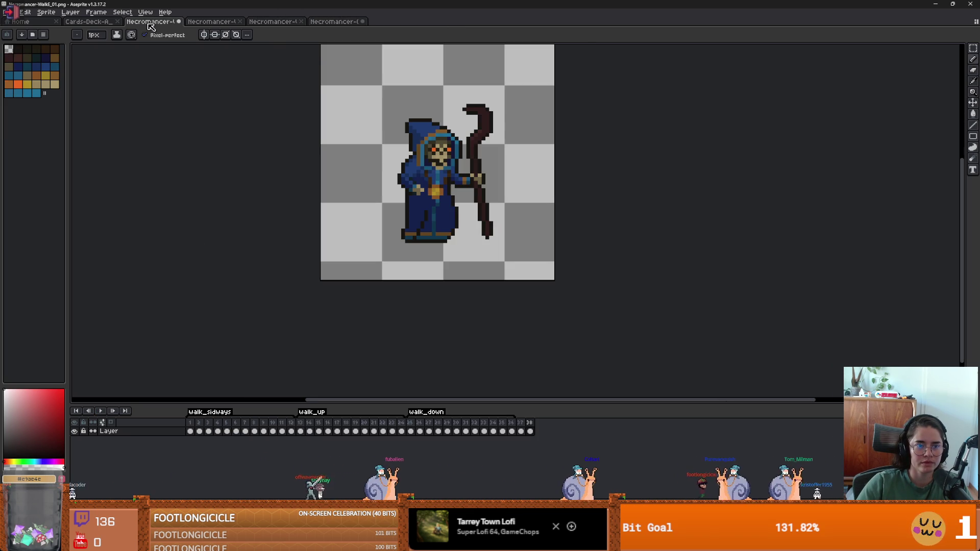
{"action": "left_click", "coordinate": [233, 22]}
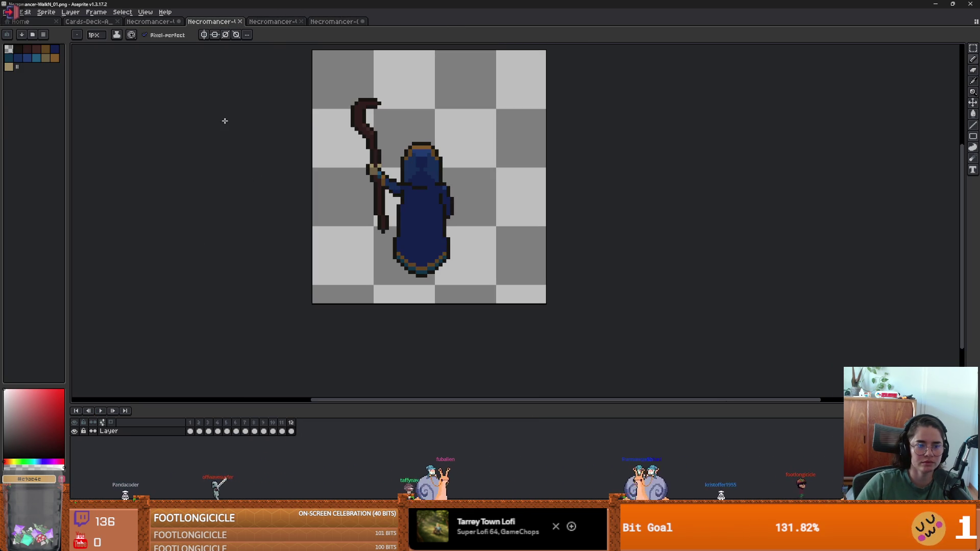
{"action": "left_click", "coordinate": [240, 21]}
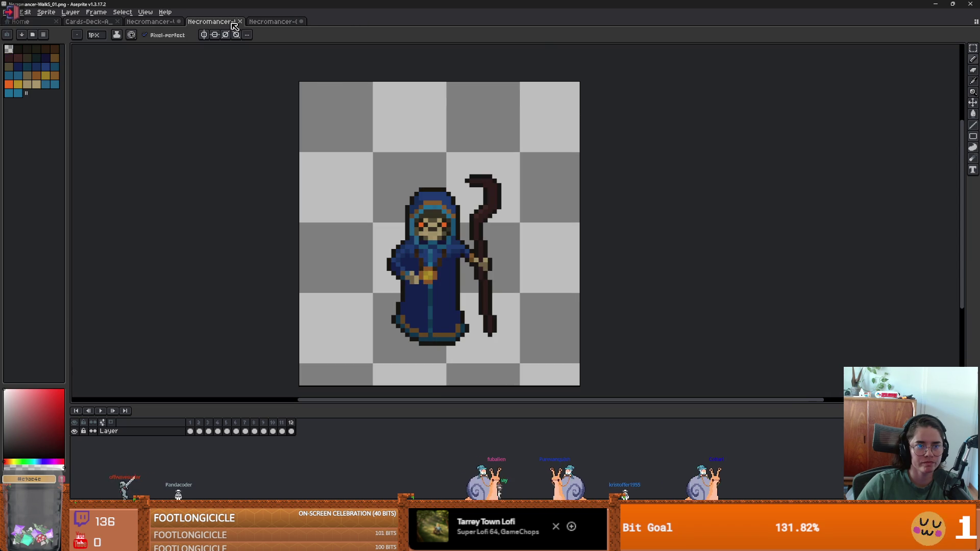
{"action": "left_click", "coordinate": [243, 24]}
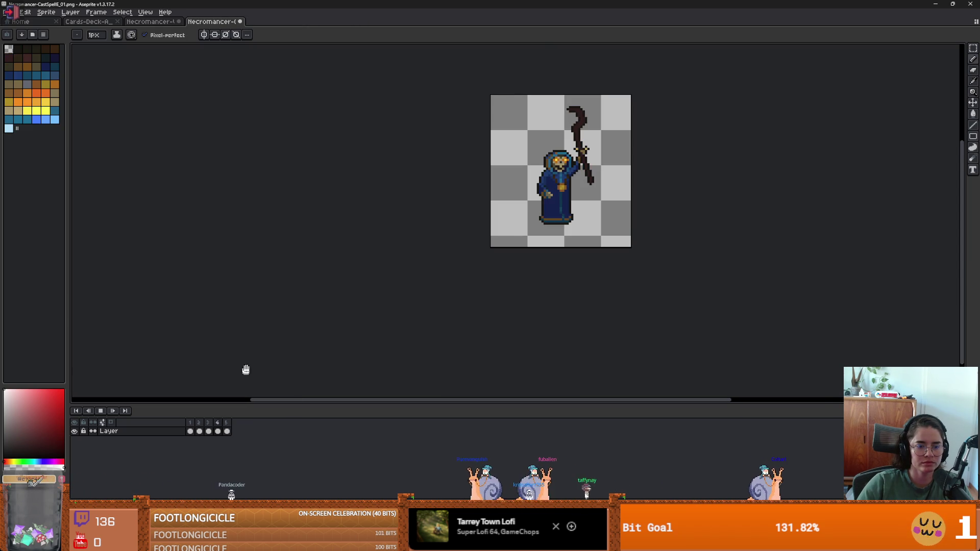
{"action": "left_click", "coordinate": [199, 426]}
{"action": "key", "text": "ctrl+shift+Tab"}
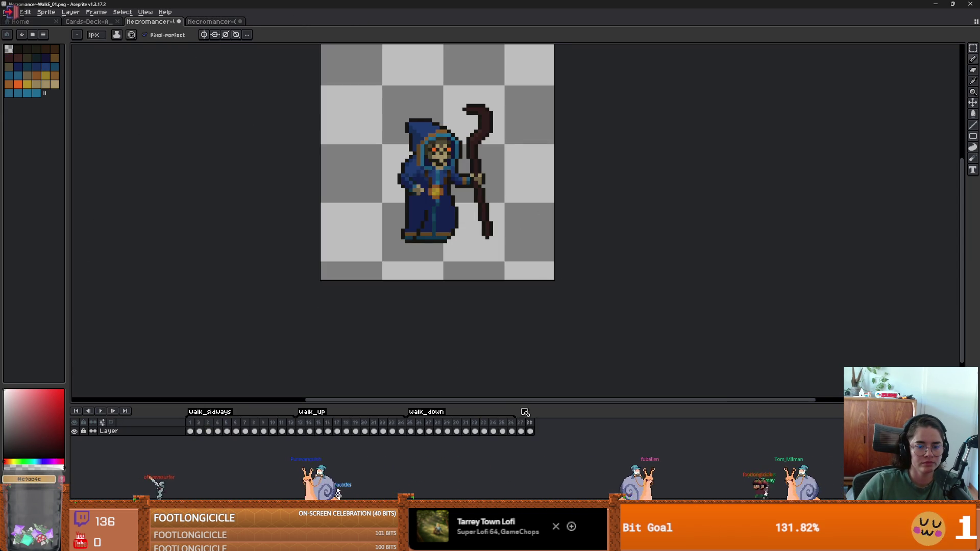
{"action": "key", "text": "ctrl+v"}
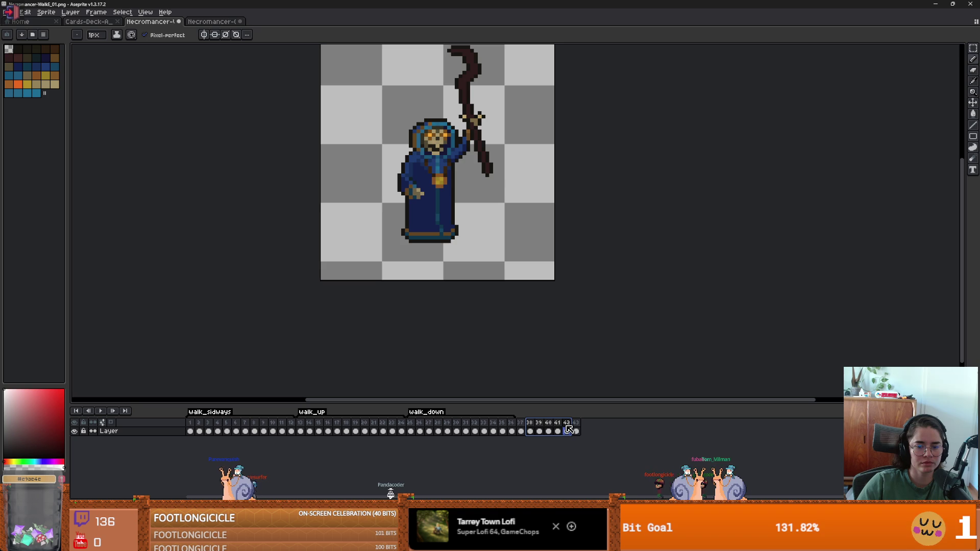
- Create a tag named 'buff' over the new frames 38–42
{"action": "left_click", "coordinate": [588, 458]}
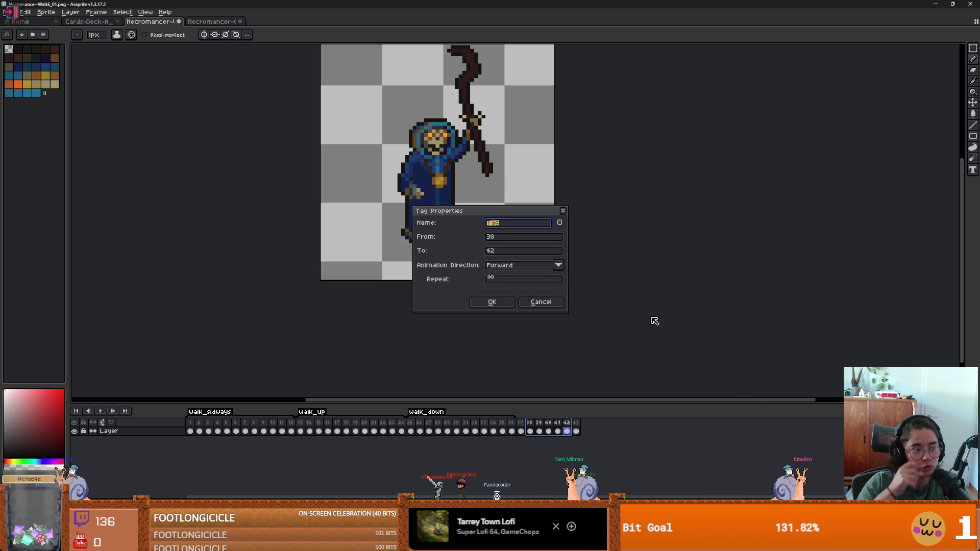
{"action": "type", "text": "buf"}
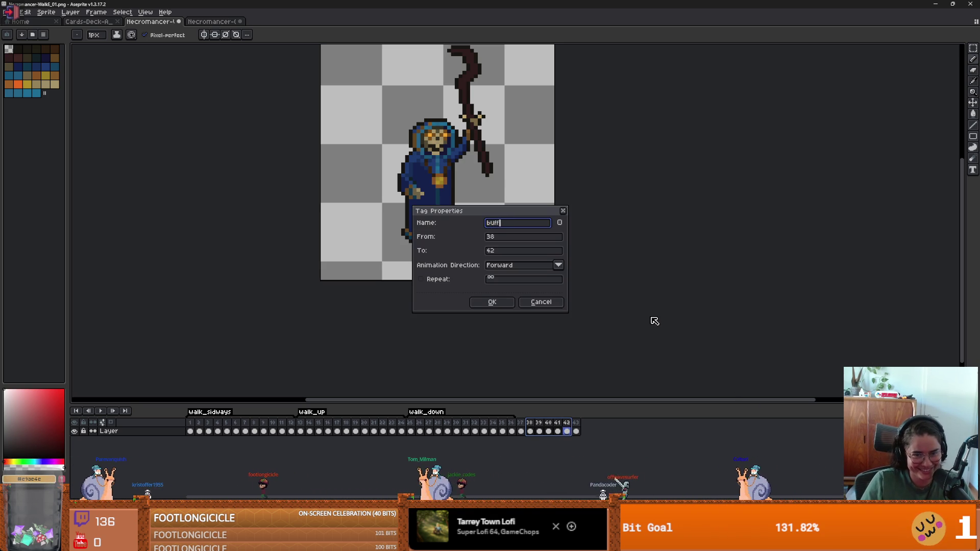
{"action": "type", "text": "f"}
{"action": "key", "text": "Return"}
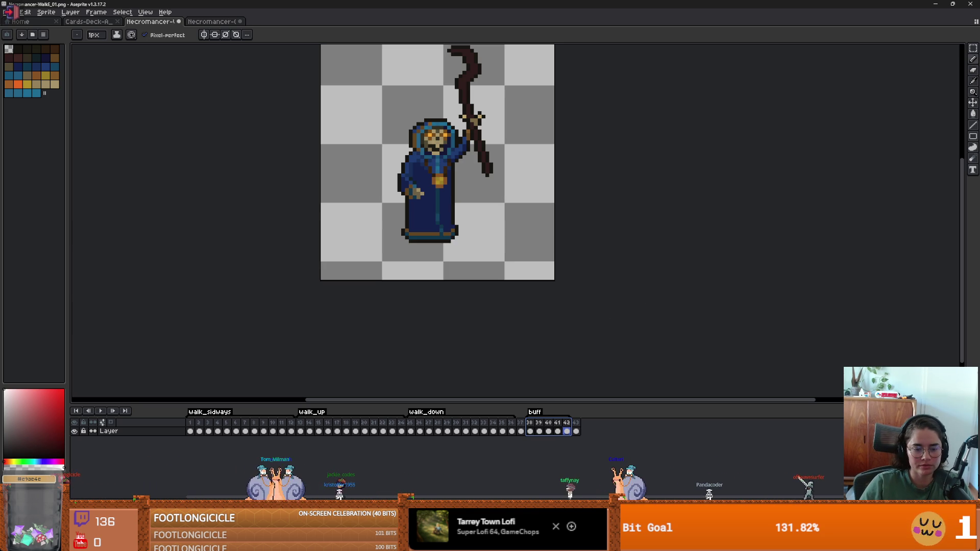
- Compare with Godot's buff animations and select the 16 Cast Spell North PNGs
{"action": "key", "text": "alt+Tab"}
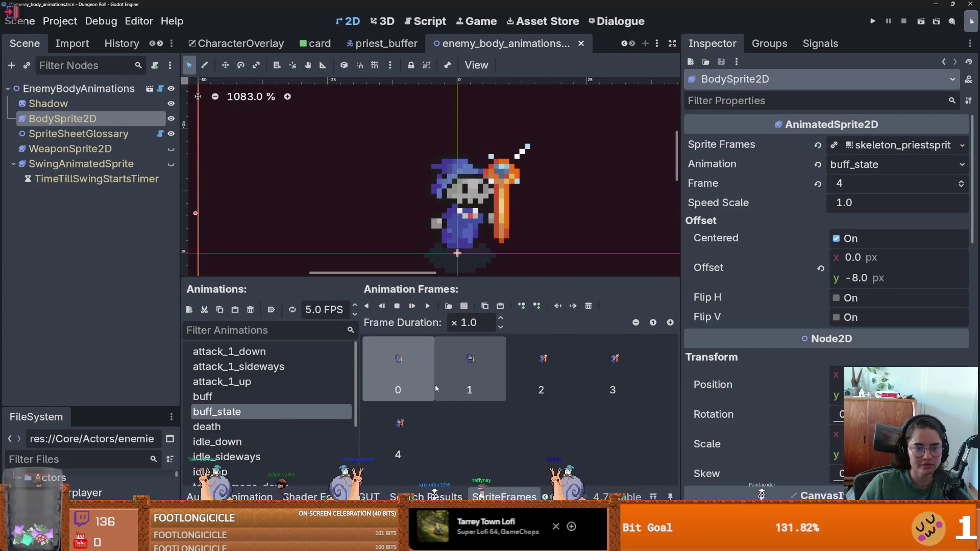
{"action": "left_click", "coordinate": [244, 397]}
{"action": "left_click", "coordinate": [244, 411]}
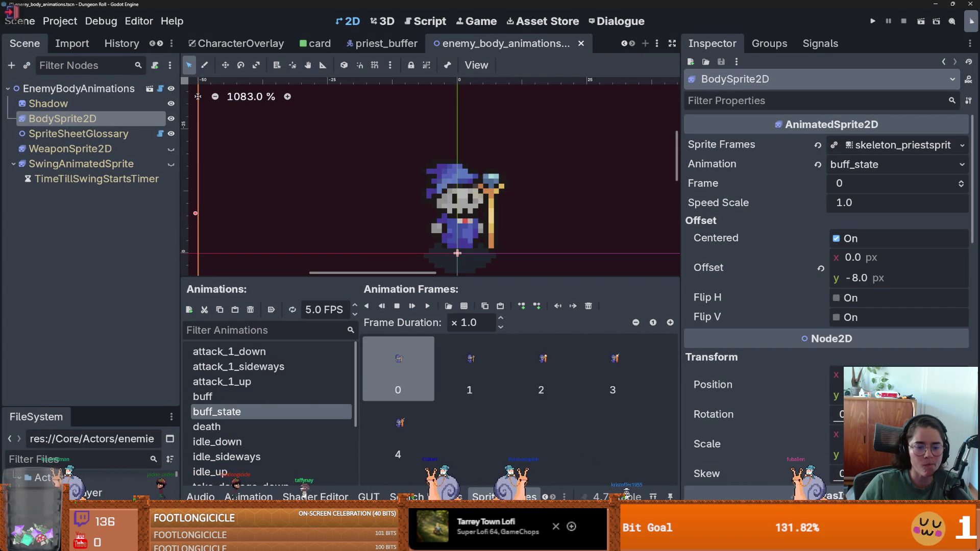
{"action": "key", "text": "alt+Tab"}
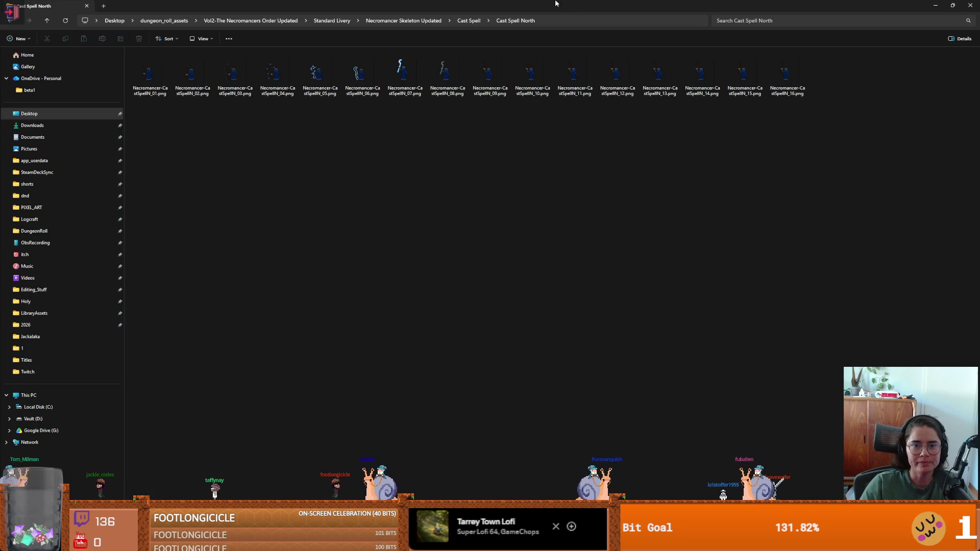
{"action": "mouse_move", "coordinate": [833, 164]}
{"action": "left_mouse_down"}
{"action": "mouse_move", "coordinate": [184, 98]}
{"action": "mouse_move", "coordinate": [160, 80]}
{"action": "left_mouse_up"}
{"action": "key", "text": "alt+Tab"}
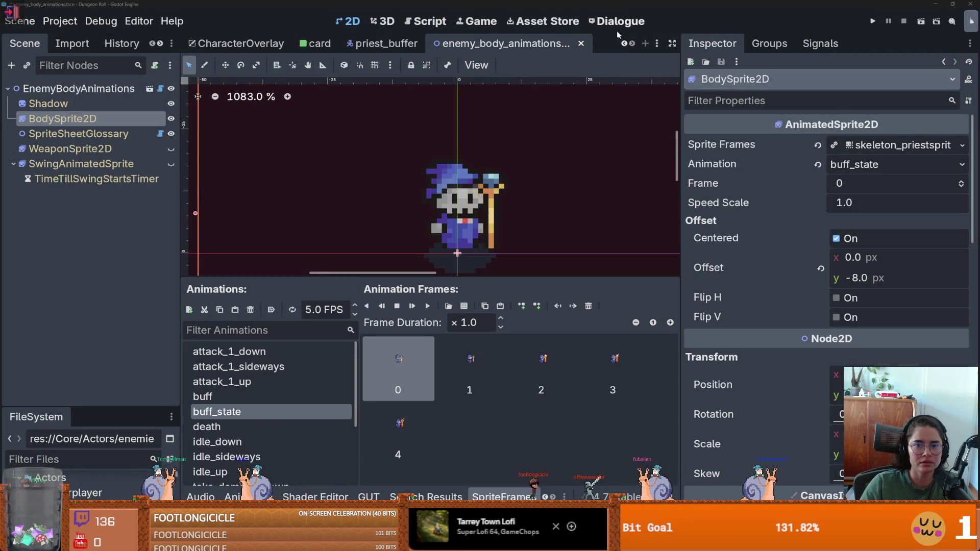
{"action": "key", "text": "alt+Tab"}
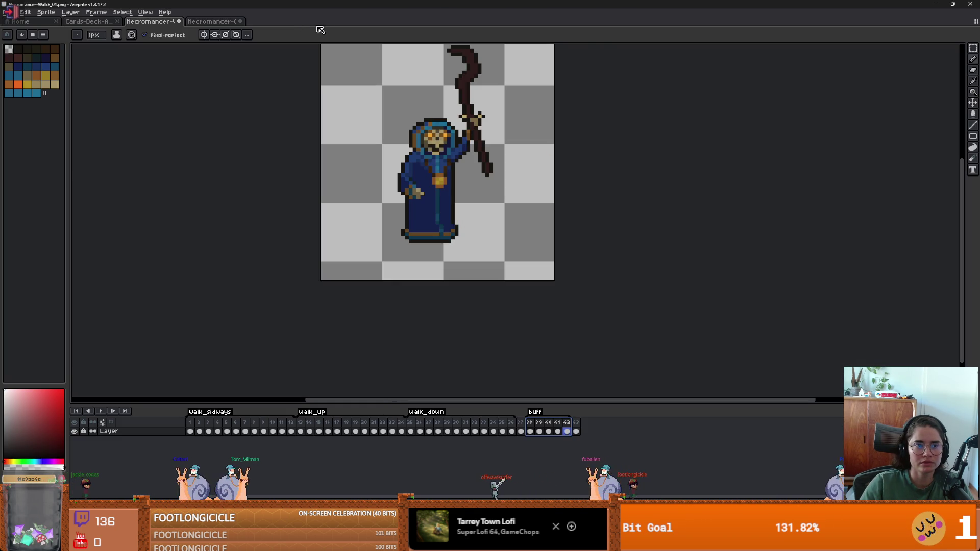
- Load the Cast Spell North PNGs as a 16-frame animation, then drag in the CastSpellS PNGs
{"action": "key", "text": "alt+n"}
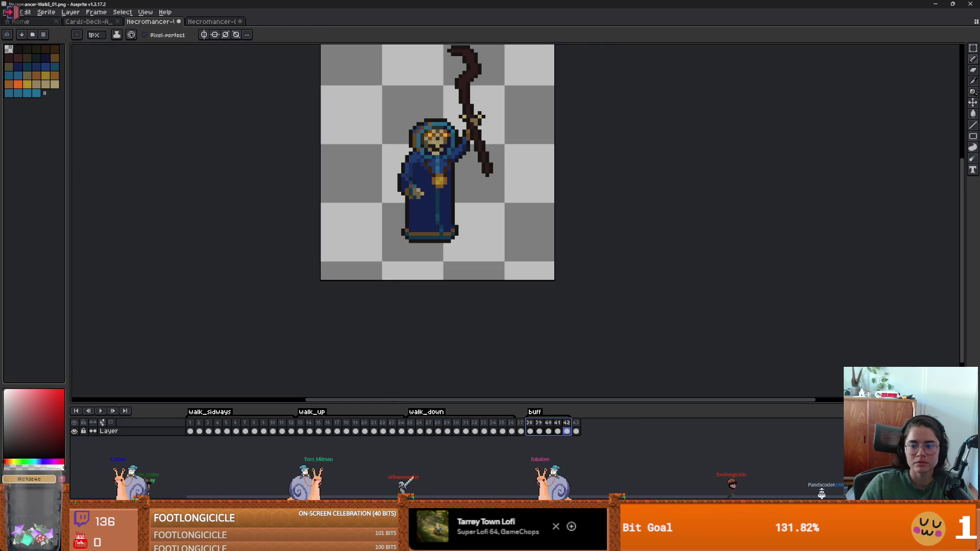
{"action": "left_click", "coordinate": [576, 431]}
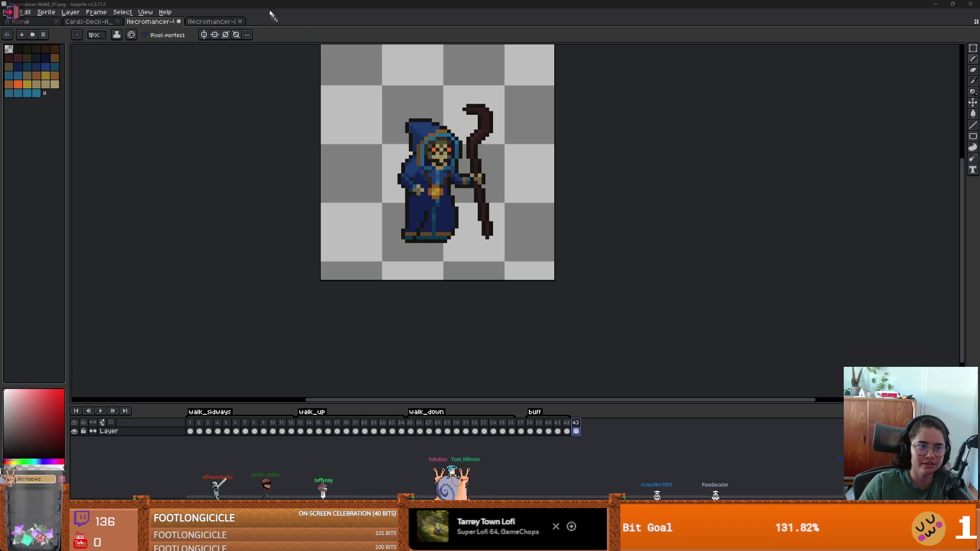
{"action": "left_click_drag", "start_coordinate": [280, 20], "coordinate": [281, 22]}
{"action": "left_click", "coordinate": [464, 312]}
{"action": "scroll", "coordinate": [515, 227], "scroll_direction": "up", "scroll_amount": 2}
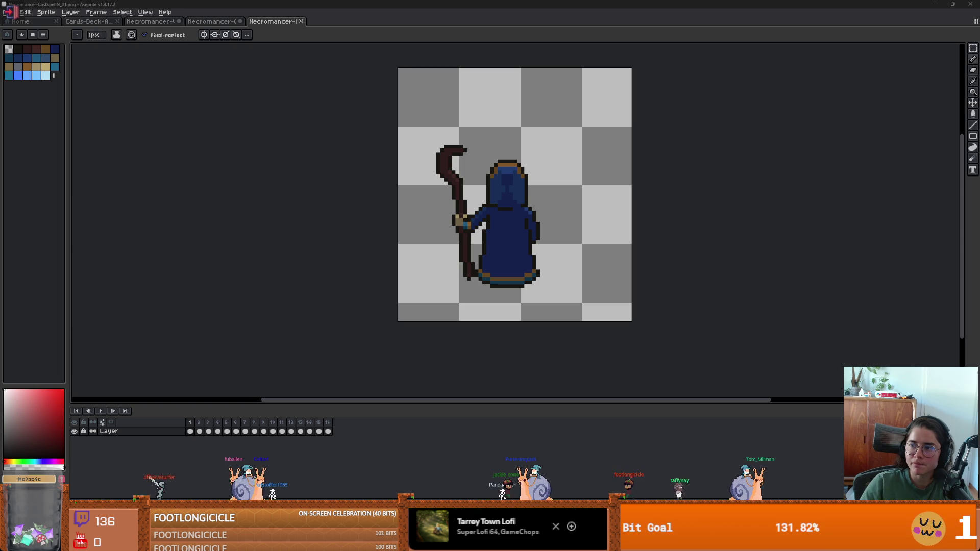
{"action": "mouse_move", "coordinate": [469, 62]}
{"action": "left_mouse_down"}
{"action": "mouse_move", "coordinate": [415, 48]}
{"action": "mouse_move", "coordinate": [422, 24]}
{"action": "mouse_move", "coordinate": [469, 97]}
{"action": "left_mouse_up"}
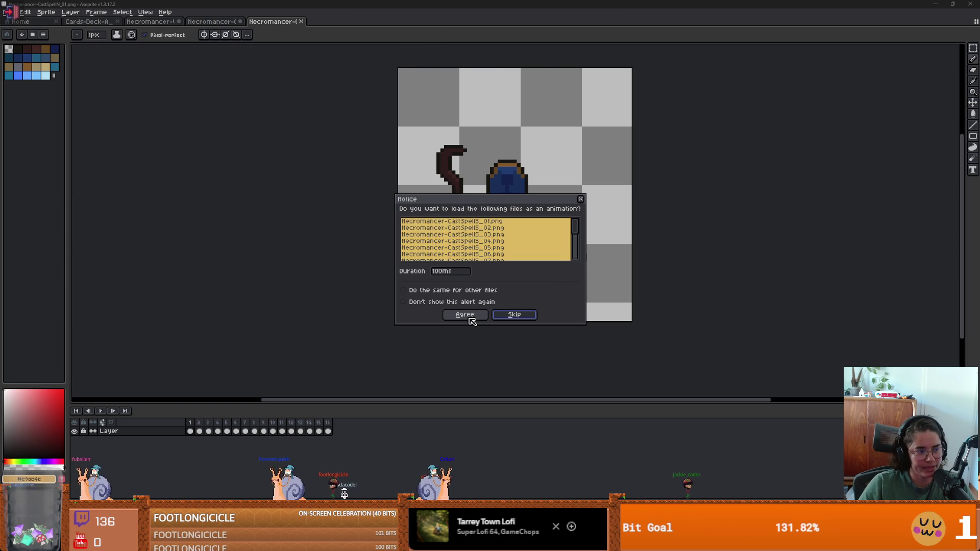
- Load the CastSpellS files as one animation and close the back-view cast-spell sprite
{"action": "left_click", "coordinate": [465, 315]}
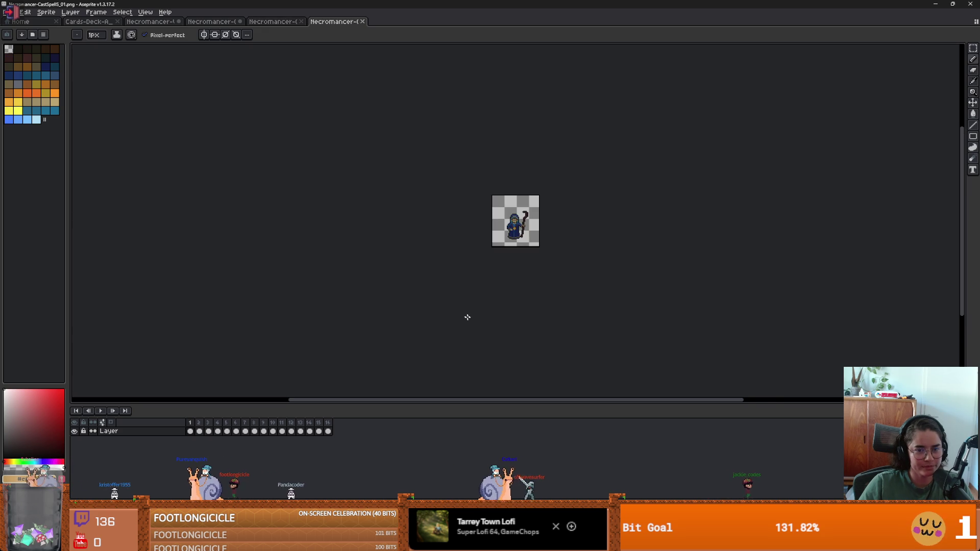
{"action": "left_click_drag", "start_coordinate": [190, 431], "coordinate": [246, 427]}
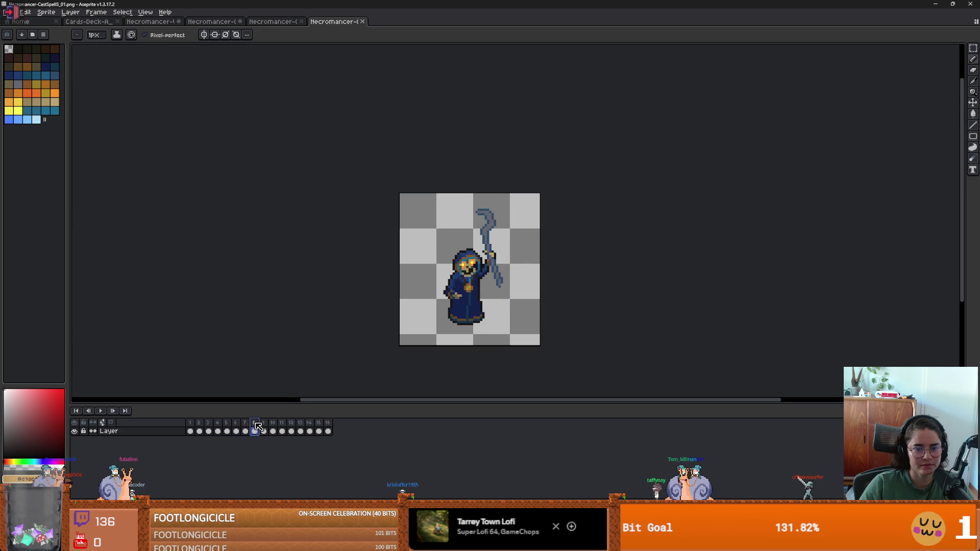
{"action": "key", "text": "ctrl+shift+Tab"}
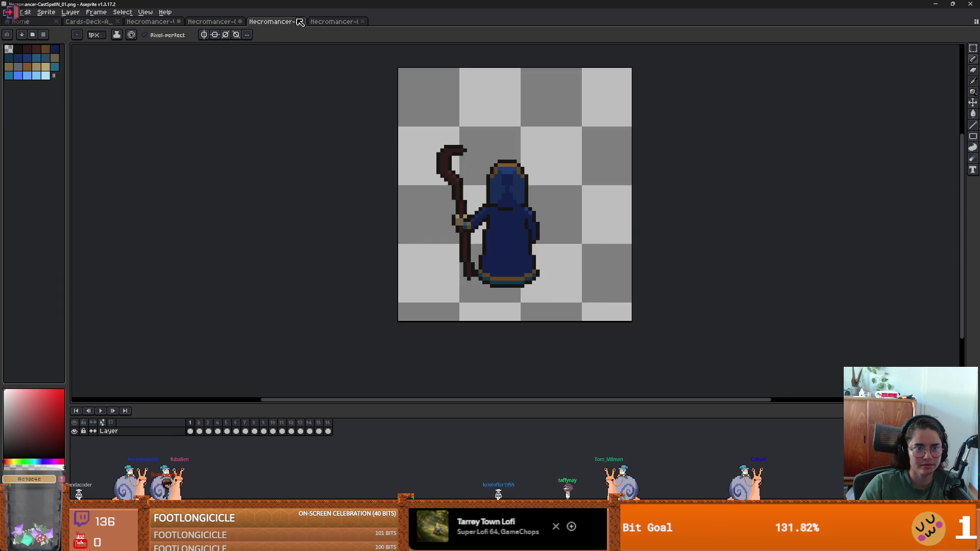
{"action": "key", "text": "ctrl+w"}
{"action": "key", "text": "ctrl+shift+Tab"}
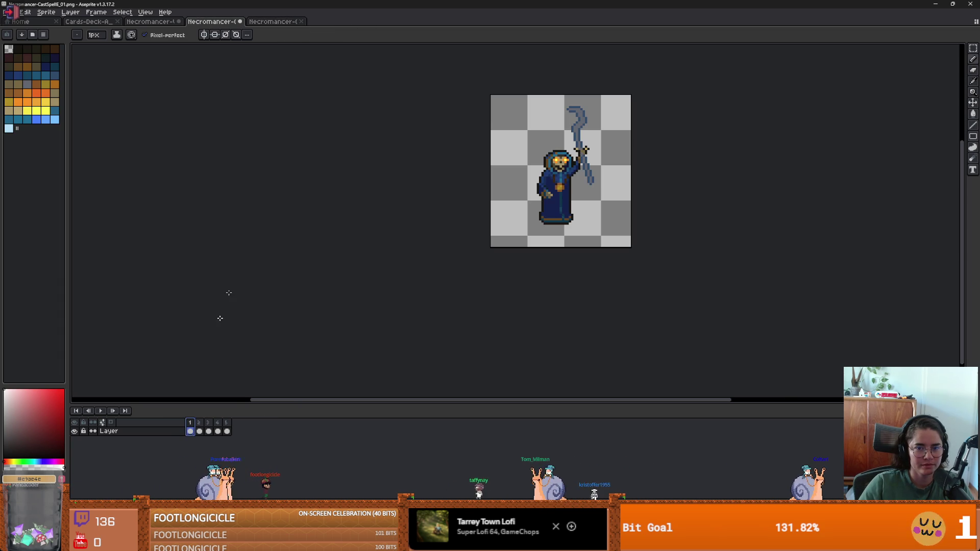
- Delete frames 1–8 of CastSpellS, leaving 8 frames, and bring the WalkE sheet back
{"action": "left_click", "coordinate": [255, 21]}
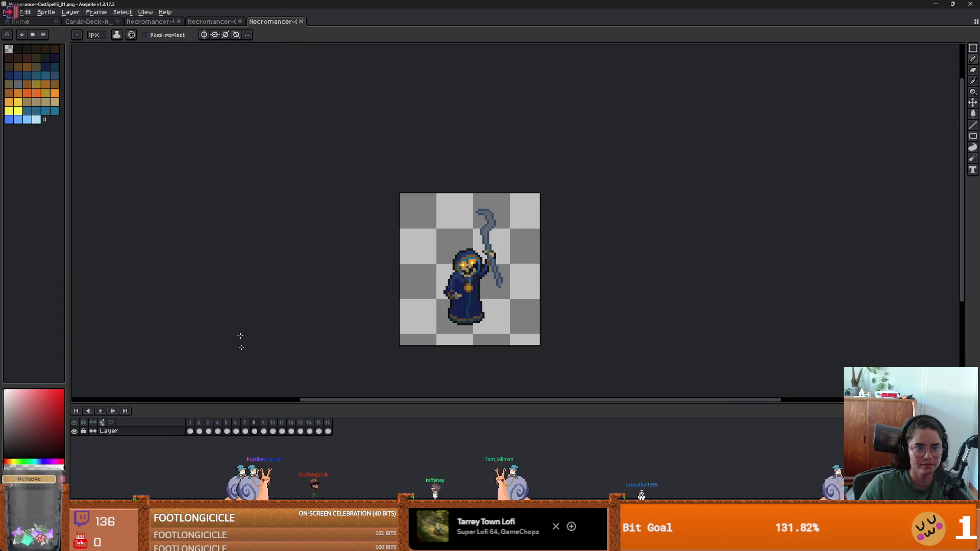
{"action": "left_click", "coordinate": [264, 431]}
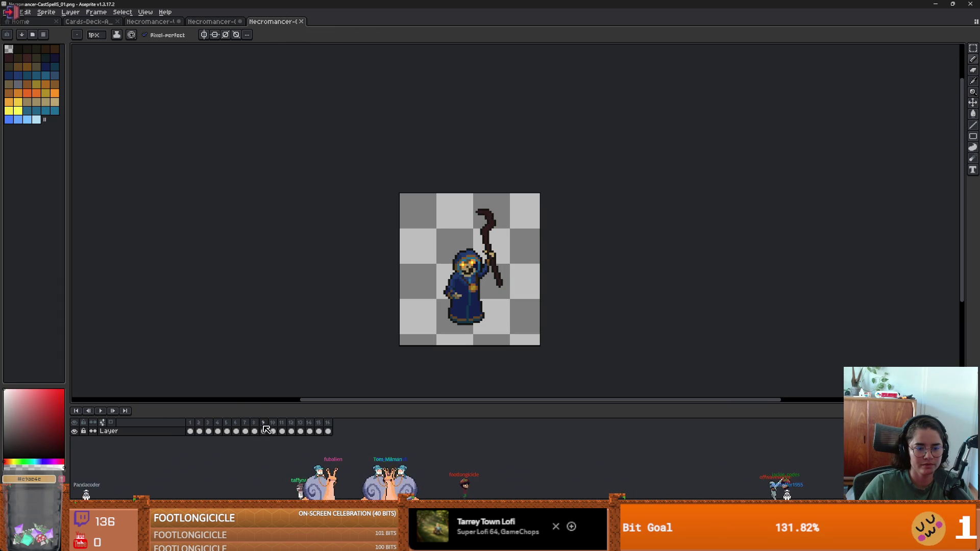
{"action": "left_click_drag", "start_coordinate": [254, 431], "coordinate": [190, 431]}
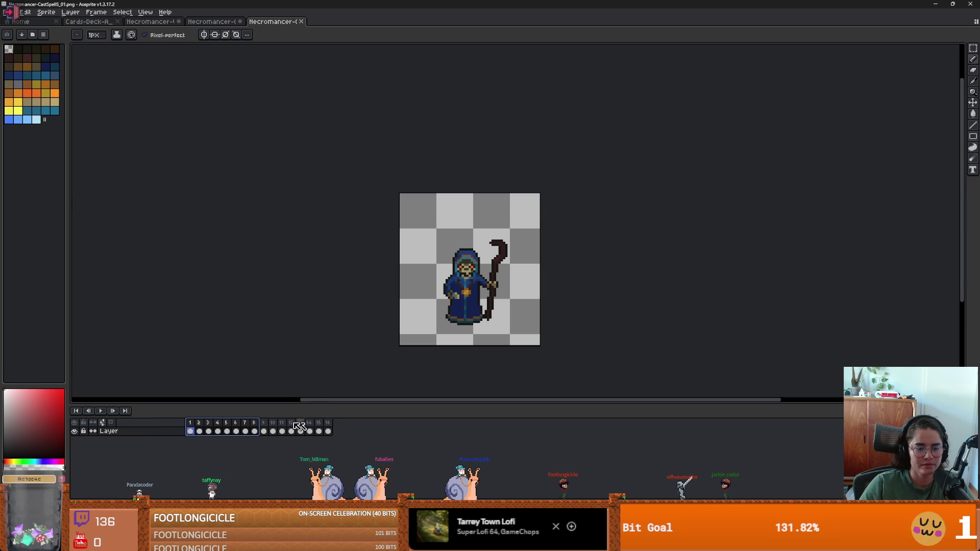
{"action": "key", "text": "Delete"}
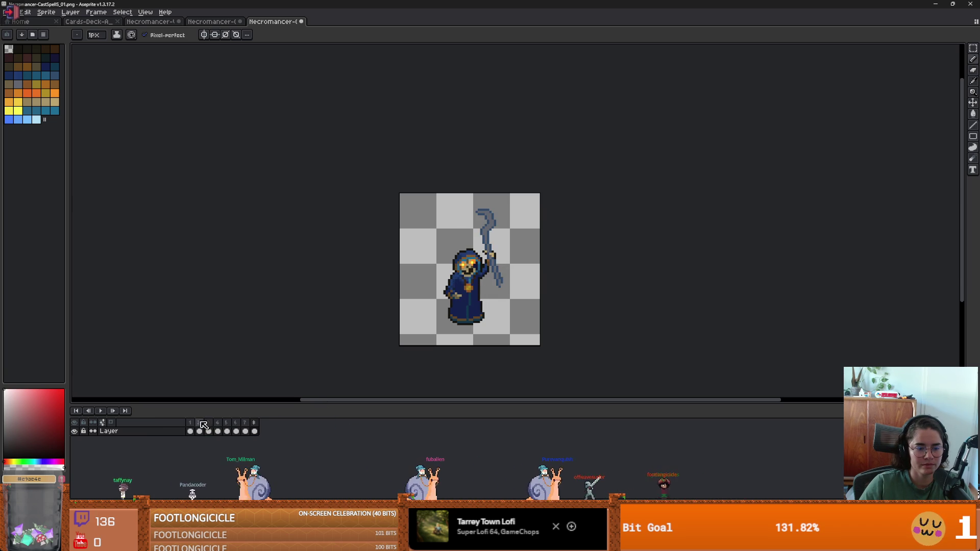
{"action": "left_click", "coordinate": [212, 21]}
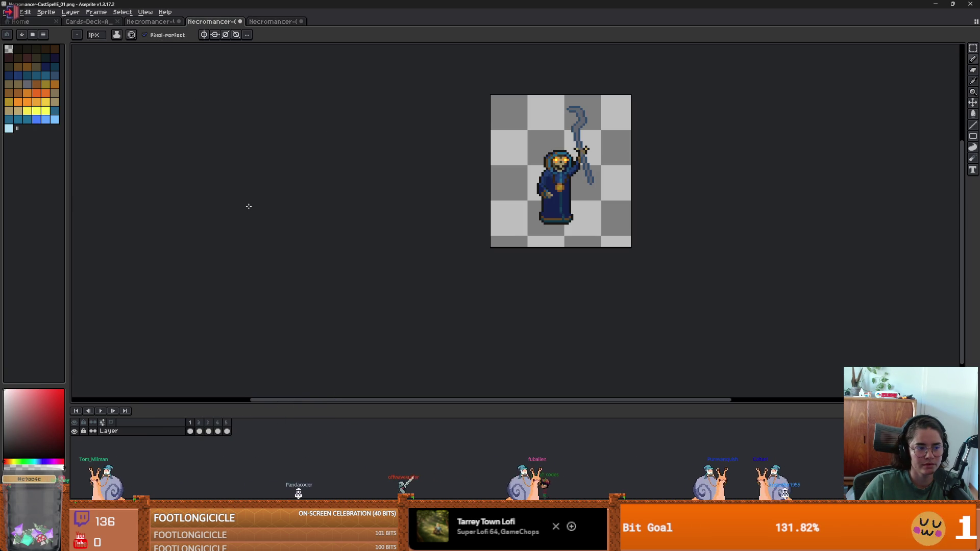
{"action": "left_click", "coordinate": [158, 23]}
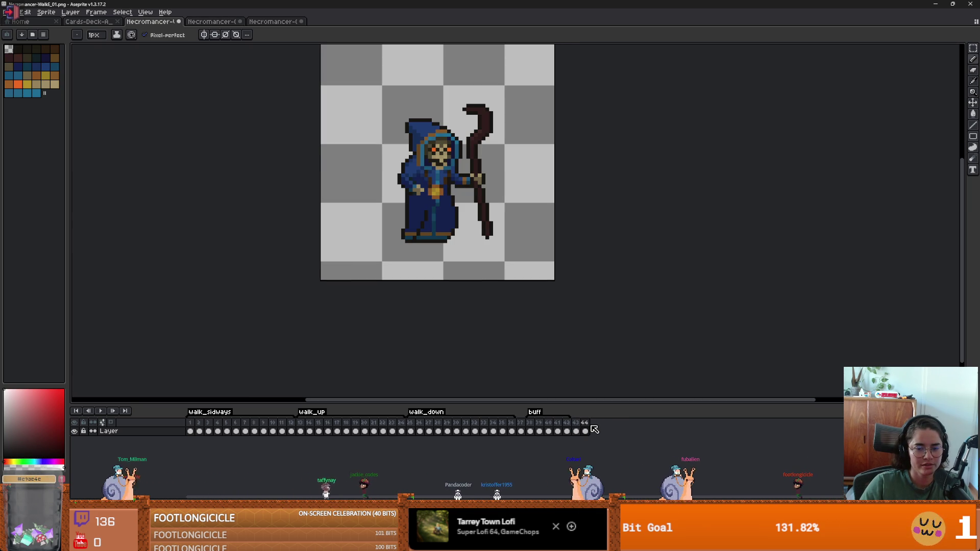
- Remove the extra end frame and tag walk-sheet frames 43–50 as buff_state
{"action": "right_click", "coordinate": [576, 424]}
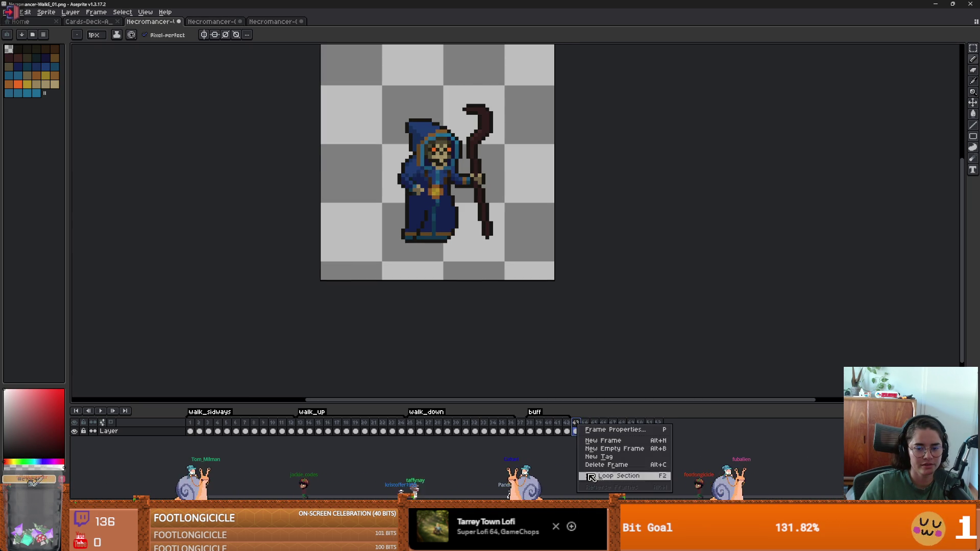
{"action": "left_click", "coordinate": [610, 465]}
{"action": "left_click_drag", "start_coordinate": [575, 431], "coordinate": [640, 427]}
{"action": "right_click", "coordinate": [640, 427]}
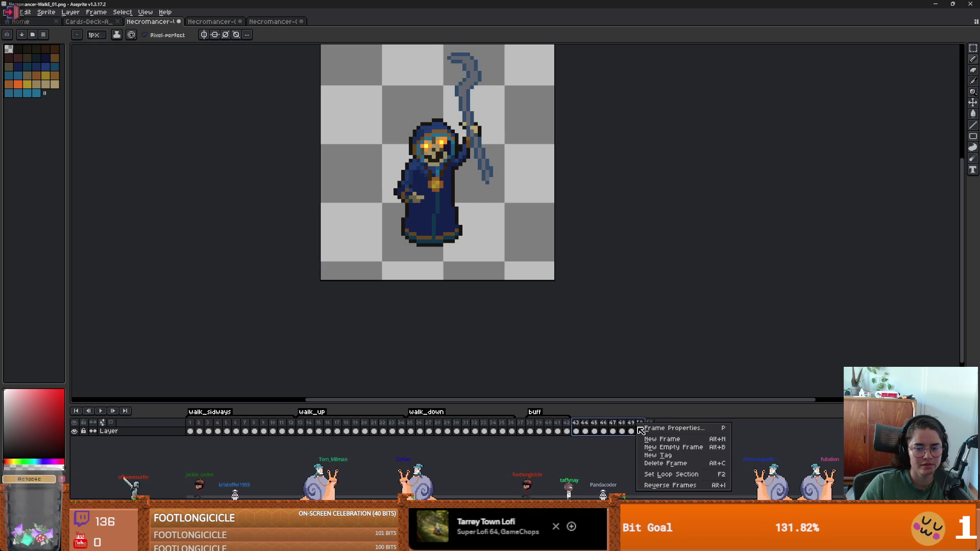
{"action": "left_click", "coordinate": [653, 453]}
{"action": "type", "text": "buff_state"}
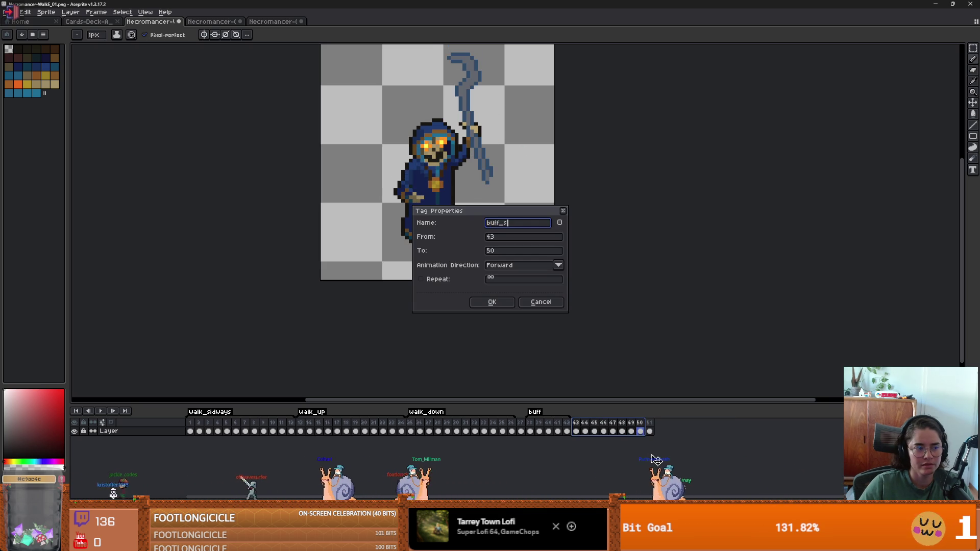
{"action": "key", "text": "Return"}
- Close the trimmed CastSpellS sprite and preview buff and attack_1_sideways in Godot
{"action": "key", "text": "ctrl+Tab"}
{"action": "key", "text": "ctrl+Tab"}
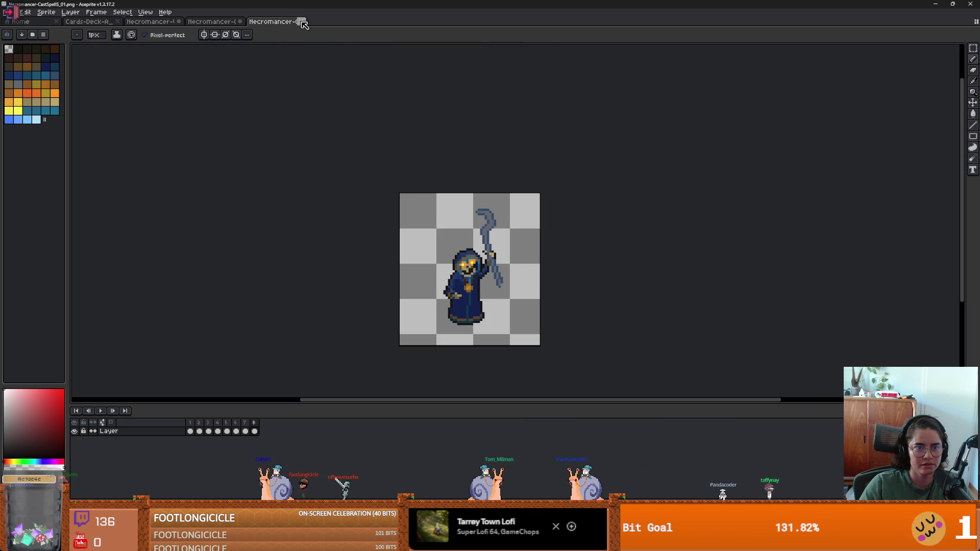
{"action": "key", "text": "ctrl+w"}
{"action": "key", "text": "Return"}
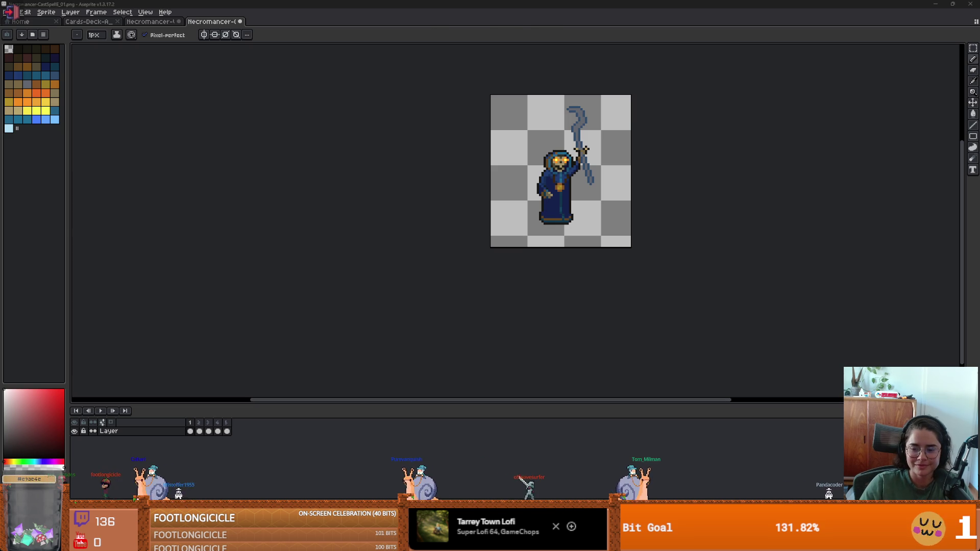
{"action": "key", "text": "alt+Tab"}
{"action": "left_click", "coordinate": [266, 397]}
{"action": "left_click", "coordinate": [264, 363]}
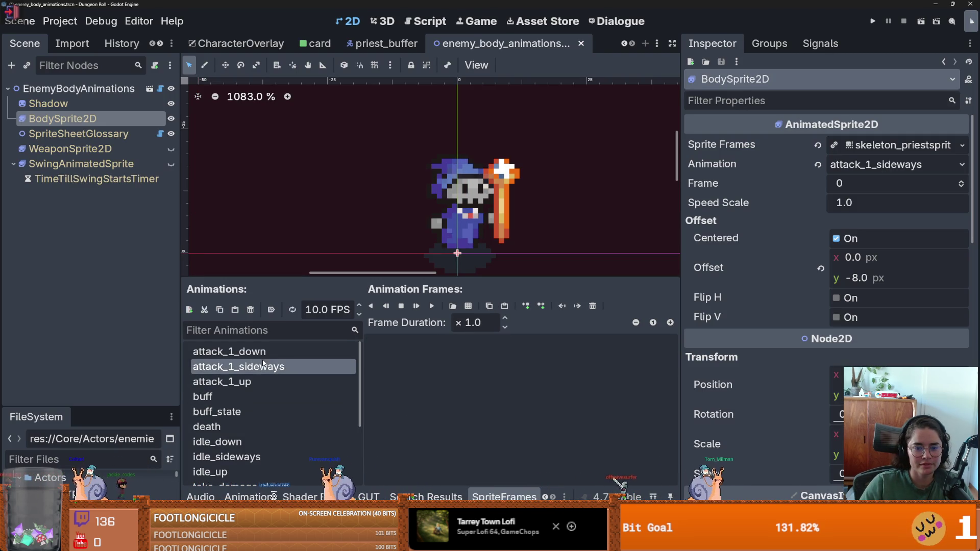
- Preview attack_1_up, buff_state, death, the idle animations and take_damage_down at 8 FPS
{"action": "left_click", "coordinate": [248, 382]}
{"action": "left_click", "coordinate": [253, 410]}
{"action": "left_click", "coordinate": [277, 425]}
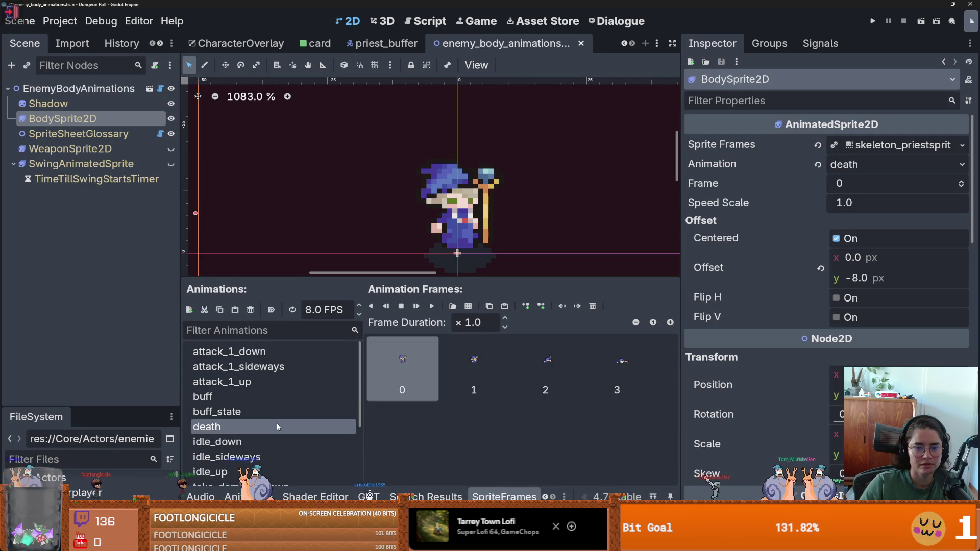
{"action": "key", "text": "Down"}
{"action": "key", "text": "Down"}
{"action": "key", "text": "Down"}
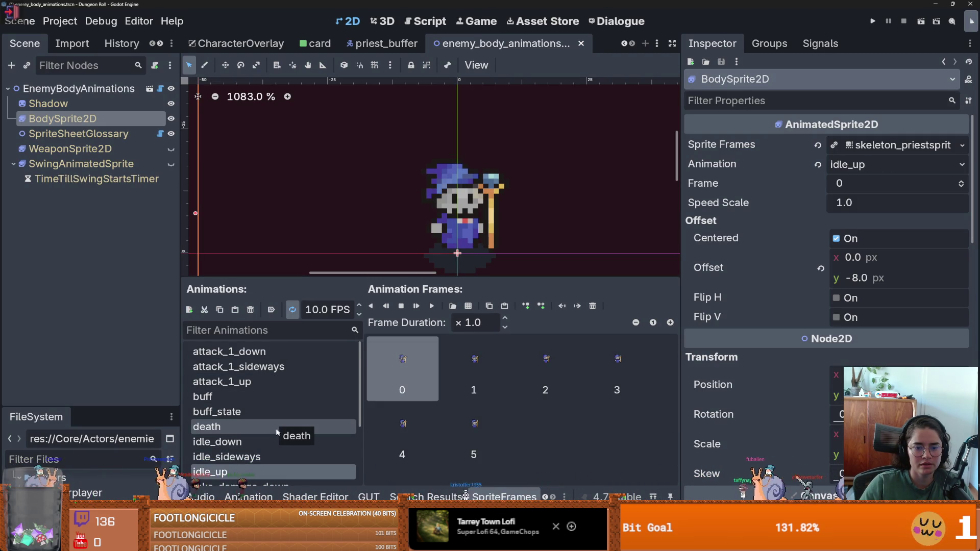
{"action": "scroll", "coordinate": [277, 432], "scroll_direction": "down", "scroll_amount": 2}
{"action": "left_click", "coordinate": [284, 433]}
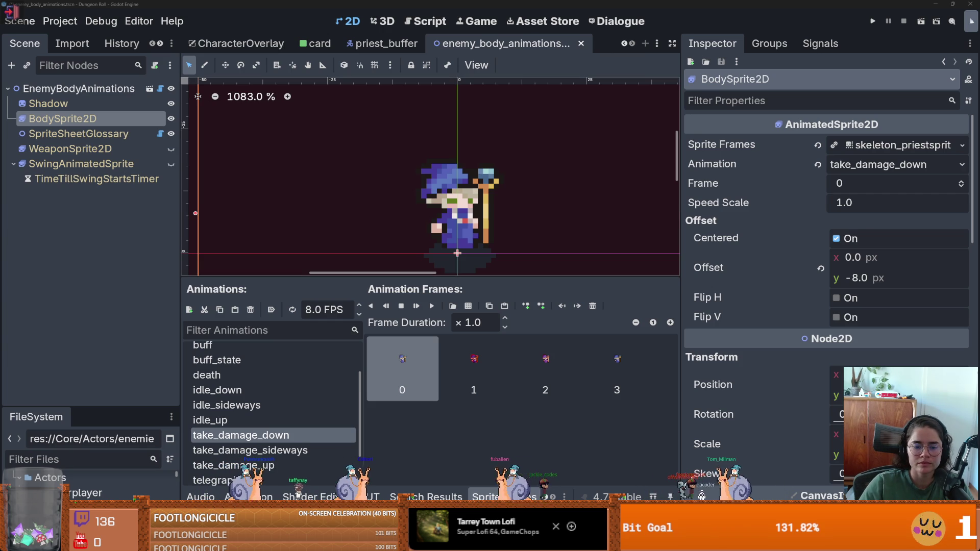
{"action": "key", "text": "alt+Tab"}
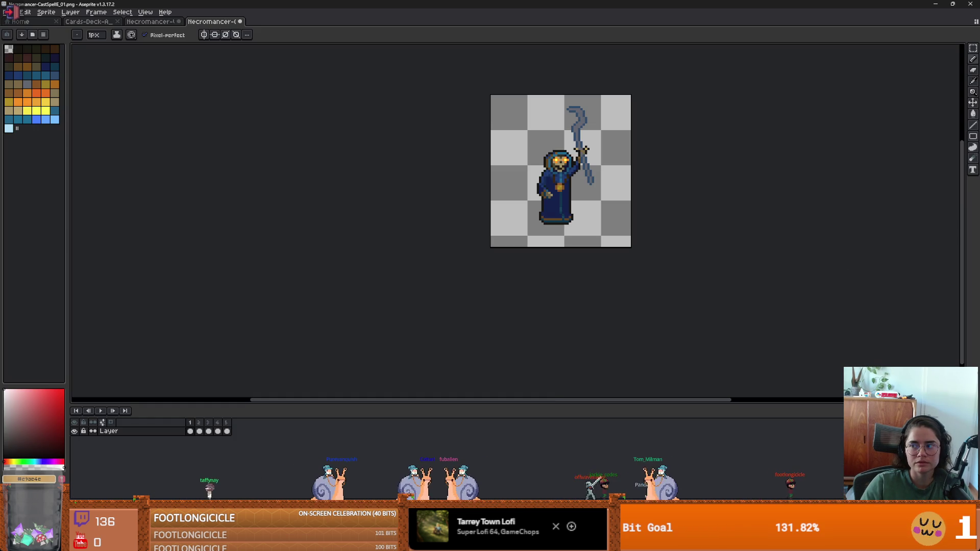
- Load the DamagedE and DamagedN frames as 4-frame animations and play DamagedE
{"action": "left_click", "coordinate": [462, 315]}
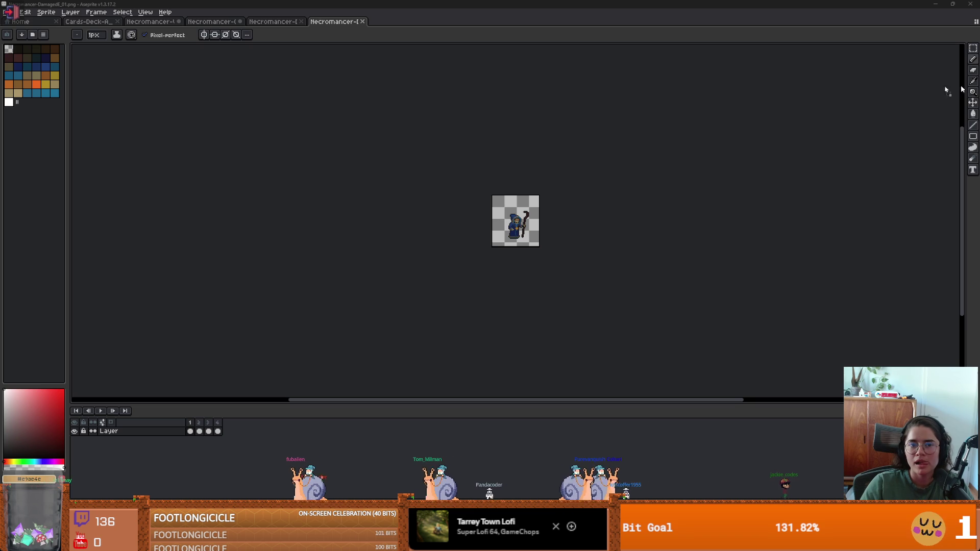
{"action": "left_click", "coordinate": [462, 315]}
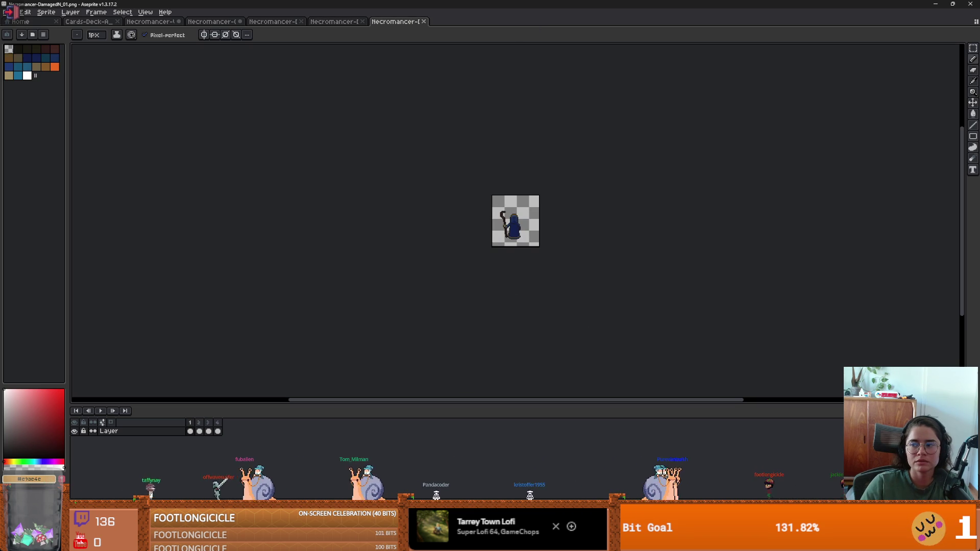
{"action": "left_click", "coordinate": [319, 22]}
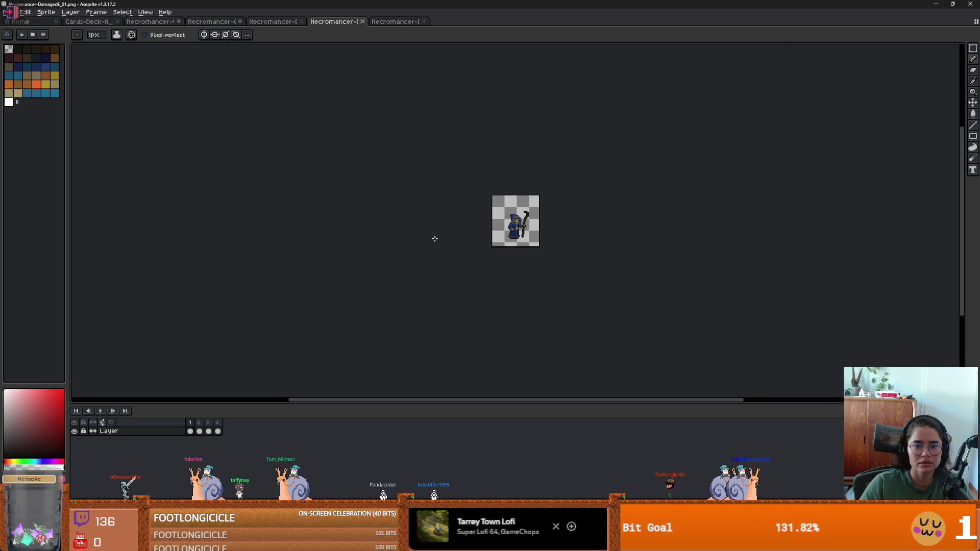
{"action": "key", "text": "ctrl+shift+Tab"}
{"action": "scroll", "coordinate": [468, 194], "scroll_direction": "up", "scroll_amount": 2}
{"action": "scroll", "coordinate": [468, 194], "scroll_direction": "up", "scroll_amount": 2}
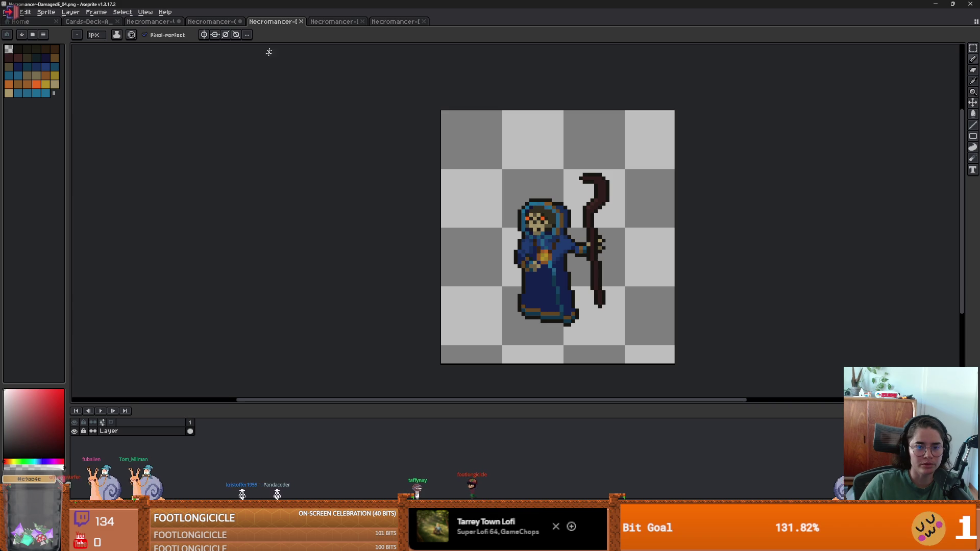
{"action": "left_click", "coordinate": [303, 22]}
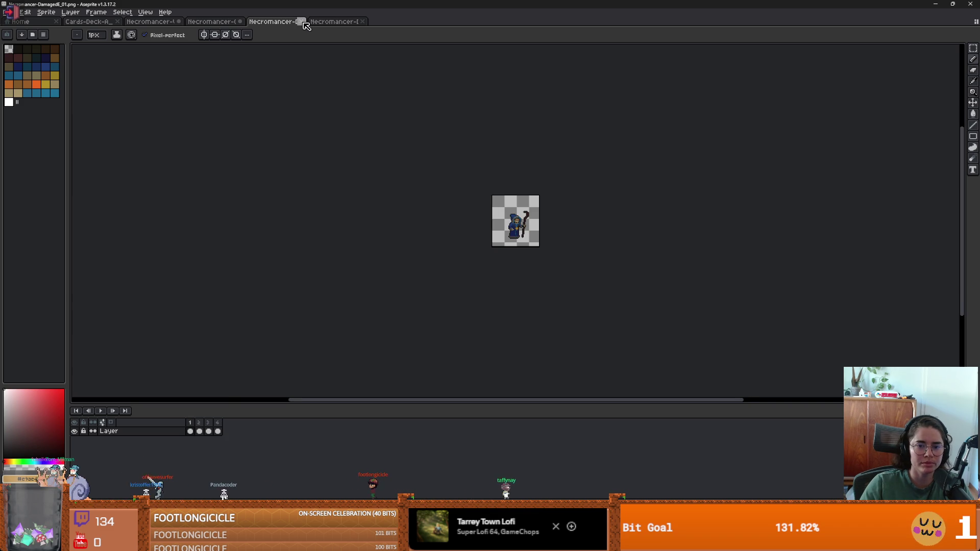
{"action": "scroll", "coordinate": [402, 301], "scroll_direction": "up", "scroll_amount": 4}
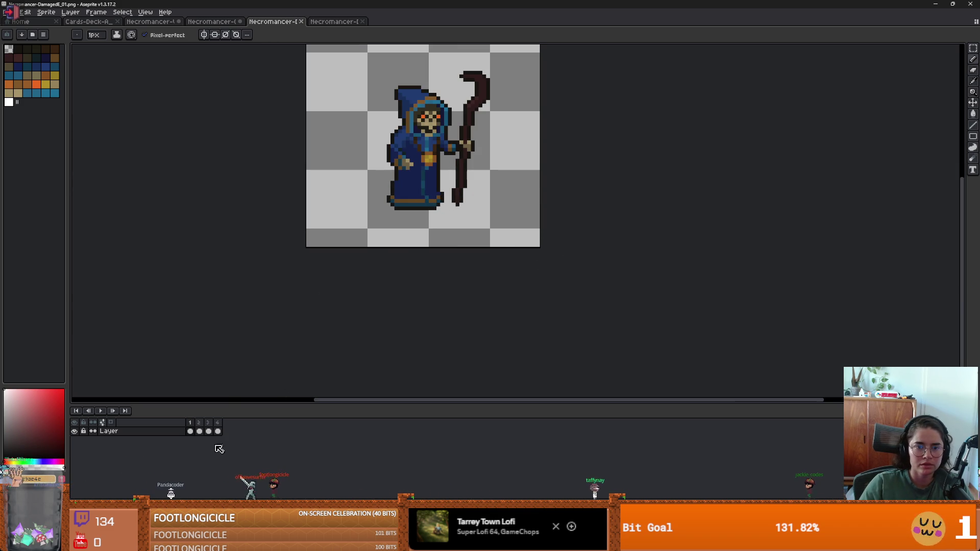
{"action": "left_click", "coordinate": [101, 411]}
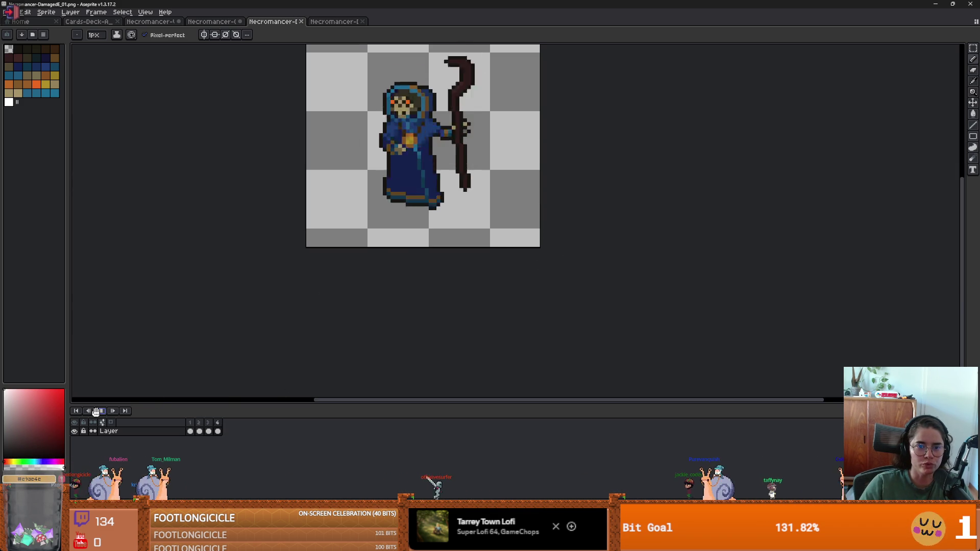
- Close the CastSpell sprite without saving
{"action": "left_click", "coordinate": [223, 22]}
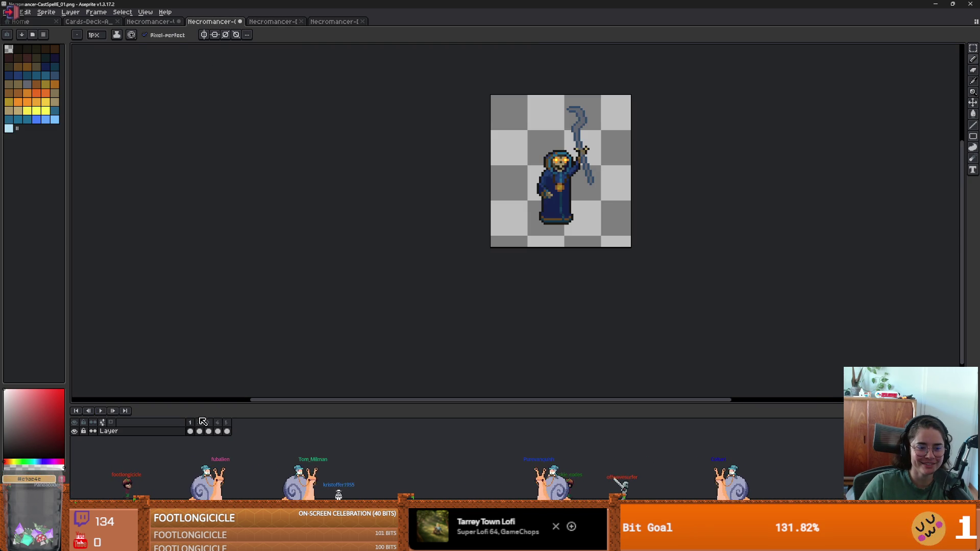
{"action": "key", "text": "End"}
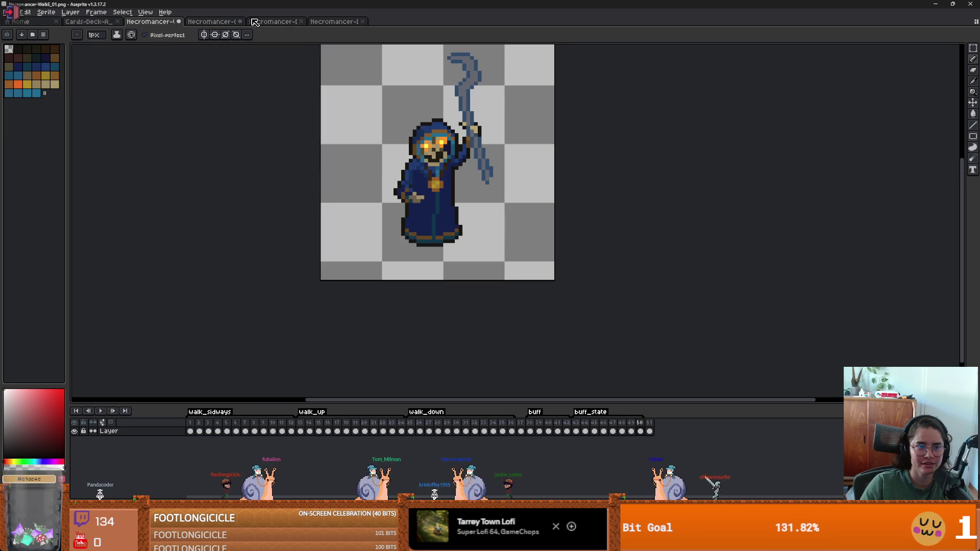
{"action": "key", "text": "ctrl+w"}
{"action": "left_click", "coordinate": [482, 277]}
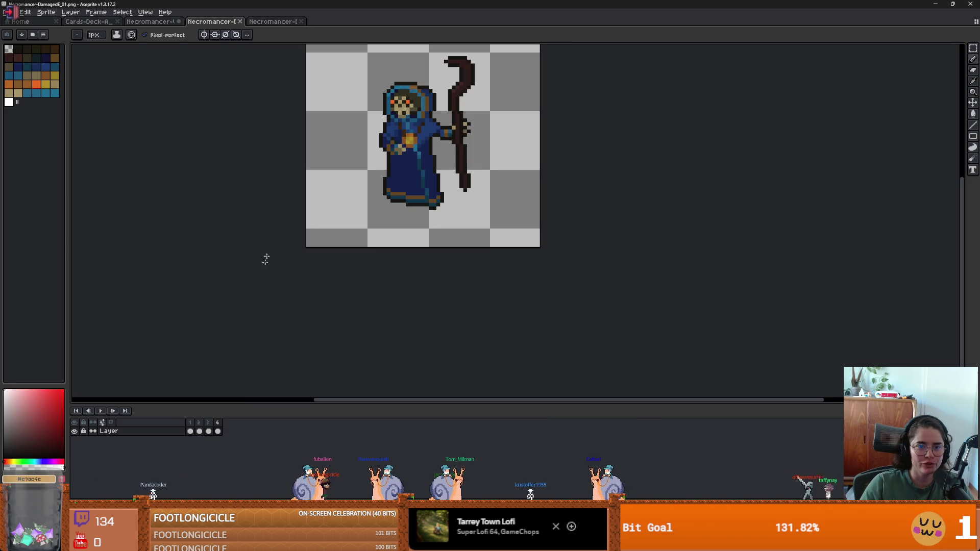
- Play the DamagedN animation, then select all four DamagedE frames
{"action": "key", "text": "ctrl+Tab"}
{"action": "scroll", "coordinate": [418, 323], "scroll_direction": "up", "scroll_amount": 4}
{"action": "left_click", "coordinate": [98, 411]}
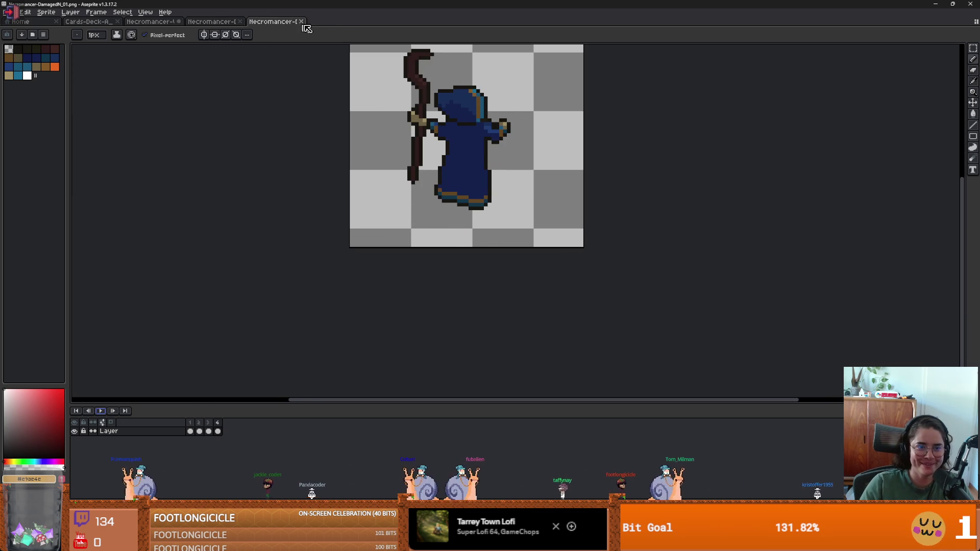
{"action": "left_click", "coordinate": [199, 19]}
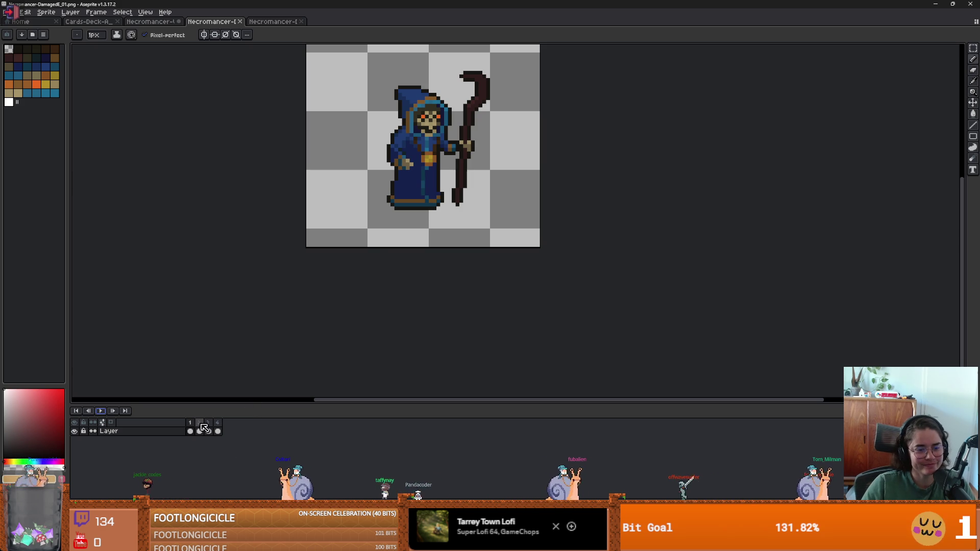
{"action": "left_click_drag", "start_coordinate": [194, 422], "coordinate": [250, 420]}
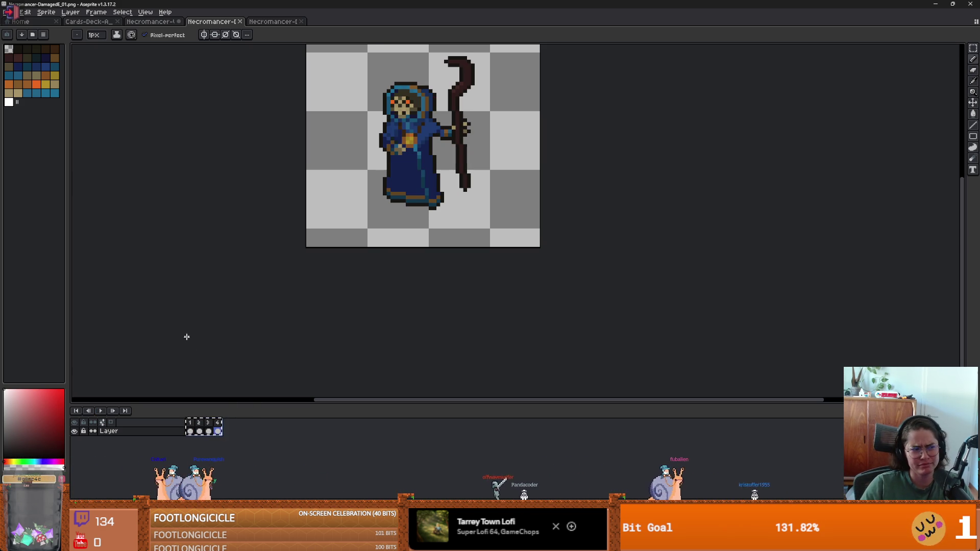
{"action": "left_click", "coordinate": [132, 23]}
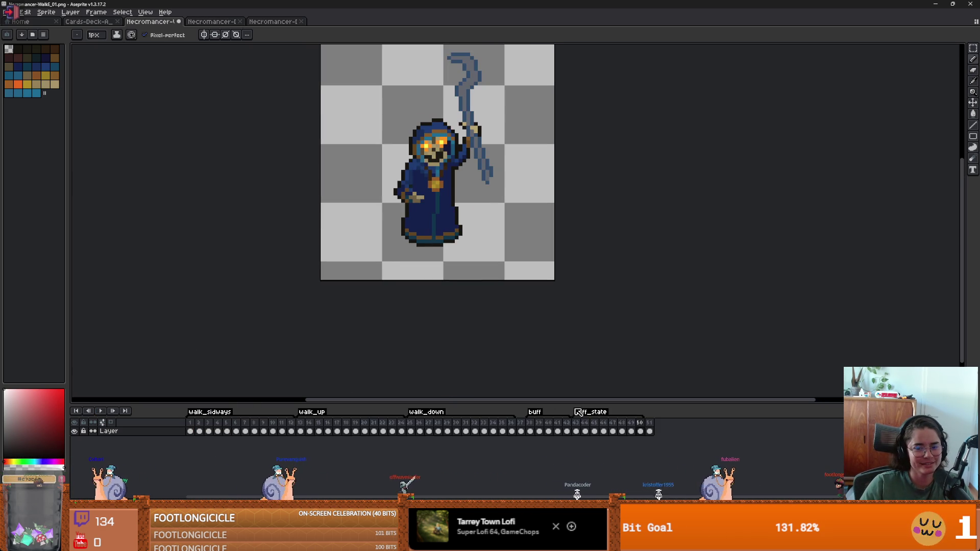
- Paste the sideways damage frames after frame 51 and tag frames 52–55 talk_damage_sideways
{"action": "left_click", "coordinate": [650, 431]}
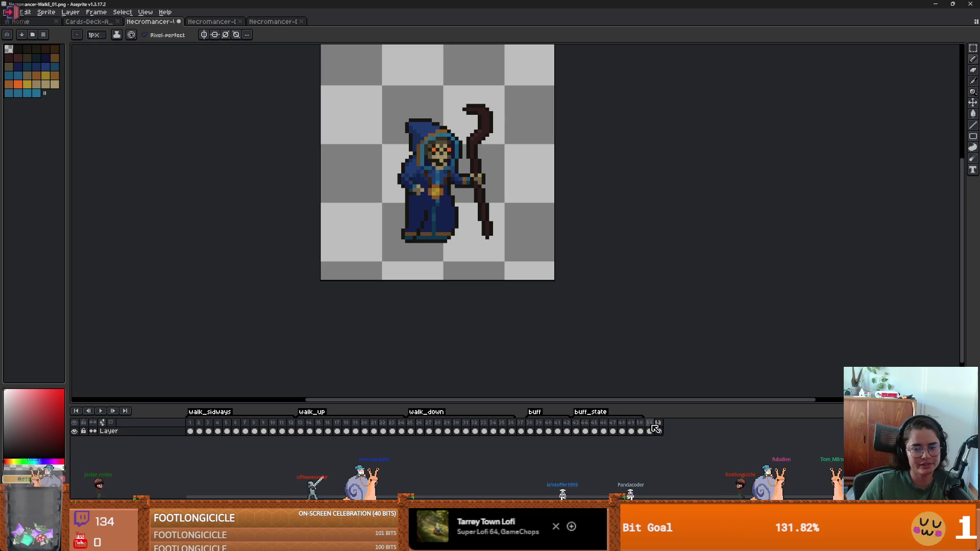
{"action": "key", "text": "ctrl+v"}
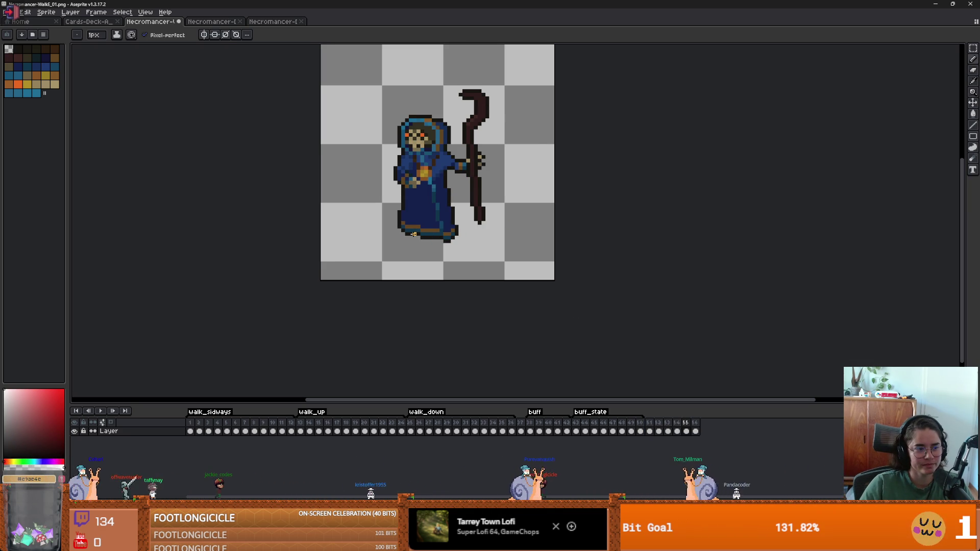
{"action": "mouse_move", "coordinate": [657, 428]}
{"action": "left_mouse_down"}
{"action": "mouse_move", "coordinate": [697, 431]}
{"action": "mouse_move", "coordinate": [688, 432]}
{"action": "left_mouse_up"}
{"action": "key", "text": "Escape"}
{"action": "right_click", "coordinate": [738, 424]}
{"action": "left_click", "coordinate": [751, 451]}
{"action": "type", "text": "alk_da"}
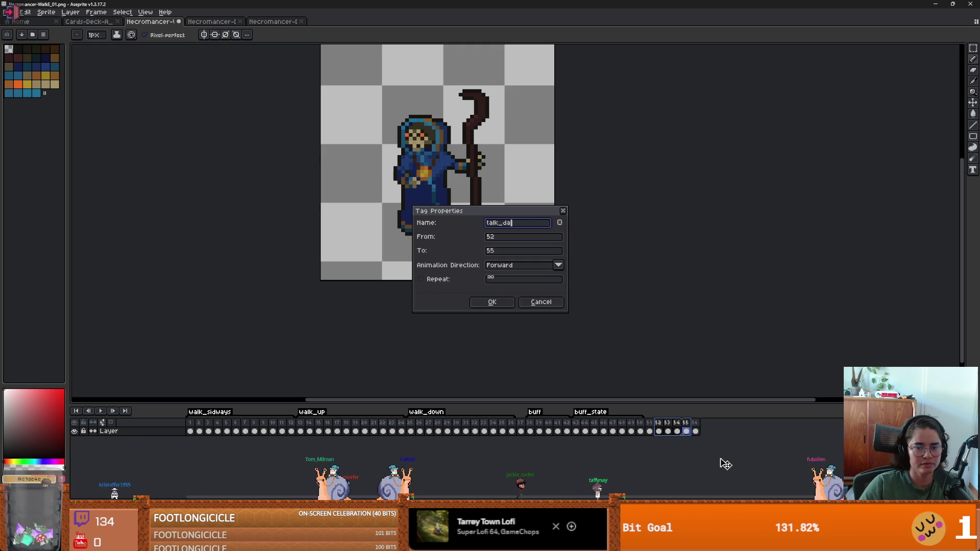
{"action": "type", "text": "mage_sideways"}
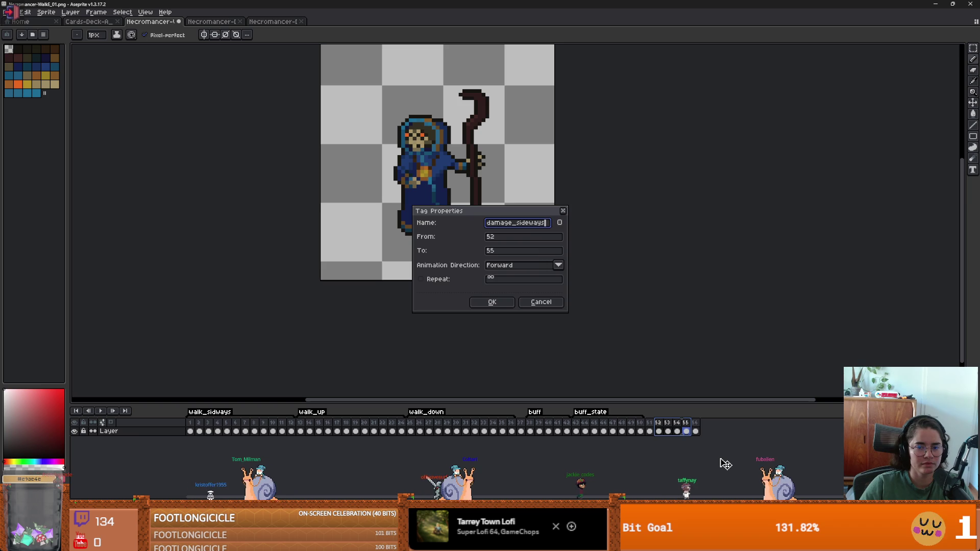
{"action": "key", "text": "Return"}
- Delete the extra frame, close DamagedE, and paste the back-facing damage frames at the end
{"action": "right_click", "coordinate": [654, 424]}
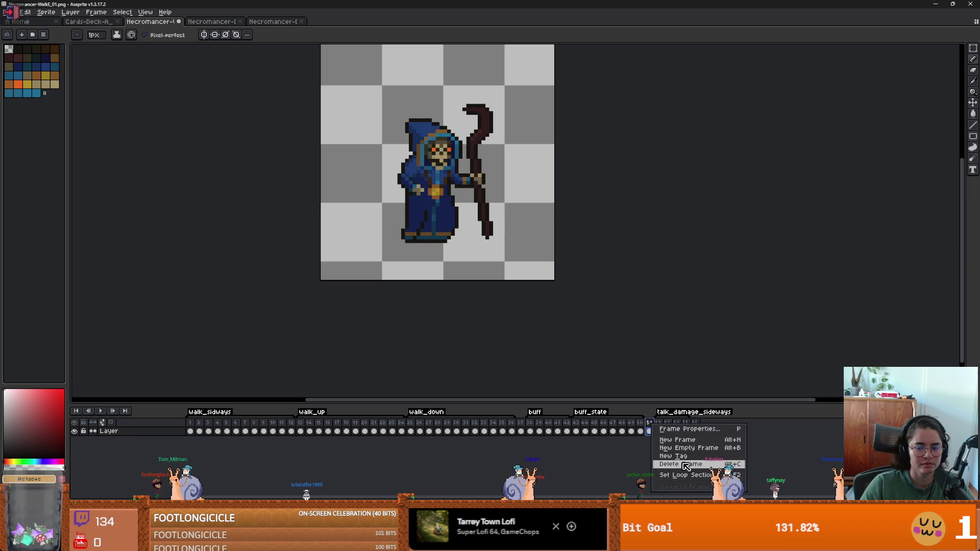
{"action": "left_click", "coordinate": [701, 465]}
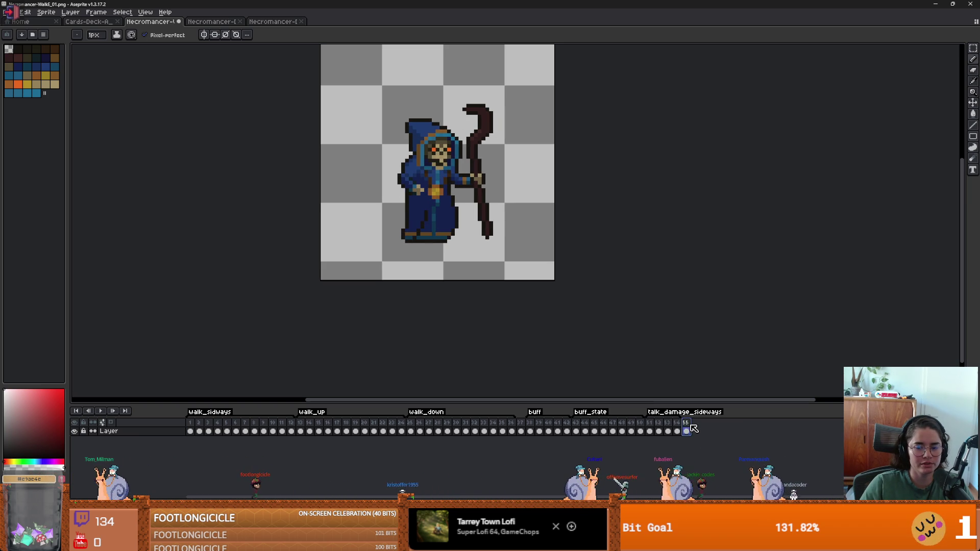
{"action": "left_click", "coordinate": [232, 22]}
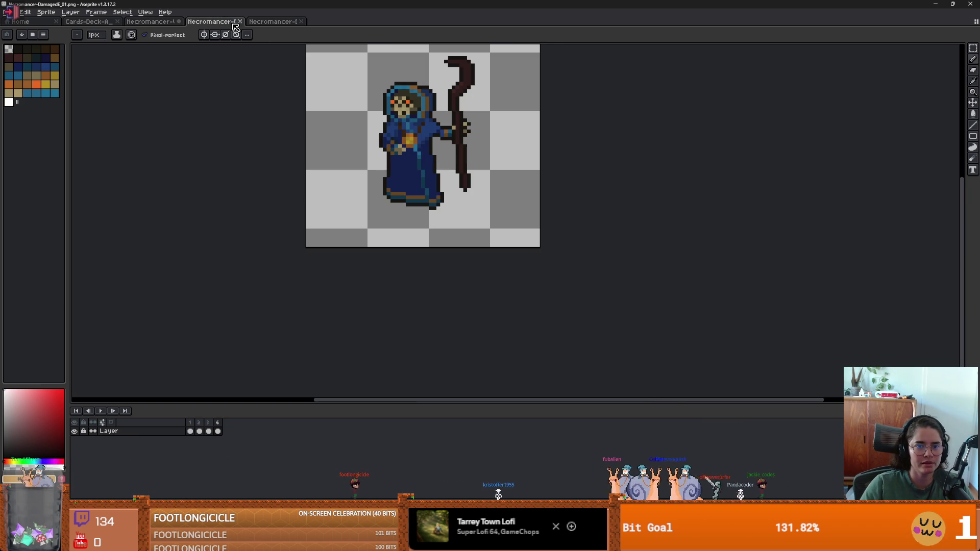
{"action": "left_click", "coordinate": [240, 22]}
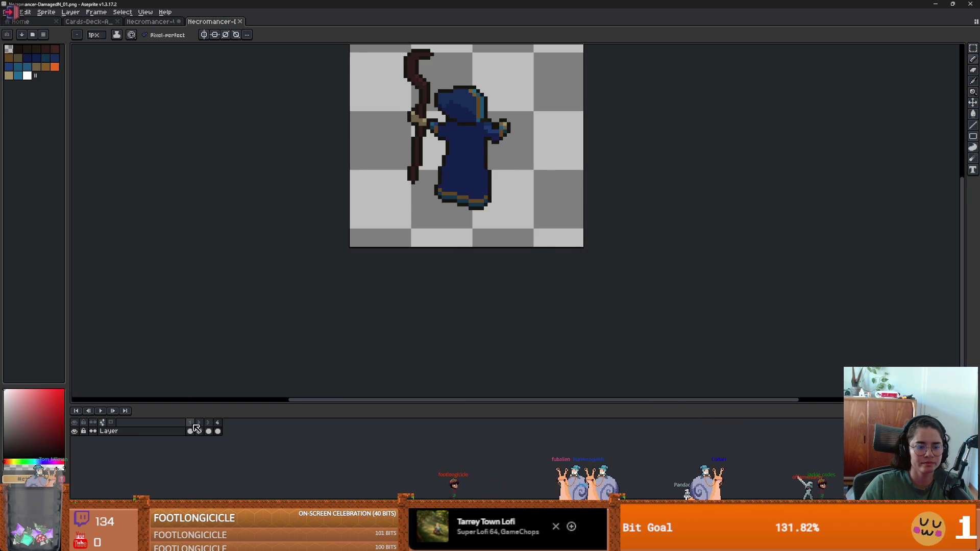
{"action": "key", "text": "ctrl+shift+Tab"}
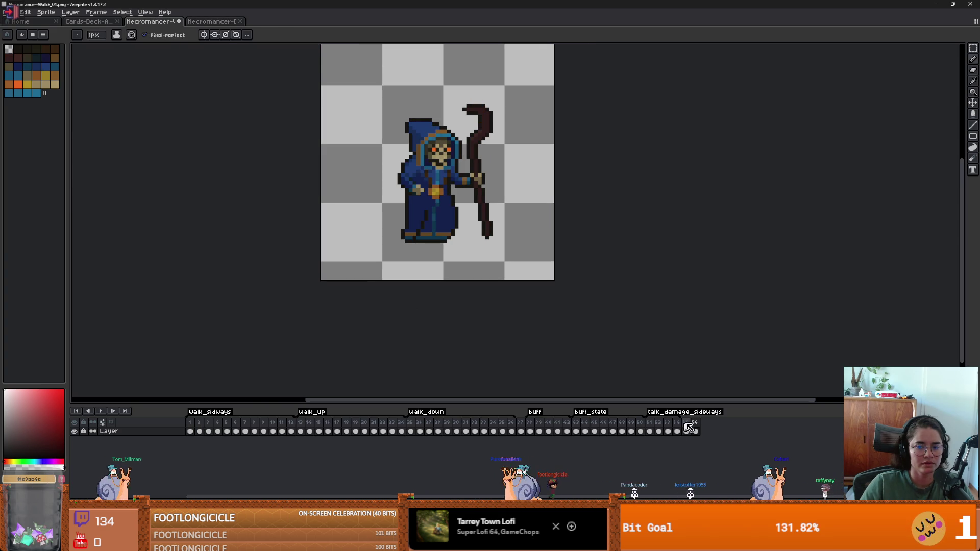
{"action": "key", "text": "ctrl+v"}
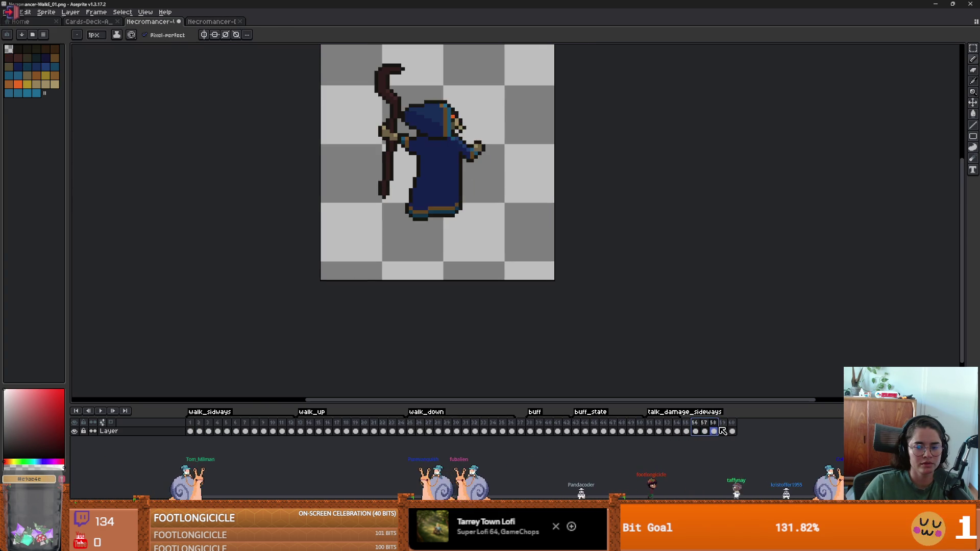
- Tag frames 56–59 take_damage_up, remove an extra frame, and drop in the DamagedS files
{"action": "right_click", "coordinate": [722, 430]}
{"action": "right_click", "coordinate": [714, 423]}
{"action": "left_click", "coordinate": [761, 458]}
{"action": "type", "text": "take_down"}
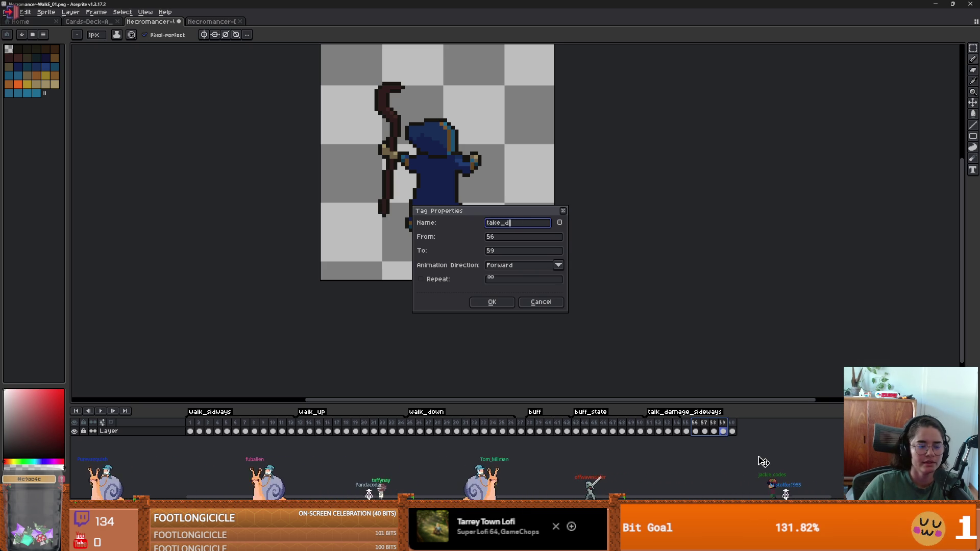
{"action": "type", "text": "amag"}
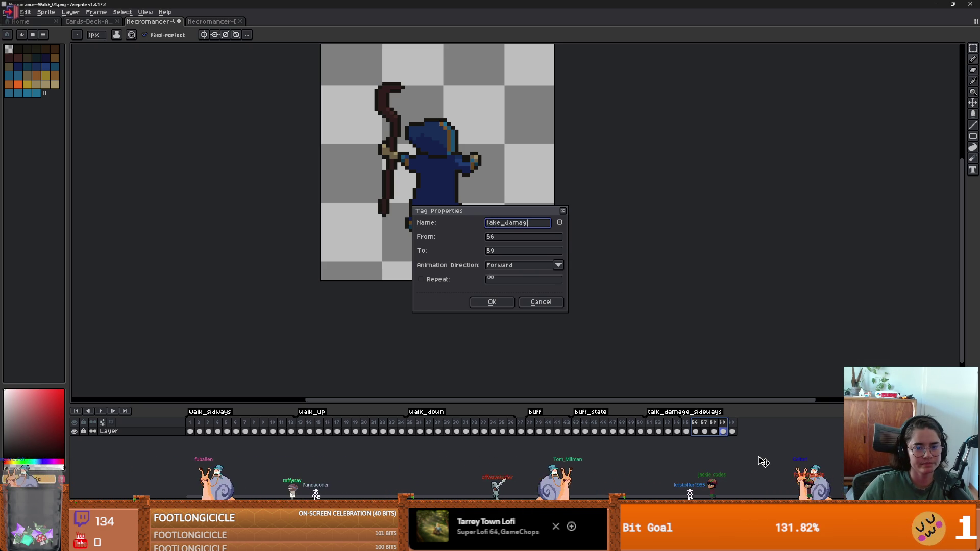
{"action": "type", "text": "e_up"}
{"action": "key", "text": "Return"}
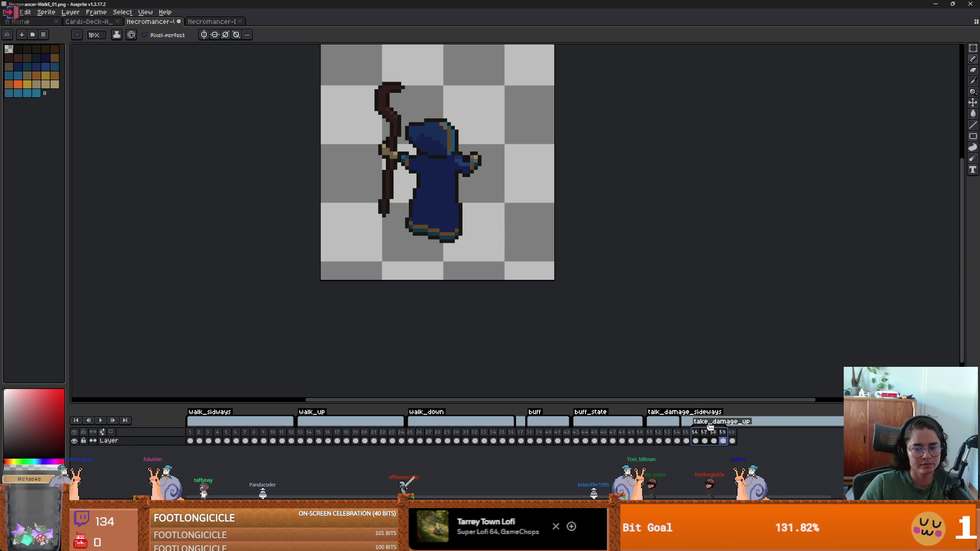
{"action": "right_click", "coordinate": [688, 432]}
{"action": "left_click", "coordinate": [717, 466]}
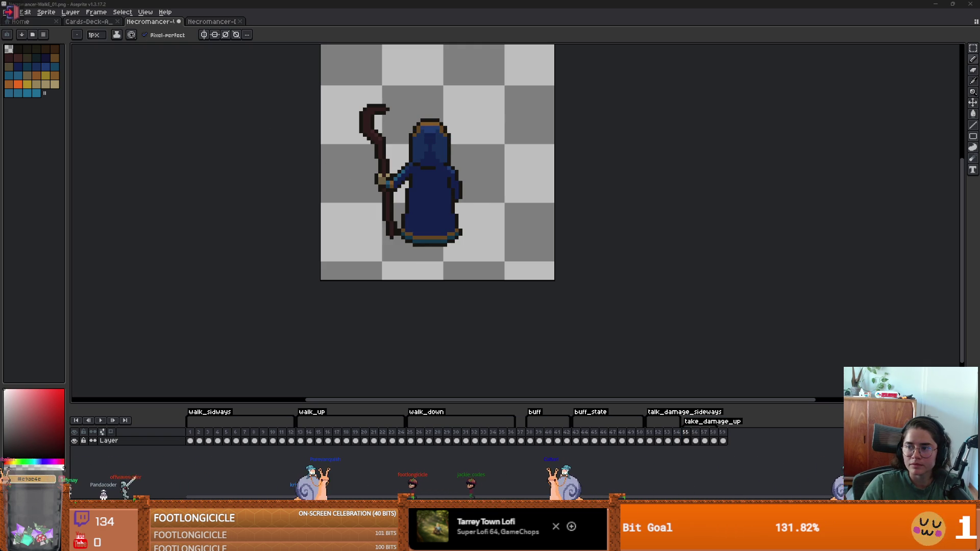
{"action": "left_click_drag", "start_coordinate": [433, 19], "coordinate": [434, 21]}
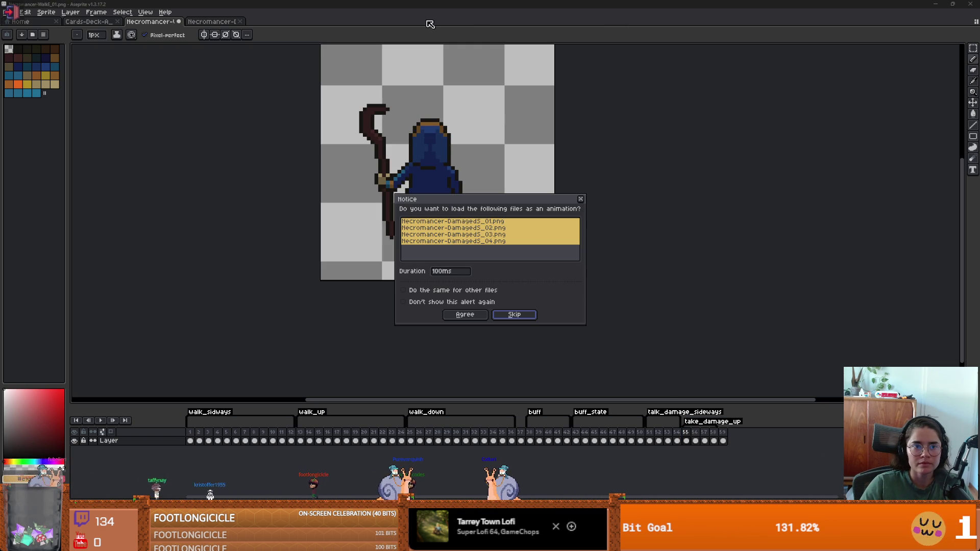
- Load the DamagedS images as one animation and select its four frames
{"action": "left_click", "coordinate": [465, 315]}
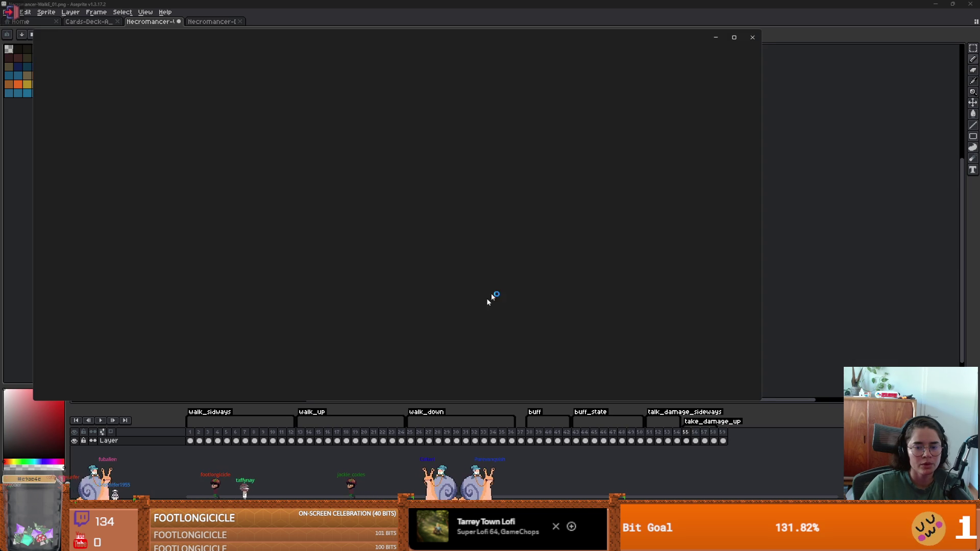
{"action": "left_click", "coordinate": [750, 37]}
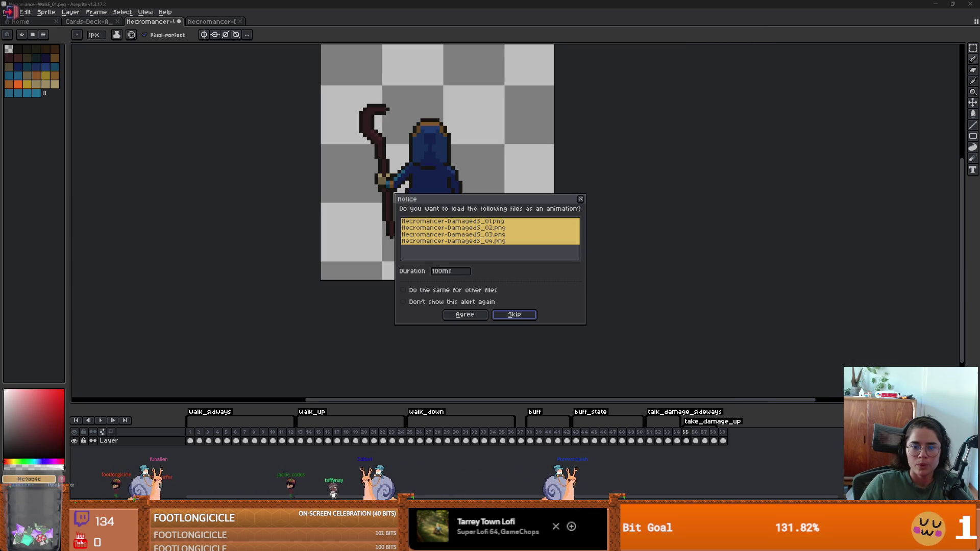
{"action": "left_click", "coordinate": [464, 315]}
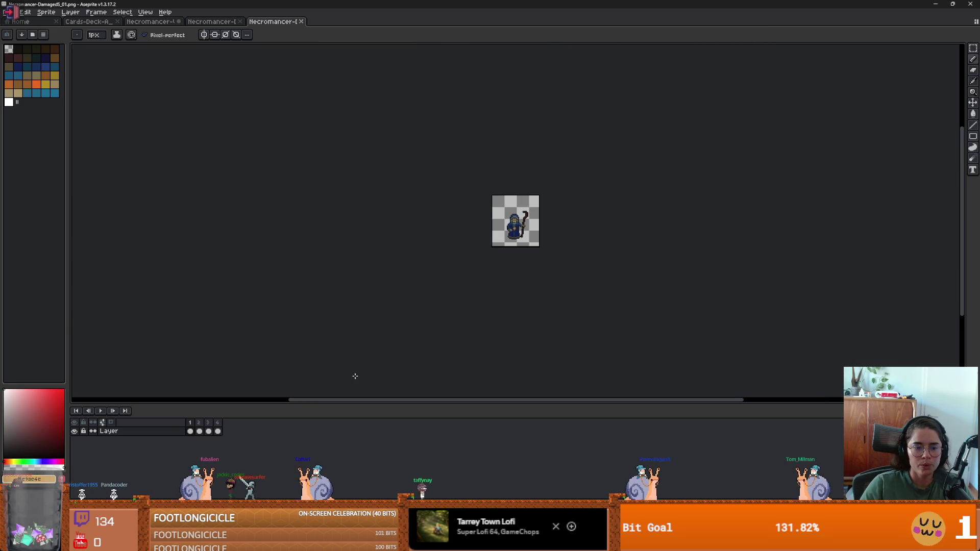
{"action": "scroll", "coordinate": [539, 247], "scroll_direction": "up", "scroll_amount": 4}
{"action": "left_click_drag", "start_coordinate": [192, 431], "coordinate": [218, 431]}
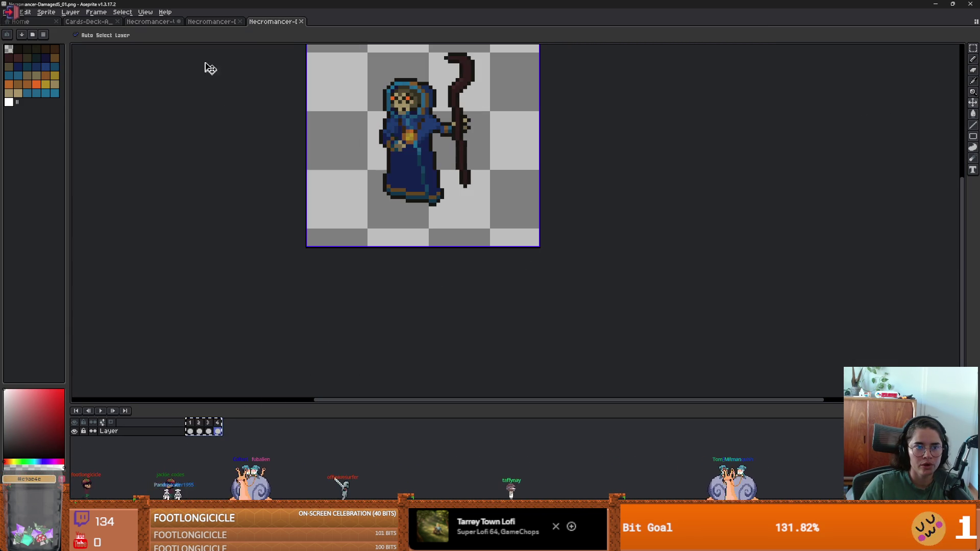
- Paste the four frames after frame 59 in WalkE and tag frames 60–63 take_damage_down
{"action": "left_click", "coordinate": [146, 12]}
{"action": "left_click", "coordinate": [149, 21]}
{"action": "left_click", "coordinate": [151, 21]}
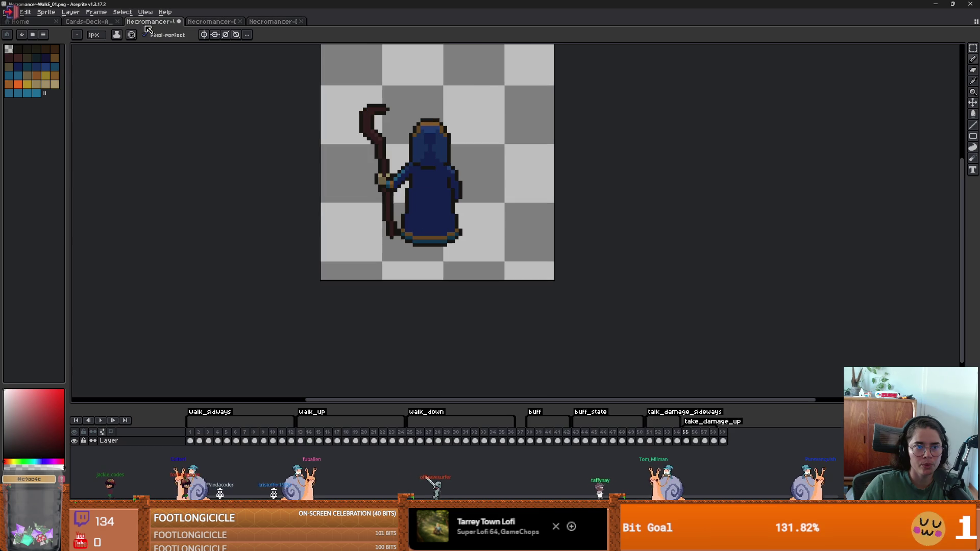
{"action": "left_click", "coordinate": [726, 433]}
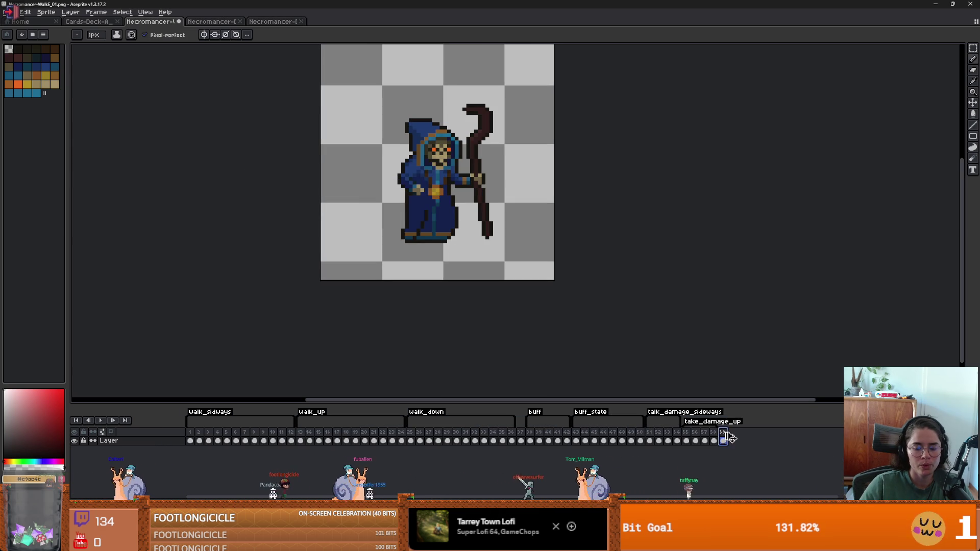
{"action": "key", "text": "ctrl+v"}
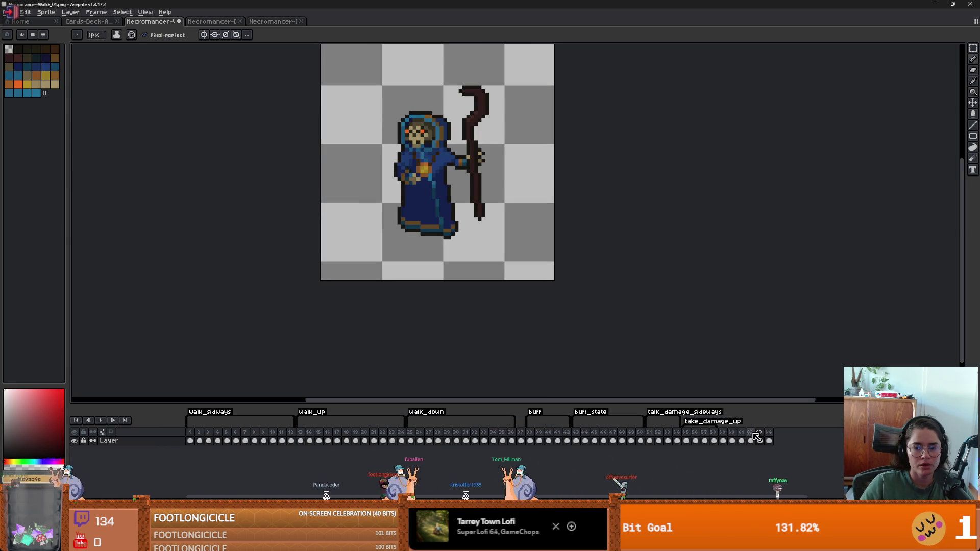
{"action": "left_click_drag", "start_coordinate": [734, 438], "coordinate": [760, 437]}
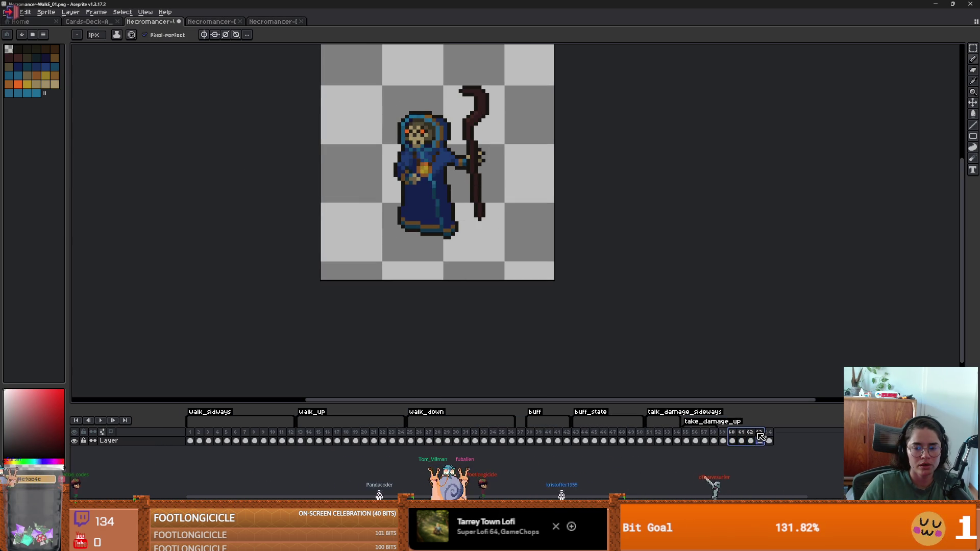
{"action": "left_click", "coordinate": [780, 466]}
{"action": "type", "text": "take_damage_"}
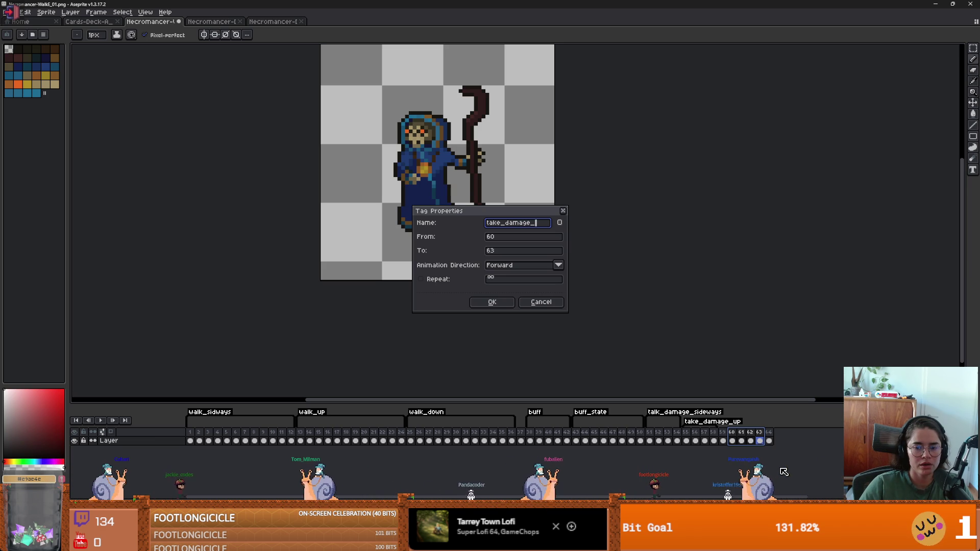
{"action": "type", "text": "down"}
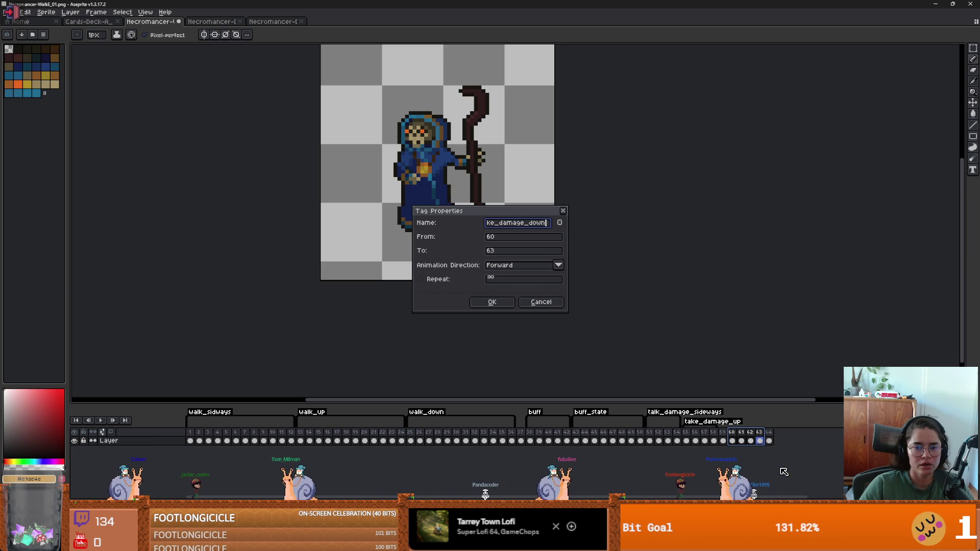
{"action": "key", "text": "Return"}
- Delete the leftover extra frames, then drop in the DeathS image files
{"action": "left_click", "coordinate": [722, 437]}
{"action": "right_click", "coordinate": [722, 437]}
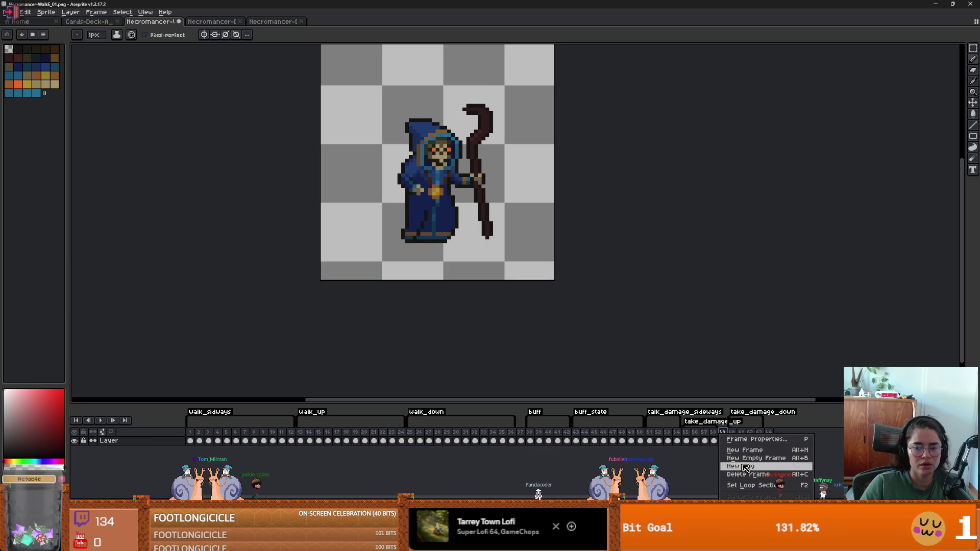
{"action": "left_click", "coordinate": [761, 447]}
{"action": "left_click", "coordinate": [541, 302]}
{"action": "right_click", "coordinate": [722, 432]}
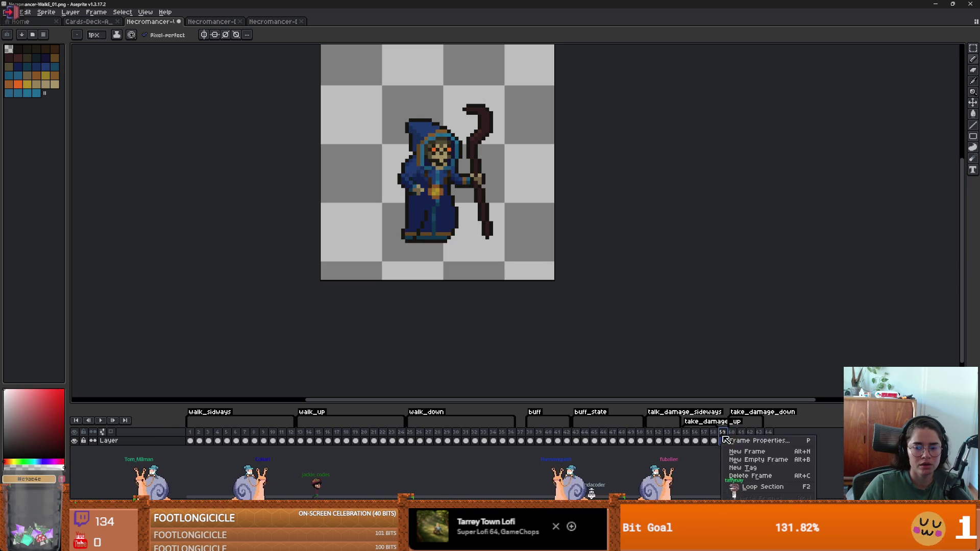
{"action": "left_click", "coordinate": [750, 466]}
{"action": "right_click", "coordinate": [760, 442]}
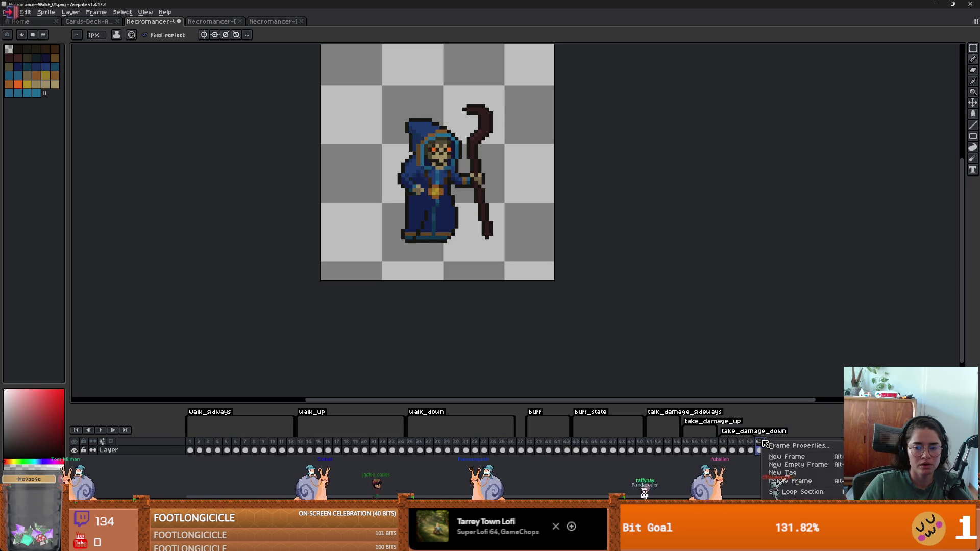
{"action": "left_click", "coordinate": [788, 481]}
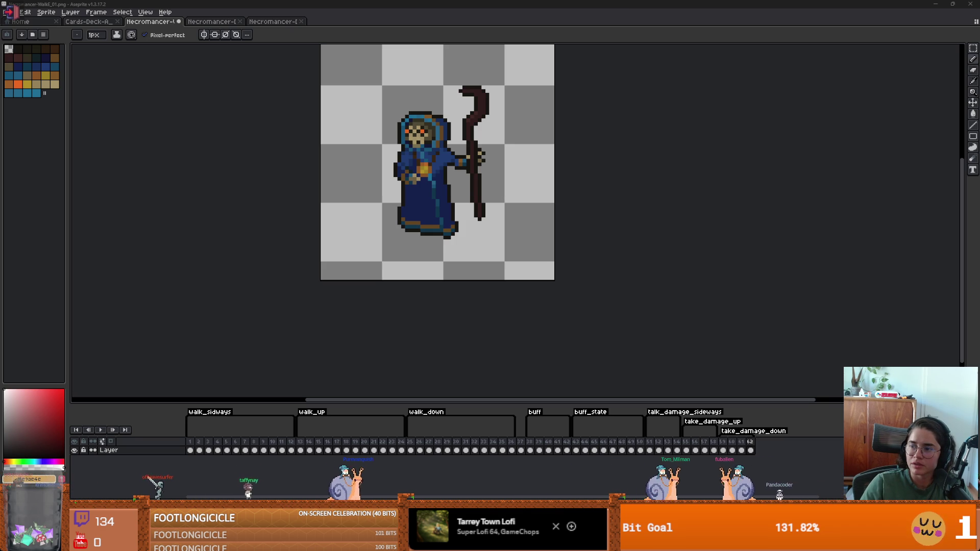
{"action": "left_click_drag", "start_coordinate": [497, 42], "coordinate": [498, 43]}
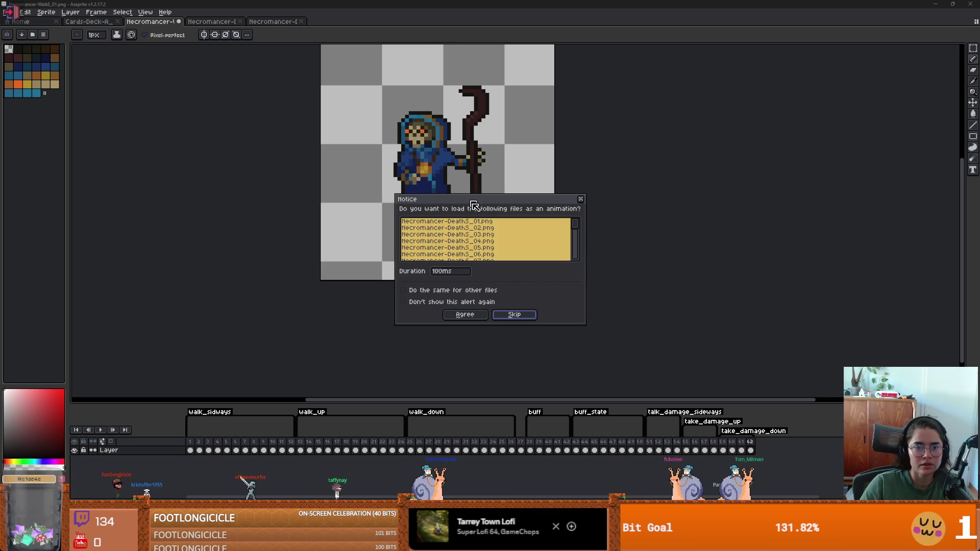
- Load the DeathS images as one animation, play it, and select all 22 frames
{"action": "left_click", "coordinate": [462, 313]}
{"action": "scroll", "coordinate": [523, 319], "scroll_direction": "up", "scroll_amount": 1}
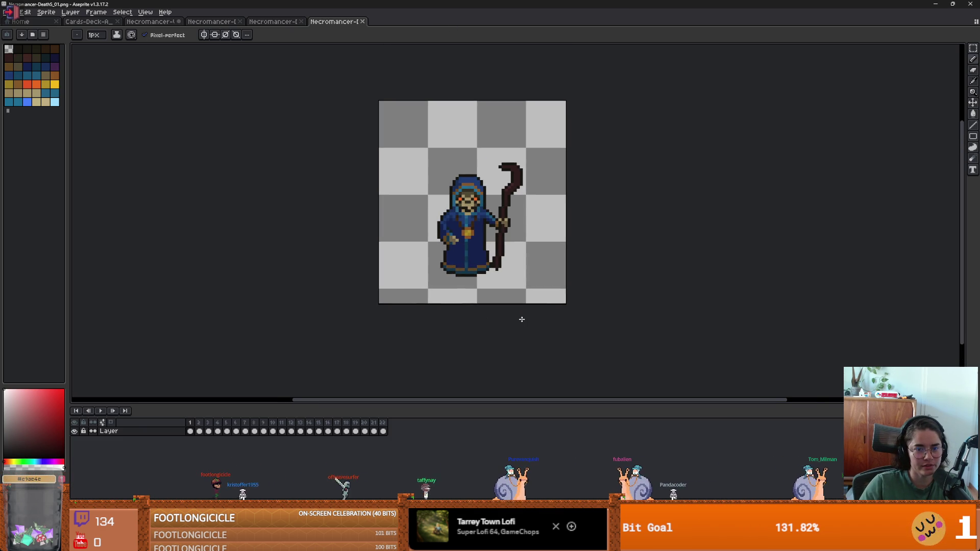
{"action": "left_click", "coordinate": [97, 411]}
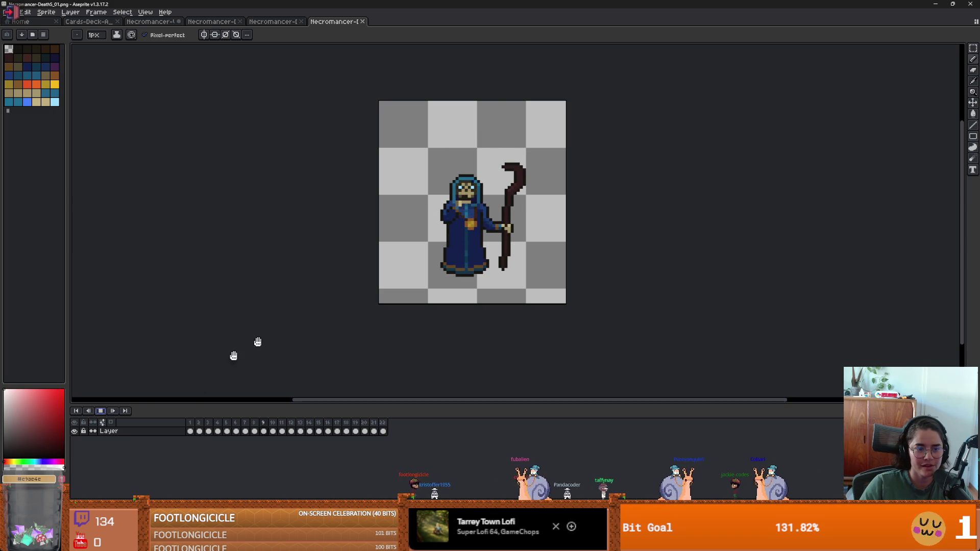
{"action": "left_click_drag", "start_coordinate": [189, 423], "coordinate": [468, 415]}
{"action": "left_click", "coordinate": [91, 423]}
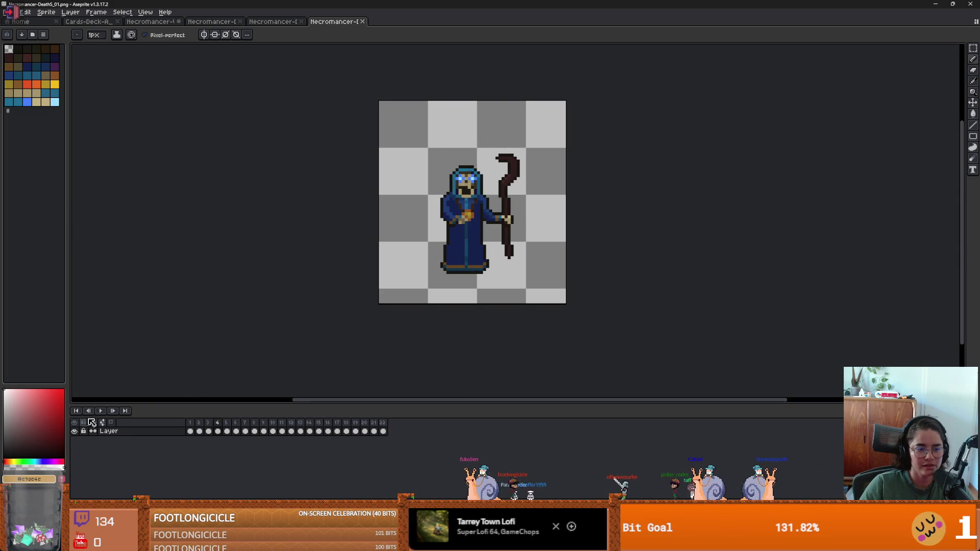
{"action": "left_click", "coordinate": [151, 21]}
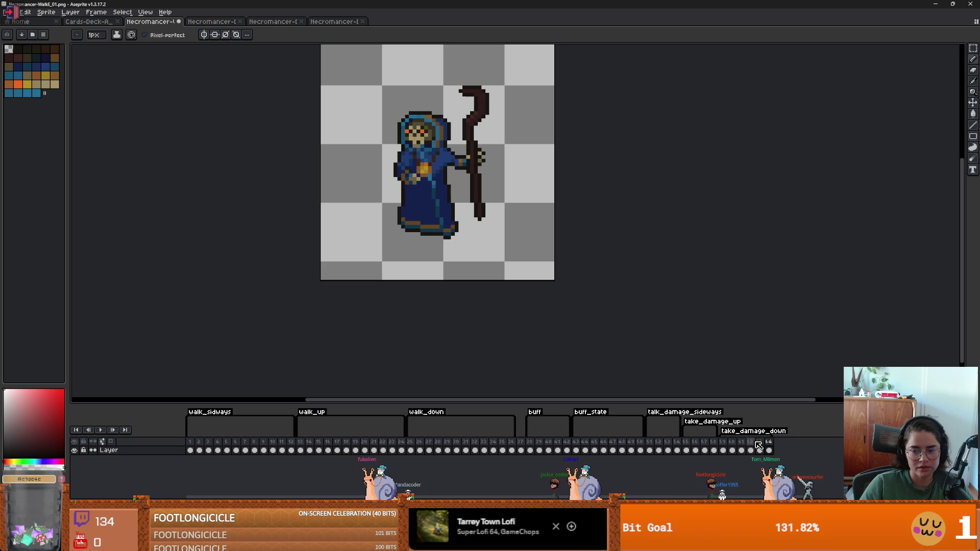
- Adjust the take_damage_down tag's From and To frame range
{"action": "double_click", "coordinate": [756, 433]}
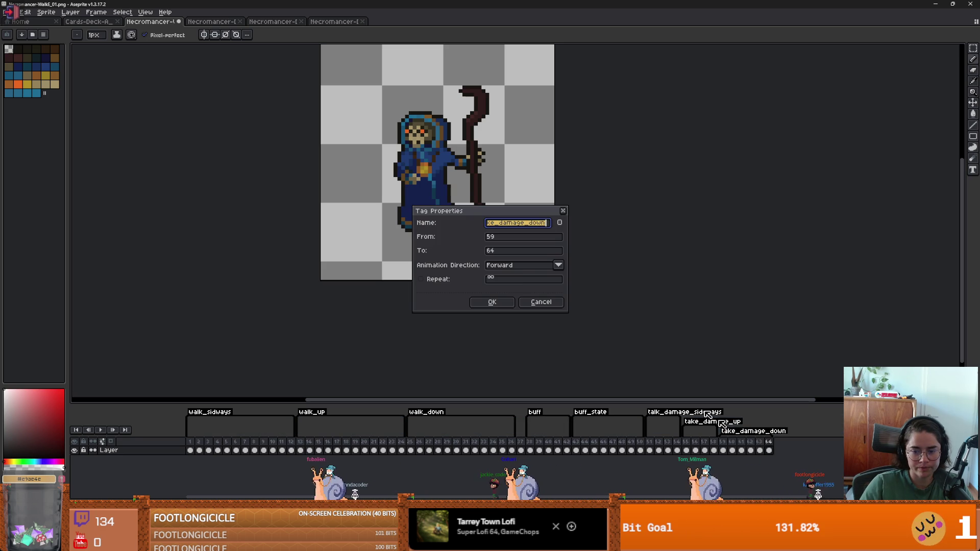
{"action": "left_click", "coordinate": [519, 239]}
{"action": "type", "text": "62"}
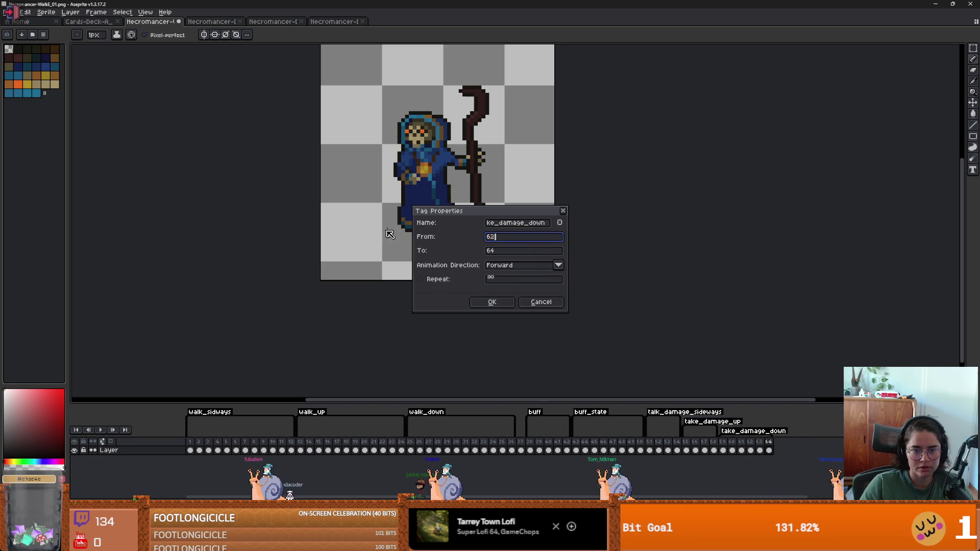
{"action": "key", "text": "Return"}
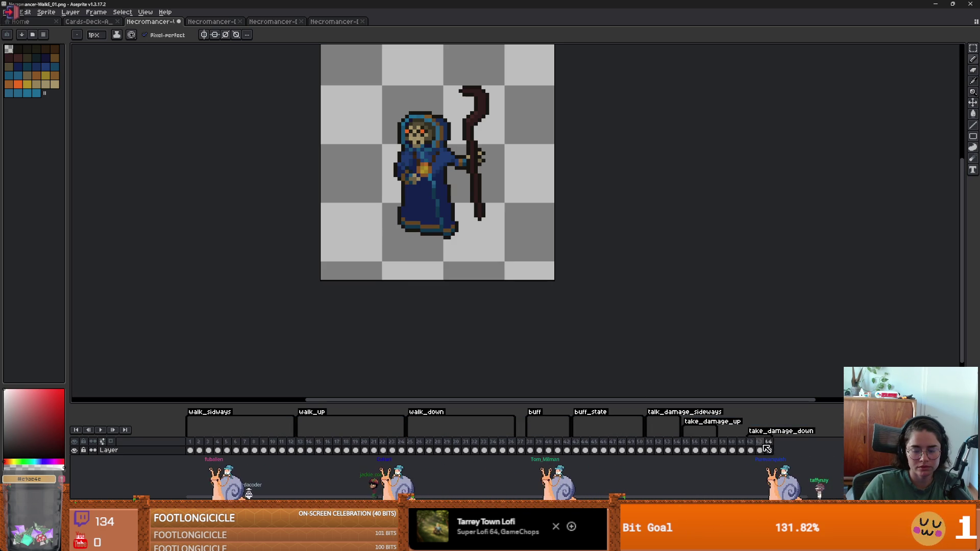
{"action": "double_click", "coordinate": [756, 431]}
{"action": "key", "text": "Tab"}
{"action": "key", "text": "Tab"}
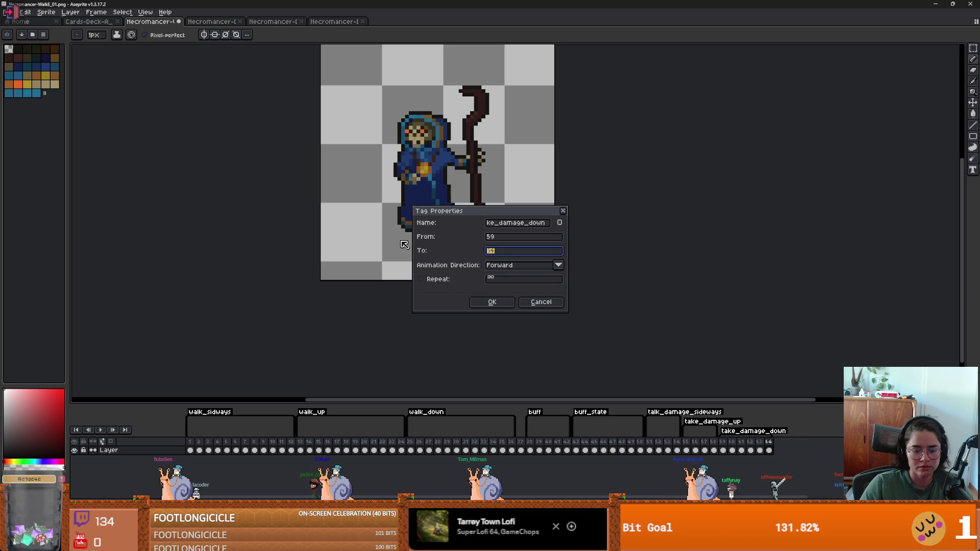
{"action": "key", "text": "Return"}
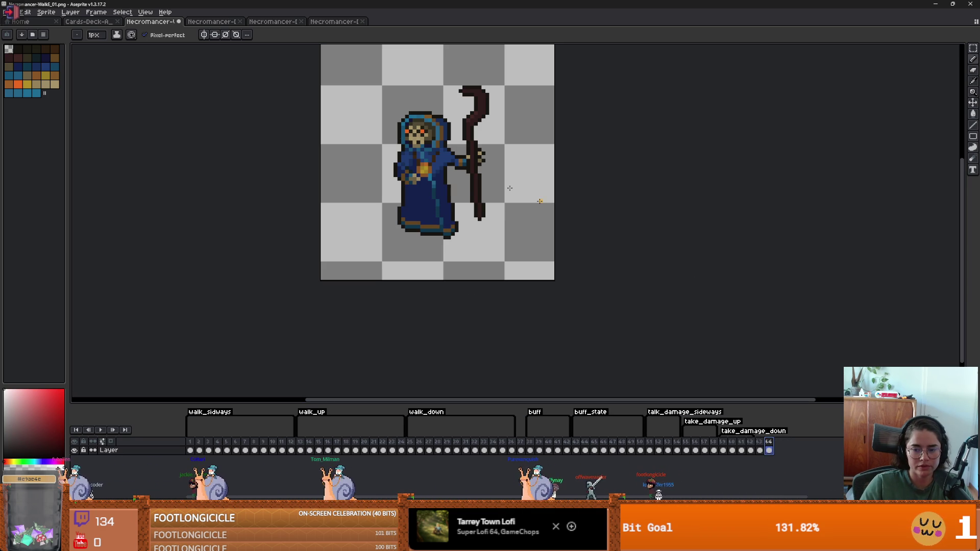
- Append the 22 DeathS frames to WalkE as frames 64–85 and start a tag over them
{"action": "left_click", "coordinate": [335, 21]}
{"action": "left_click", "coordinate": [101, 411]}
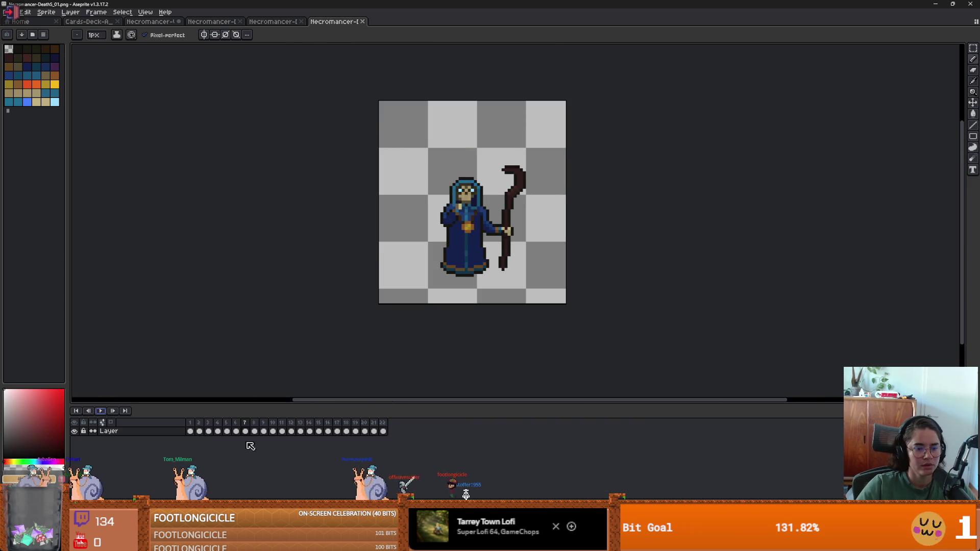
{"action": "left_click_drag", "start_coordinate": [193, 424], "coordinate": [383, 424]}
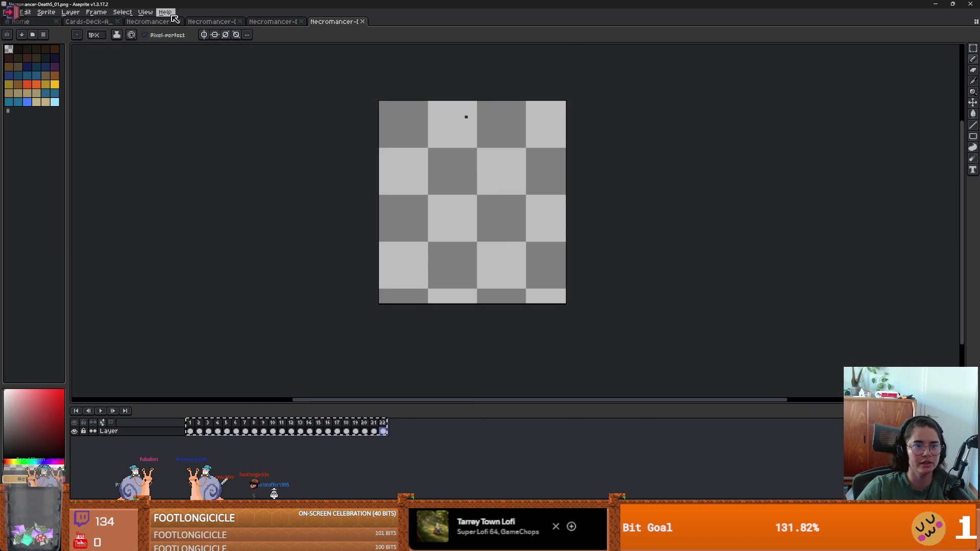
{"action": "left_click", "coordinate": [151, 22]}
{"action": "left_click", "coordinate": [772, 450]}
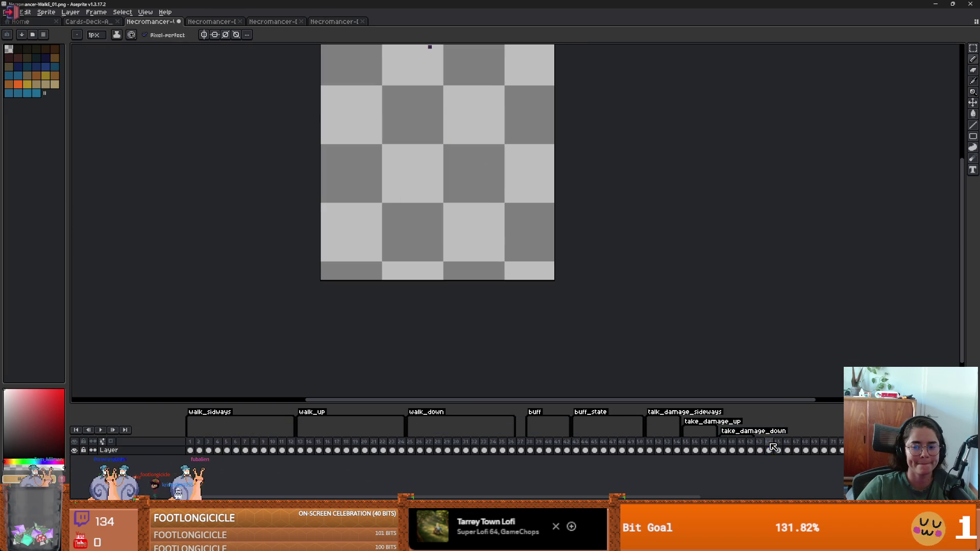
{"action": "scroll", "coordinate": [664, 439], "scroll_direction": "right", "scroll_amount": 4}
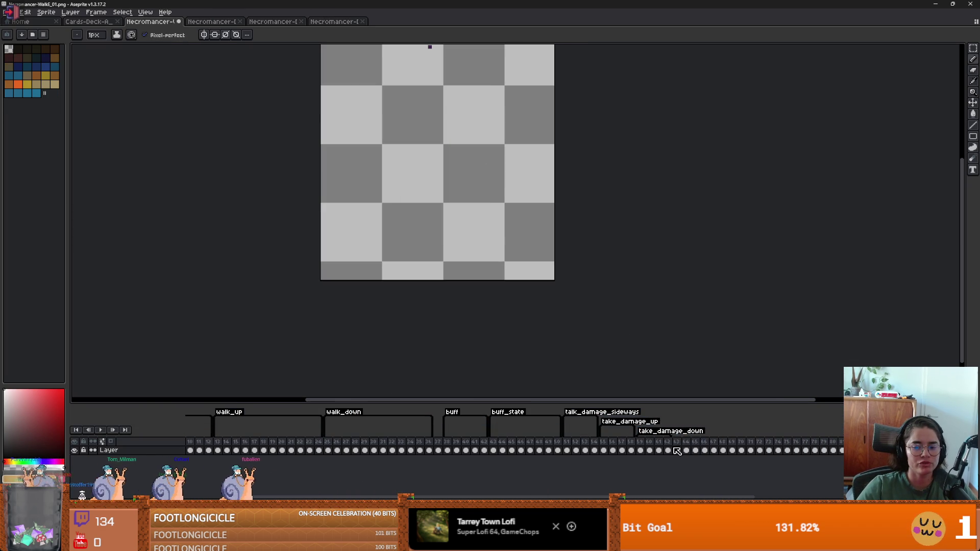
{"action": "left_click_drag", "start_coordinate": [687, 446], "coordinate": [837, 449]}
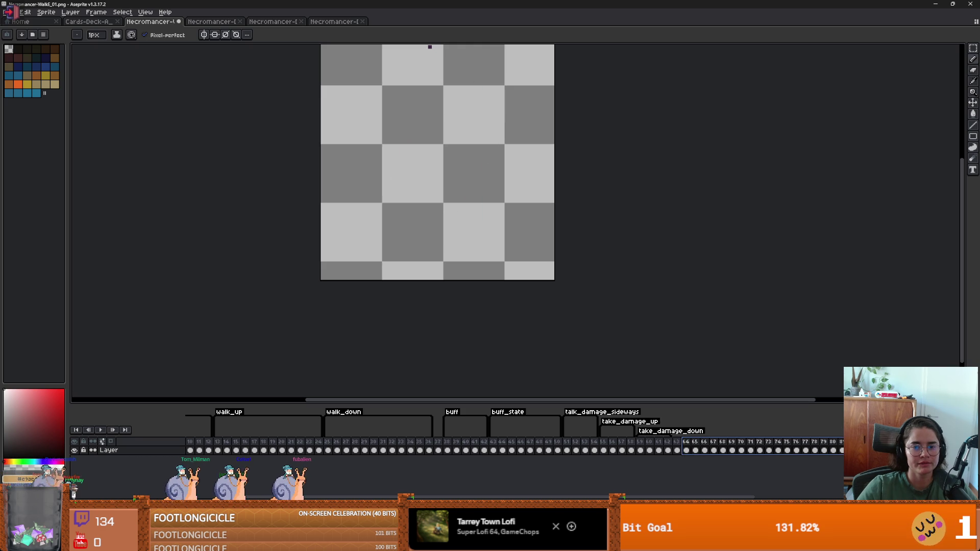
{"action": "key", "text": "F2"}
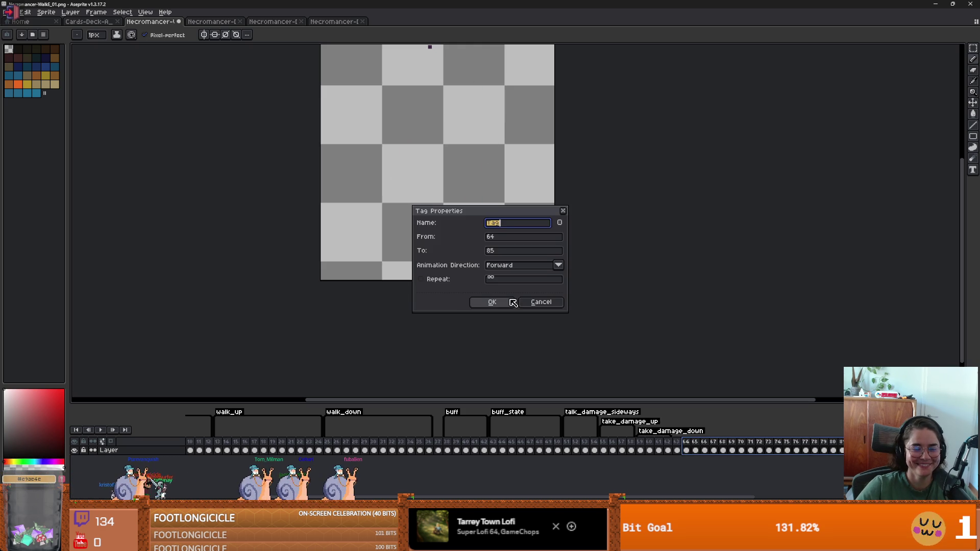
- Name the new tag death, then delete the extra frame 63 from the timeline
{"action": "type", "text": "death"}
{"action": "left_click", "coordinate": [511, 301]}
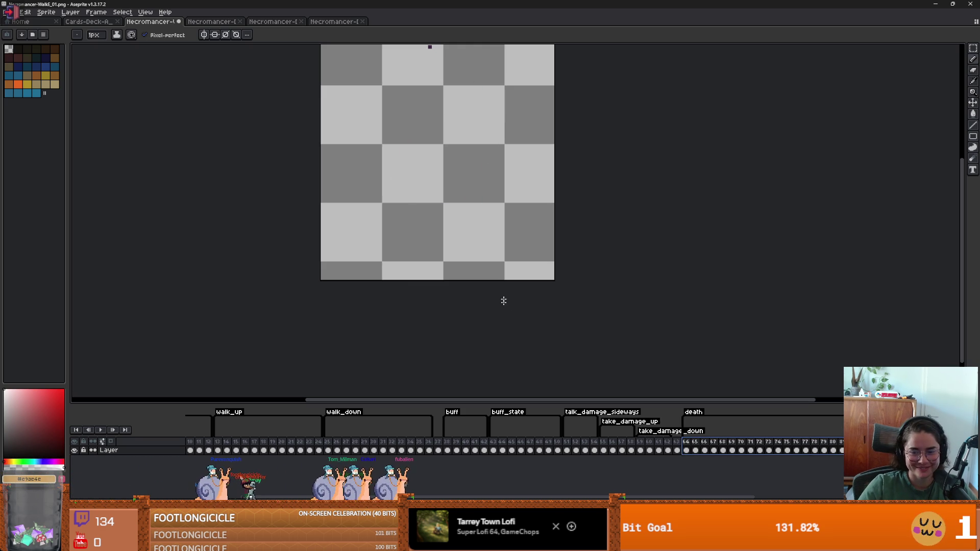
{"action": "right_click", "coordinate": [676, 442]}
{"action": "left_click", "coordinate": [686, 476]}
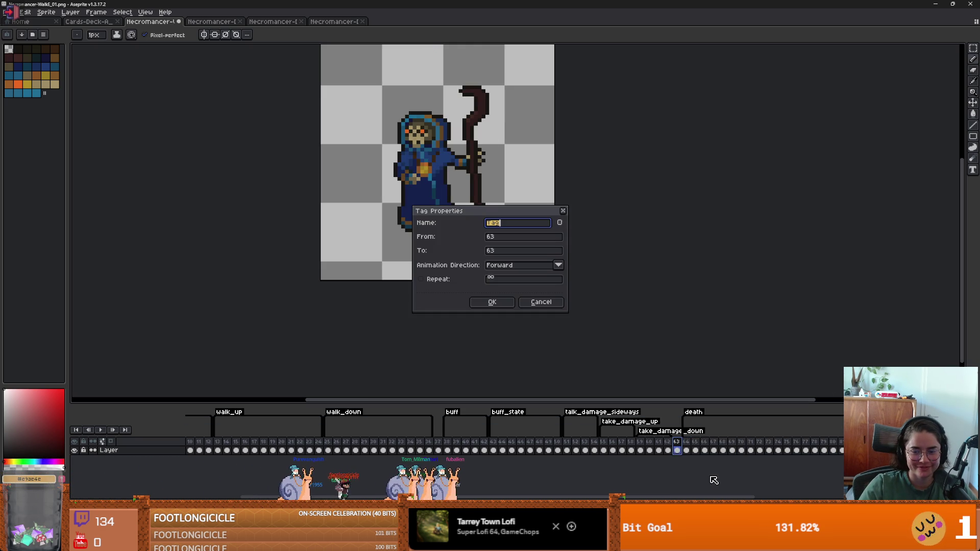
{"action": "left_click", "coordinate": [545, 302]}
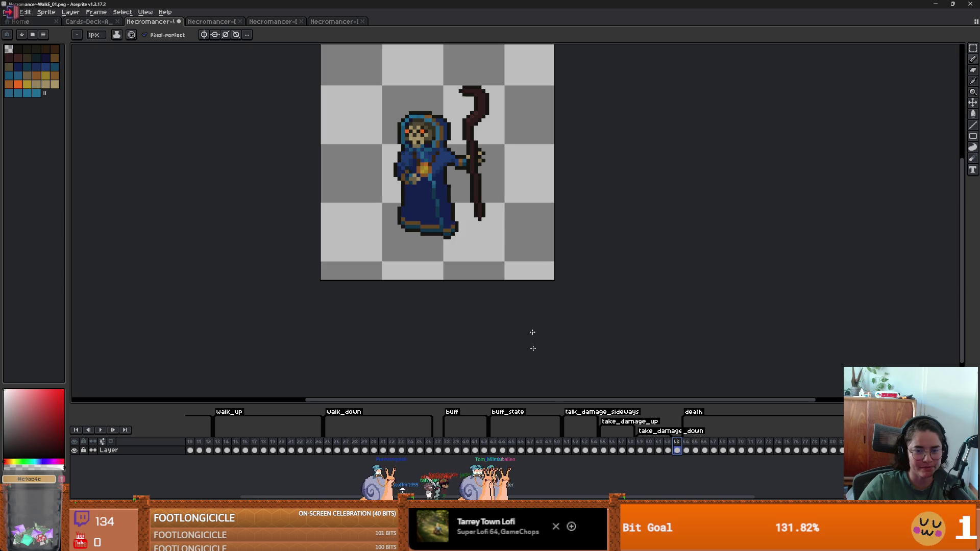
{"action": "right_click", "coordinate": [678, 447]}
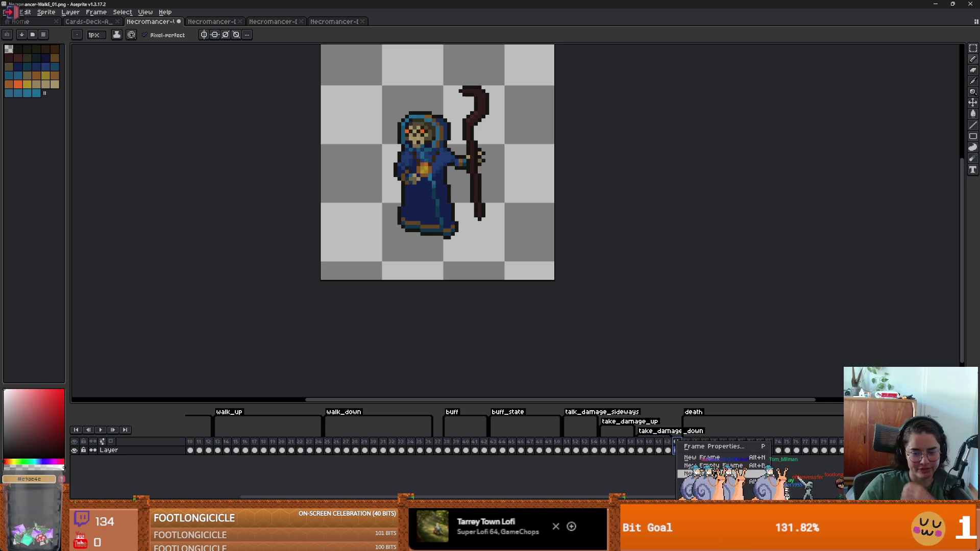
{"action": "left_click", "coordinate": [715, 481]}
- Resize the timeline, recheck the necromancer frames, and open the Export Sprite Sheet dialog
{"action": "key", "text": "Left"}
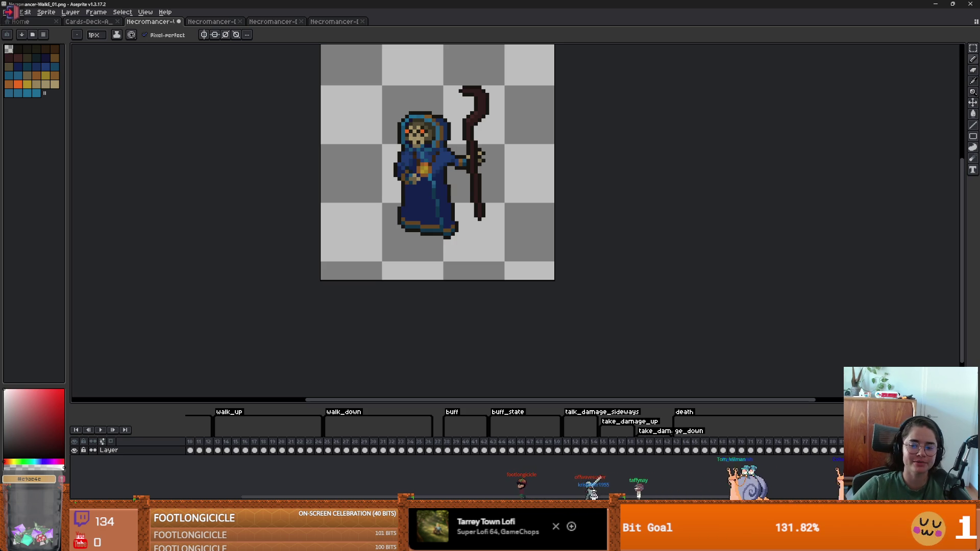
{"action": "key", "text": "Delete"}
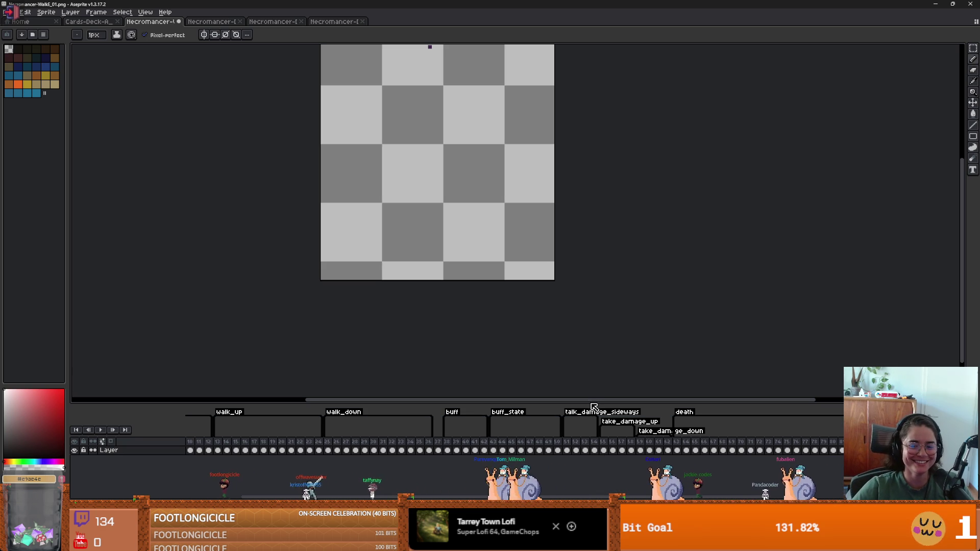
{"action": "mouse_move", "coordinate": [586, 404]}
{"action": "left_mouse_down"}
{"action": "mouse_move", "coordinate": [585, 418]}
{"action": "mouse_move", "coordinate": [603, 375]}
{"action": "left_mouse_up"}
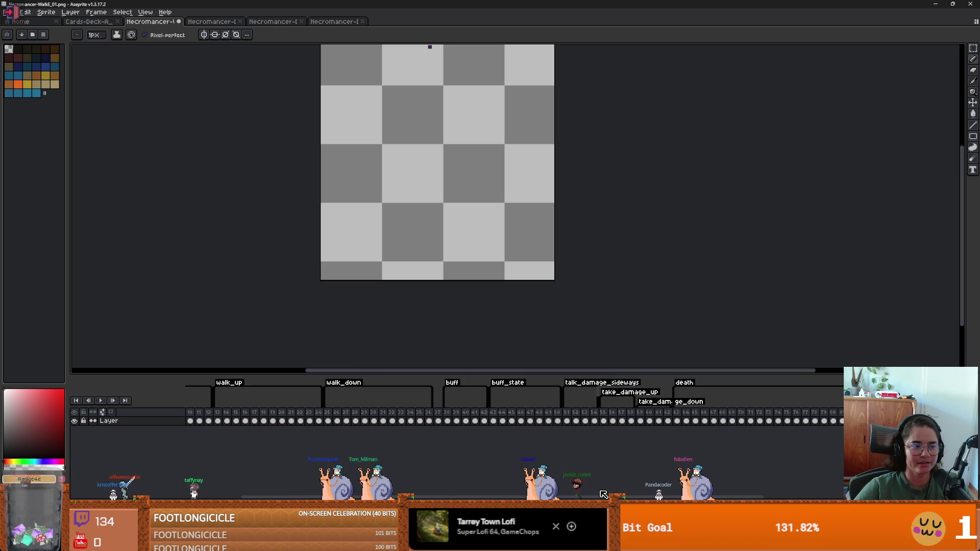
{"action": "left_click", "coordinate": [676, 420]}
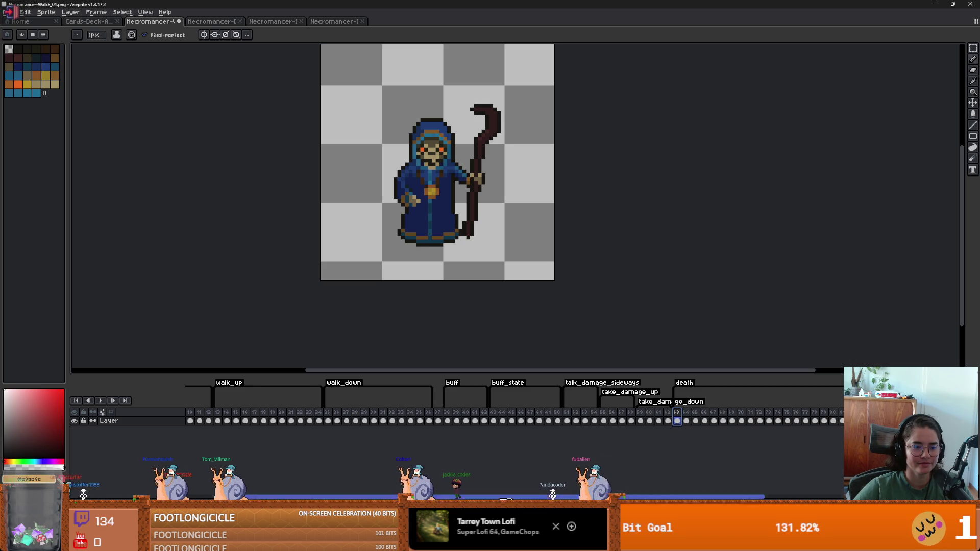
{"action": "scroll", "coordinate": [484, 490], "scroll_direction": "left", "scroll_amount": 5}
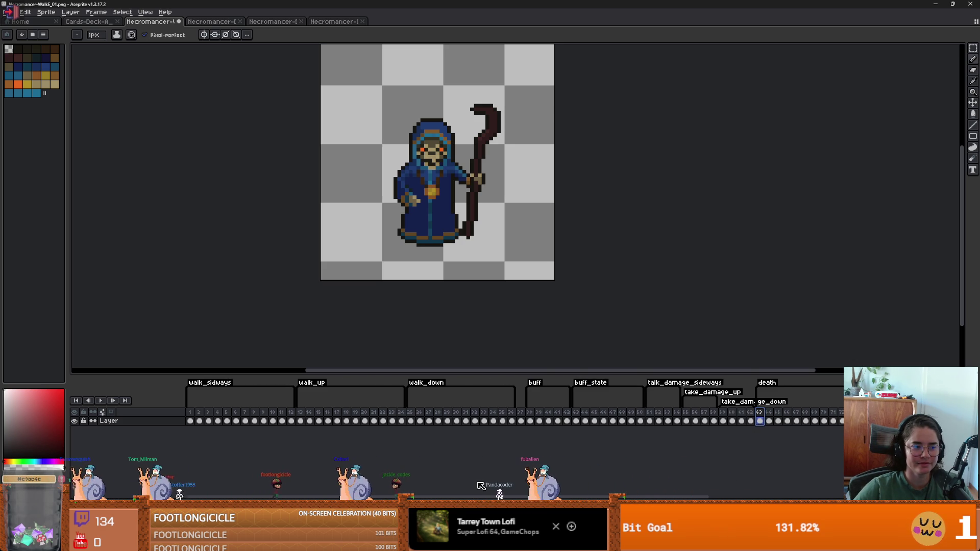
{"action": "scroll", "coordinate": [674, 465], "scroll_direction": "right", "scroll_amount": 5}
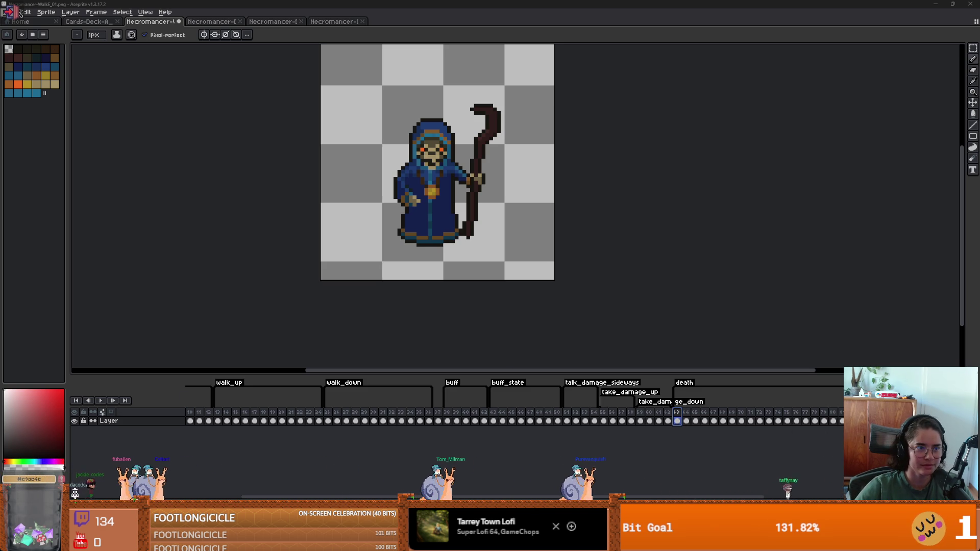
{"action": "left_click", "coordinate": [10, 11]}
- Configure the sprite sheet export as By Rows with Split Tags enabled
{"action": "mouse_move", "coordinate": [21, 83]}
{"action": "left_click", "coordinate": [118, 87]}
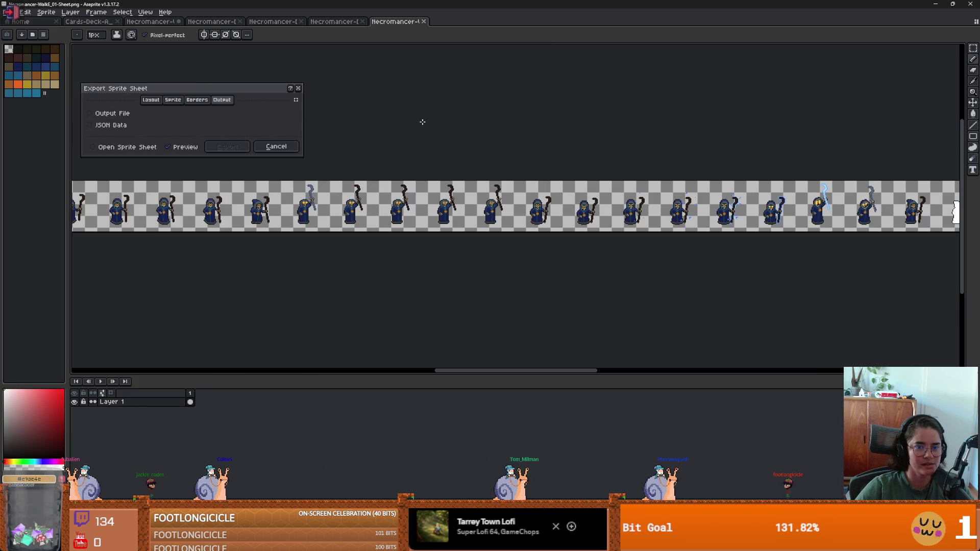
{"action": "left_click", "coordinate": [173, 100]}
{"action": "left_click", "coordinate": [152, 100]}
{"action": "left_click", "coordinate": [183, 113]}
{"action": "left_click", "coordinate": [184, 115]}
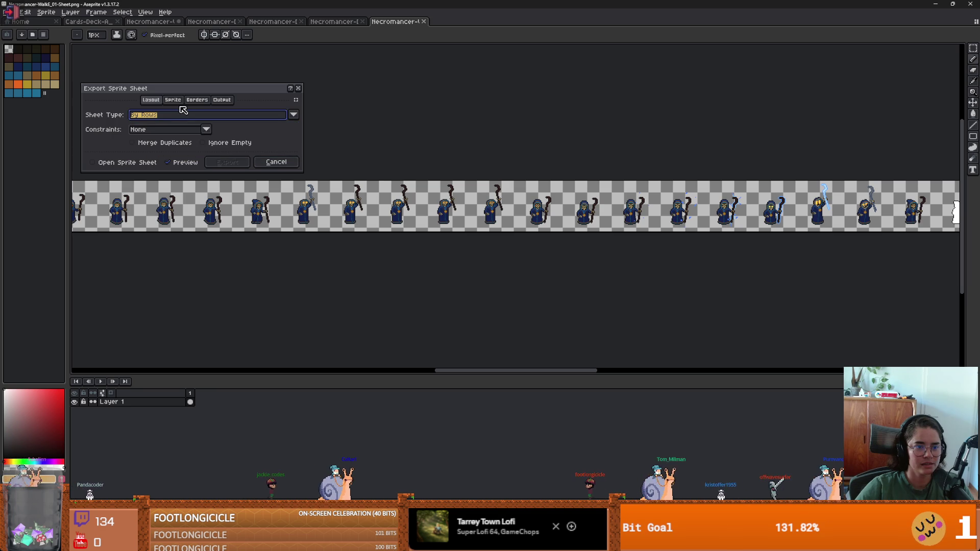
{"action": "left_click", "coordinate": [179, 100]}
{"action": "left_click", "coordinate": [252, 144]}
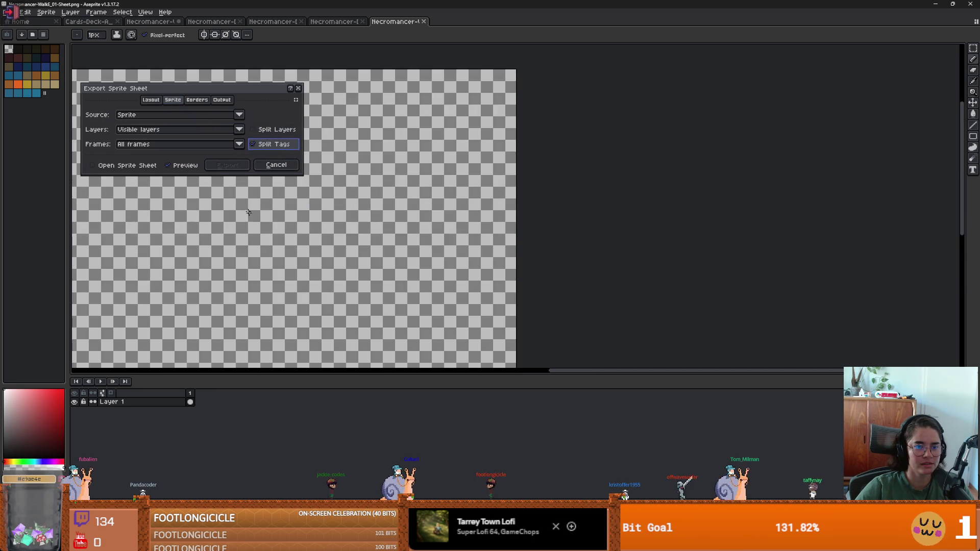
{"action": "scroll", "coordinate": [293, 232], "scroll_direction": "up", "scroll_amount": 1}
- Browse for the sprite sheet's output PNG file location
{"action": "left_click", "coordinate": [223, 101]}
{"action": "left_click", "coordinate": [293, 118]}
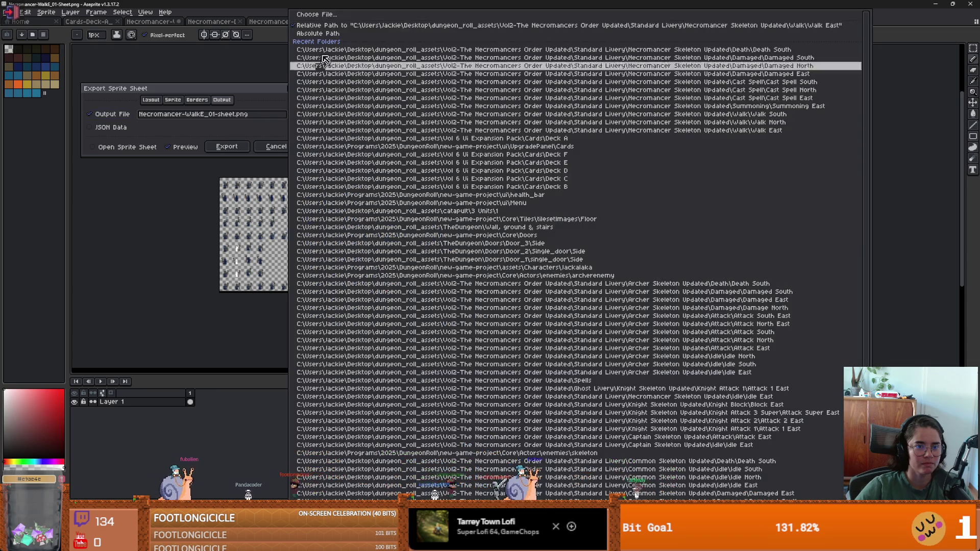
{"action": "left_click", "coordinate": [388, 130]}
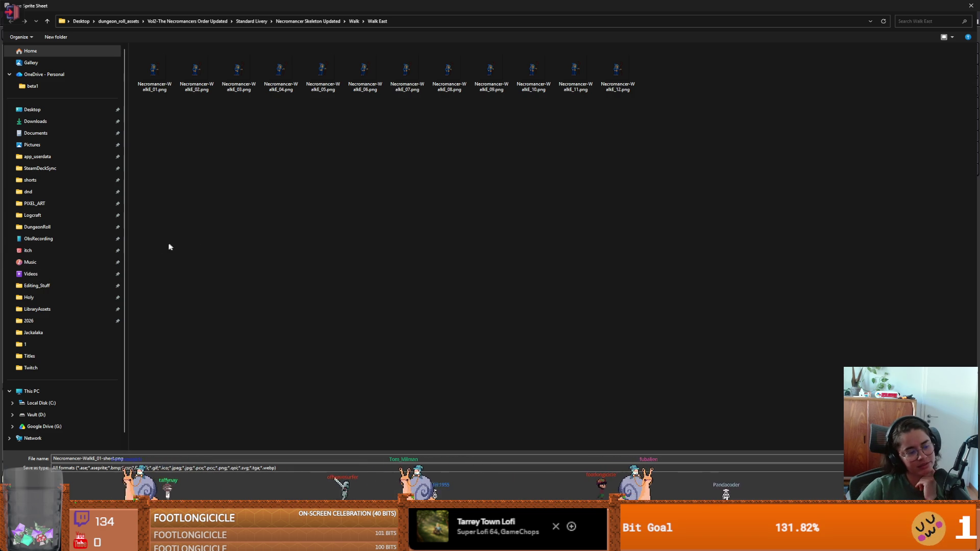
- Save Necromancer-WalkE_01-sheet.png into new-game-project/Core/Actors/enemies/PriestSkeleton and export the sheet
{"action": "left_click", "coordinate": [56, 230]}
{"action": "double_click", "coordinate": [182, 69]}
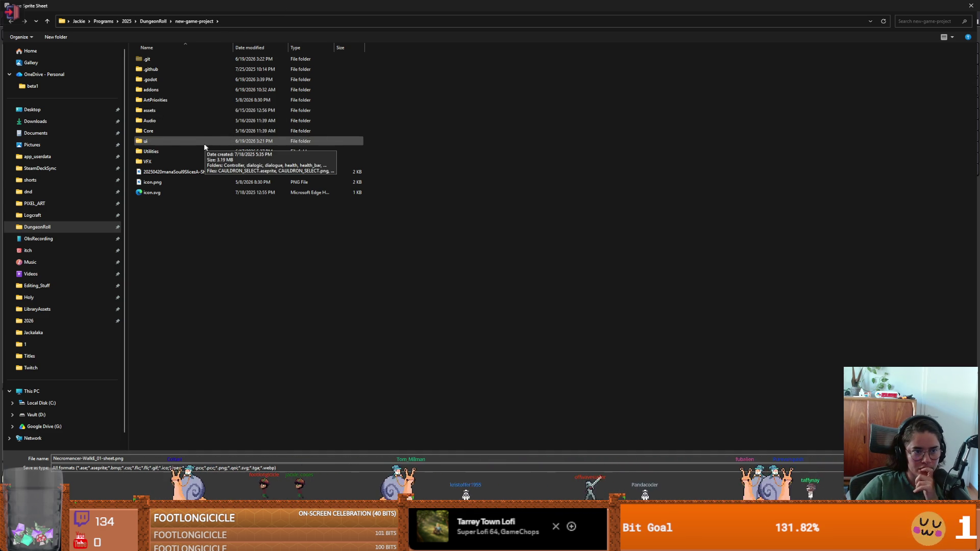
{"action": "double_click", "coordinate": [153, 131]}
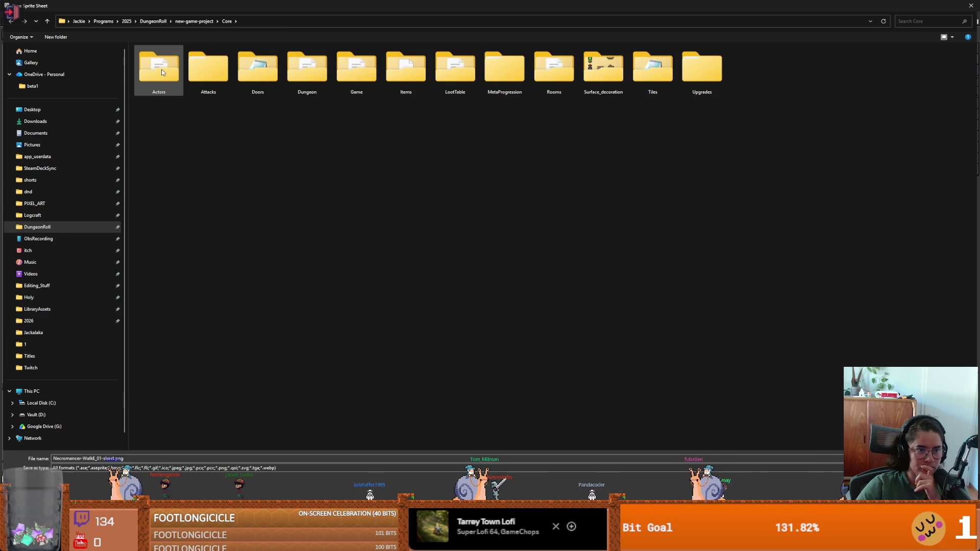
{"action": "double_click", "coordinate": [160, 71]}
{"action": "double_click", "coordinate": [160, 92]}
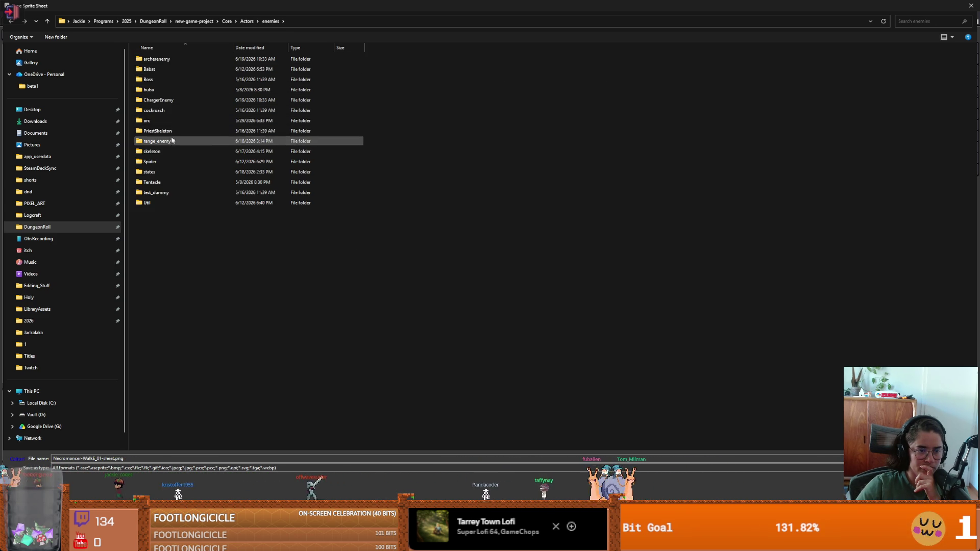
{"action": "double_click", "coordinate": [162, 131]}
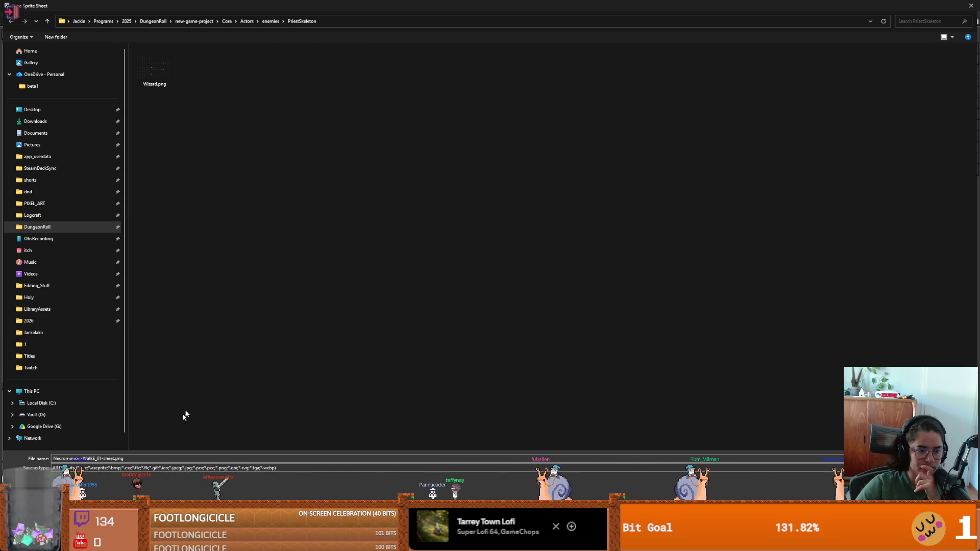
{"action": "double_click", "coordinate": [159, 458]}
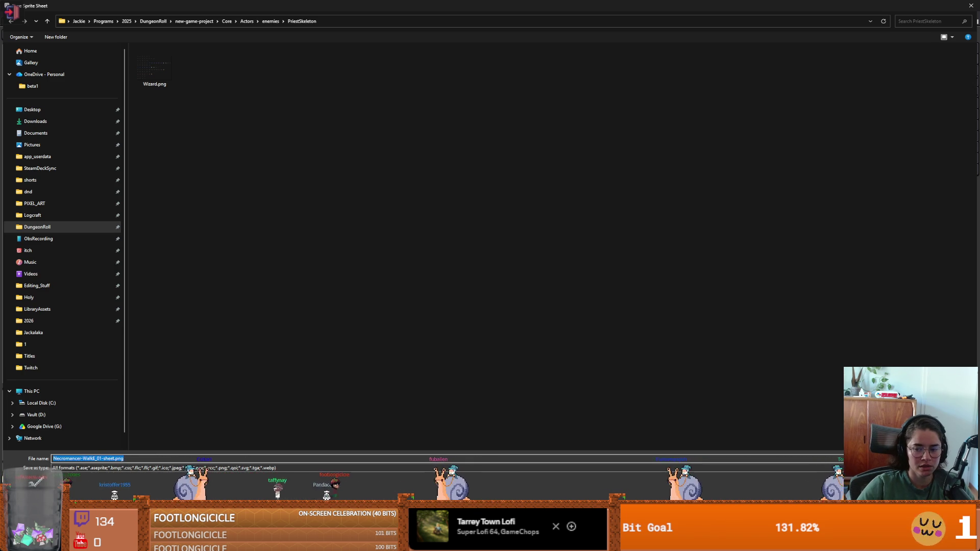
{"action": "key", "text": "Return"}
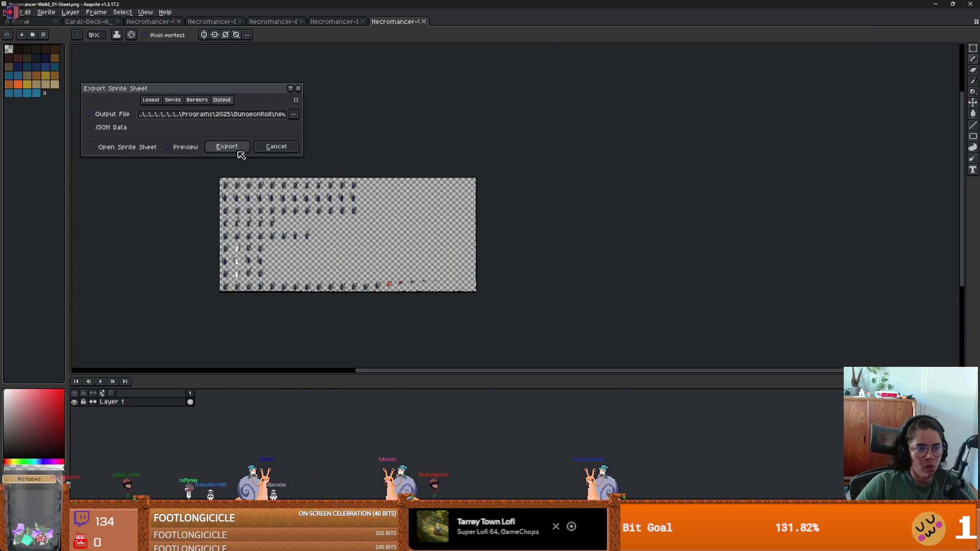
{"action": "left_click", "coordinate": [237, 149]}
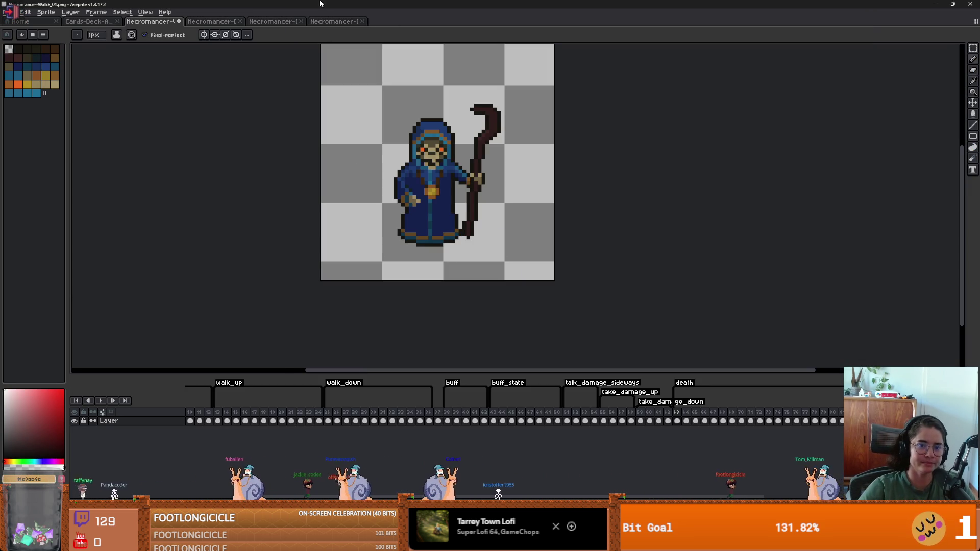
{"action": "left_click", "coordinate": [936, 4]}
- Select the walk_down animation in SpriteFrames and delete its old frames
{"action": "scroll", "coordinate": [271, 358], "scroll_direction": "up", "scroll_amount": 3}
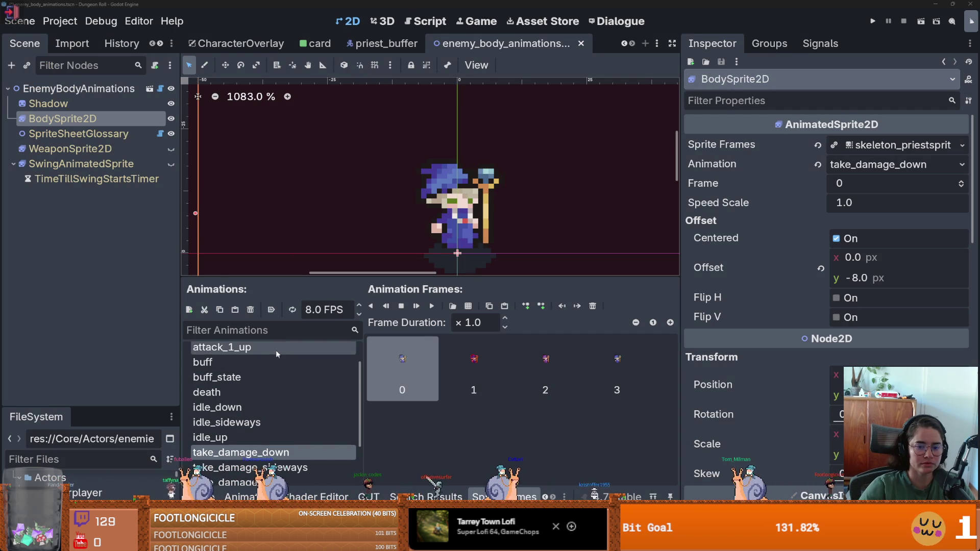
{"action": "scroll", "coordinate": [270, 387], "scroll_direction": "down", "scroll_amount": 5}
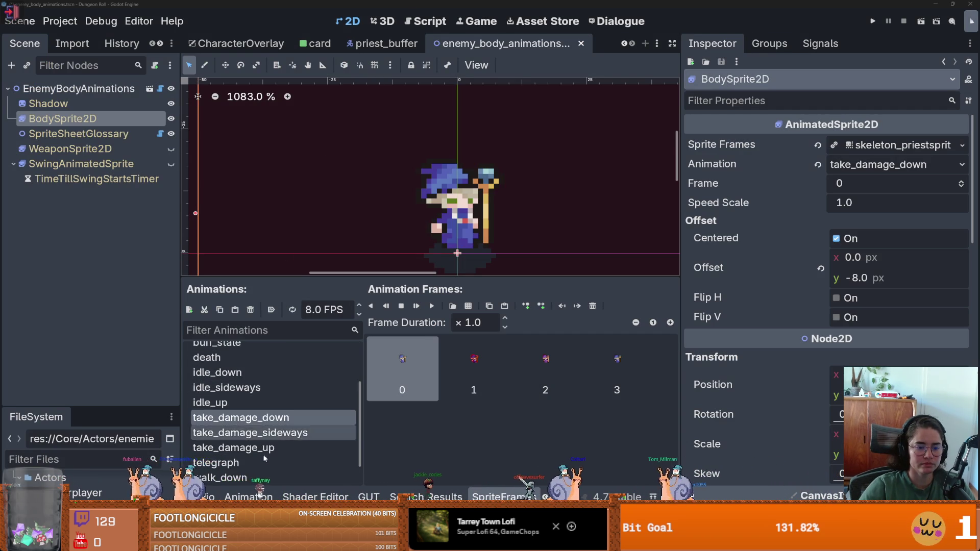
{"action": "left_click", "coordinate": [225, 445]}
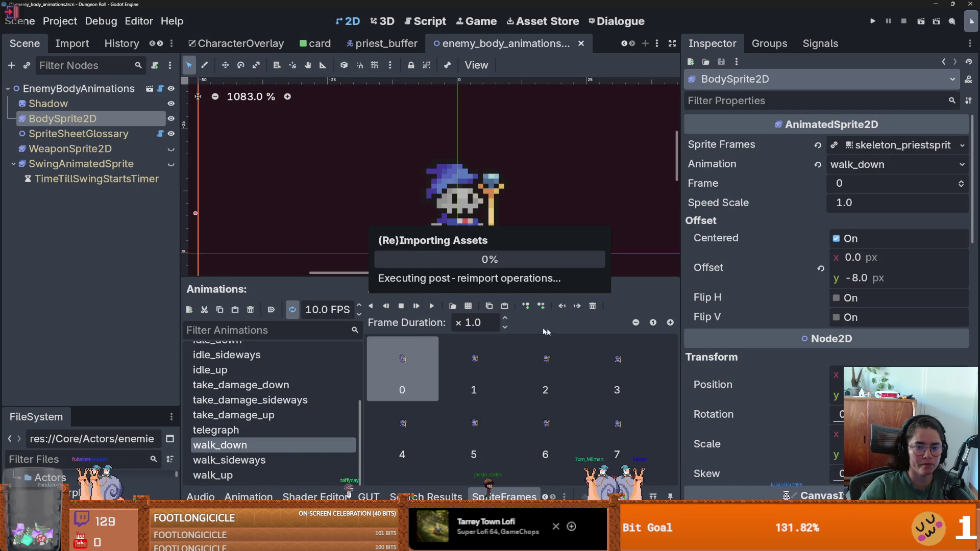
{"action": "double_click", "coordinate": [593, 306]}
{"action": "double_click", "coordinate": [593, 306]}
{"action": "double_click", "coordinate": [593, 306]}
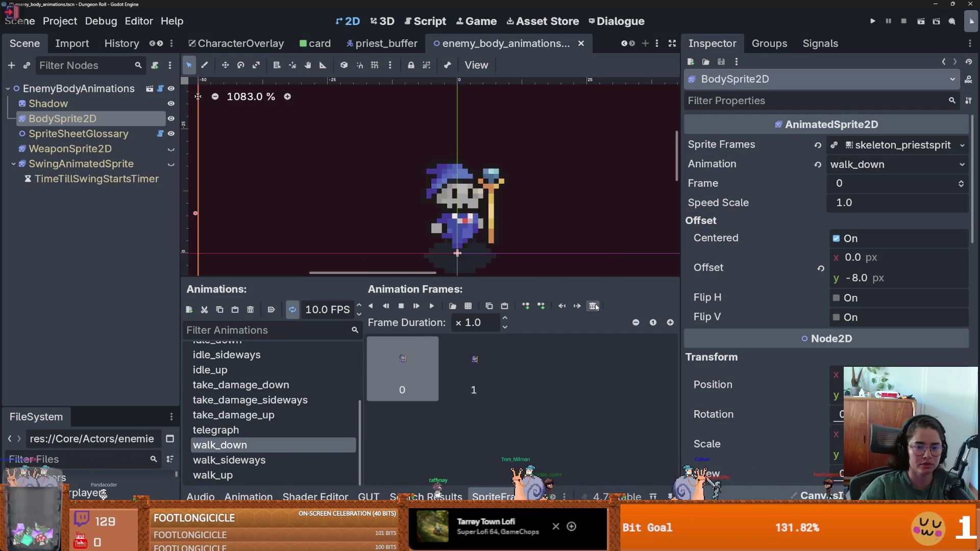
{"action": "double_click", "coordinate": [593, 305]}
- Load the Necromancer sheet from Core/Actors/enemies/PriestSkeleton and slice it into 22 columns
{"action": "left_click", "coordinate": [452, 306]}
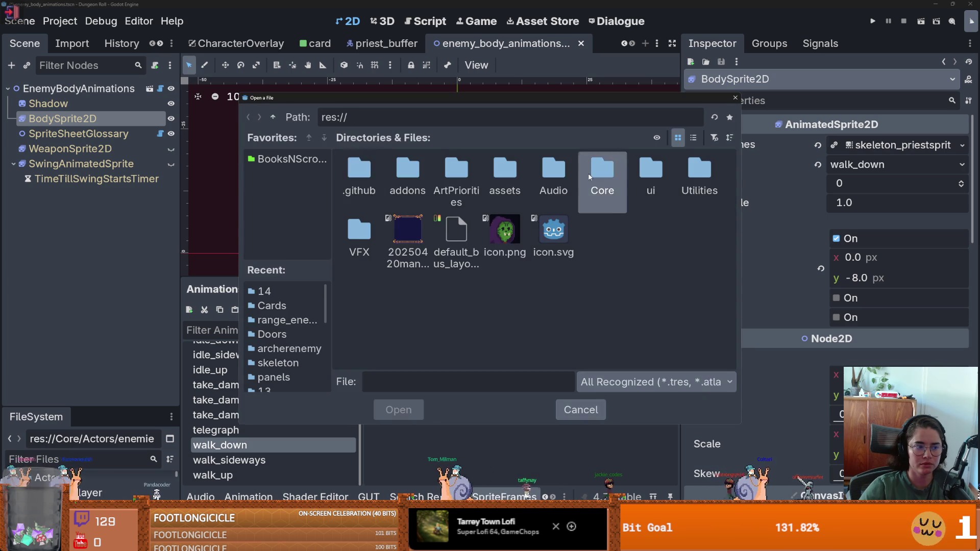
{"action": "double_click", "coordinate": [603, 178]}
{"action": "double_click", "coordinate": [359, 176]}
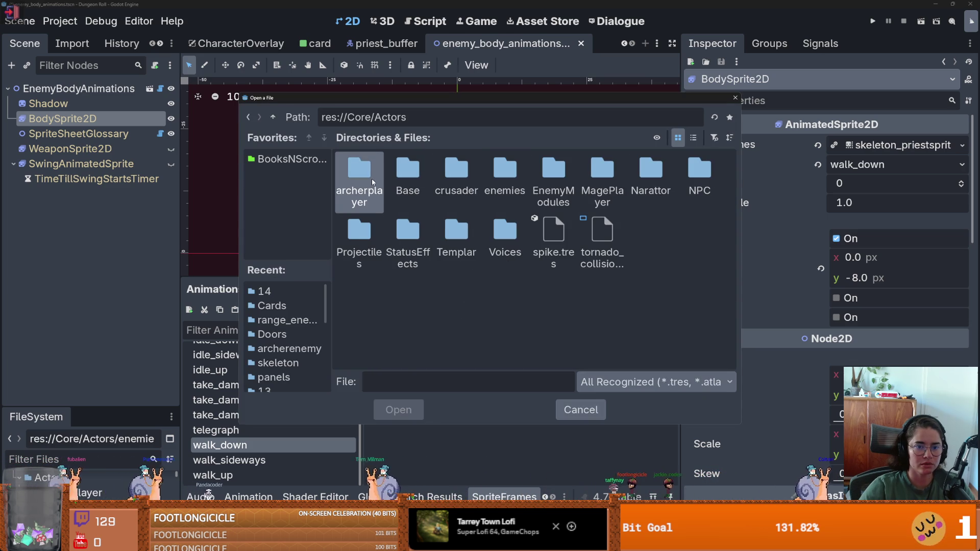
{"action": "double_click", "coordinate": [505, 173]}
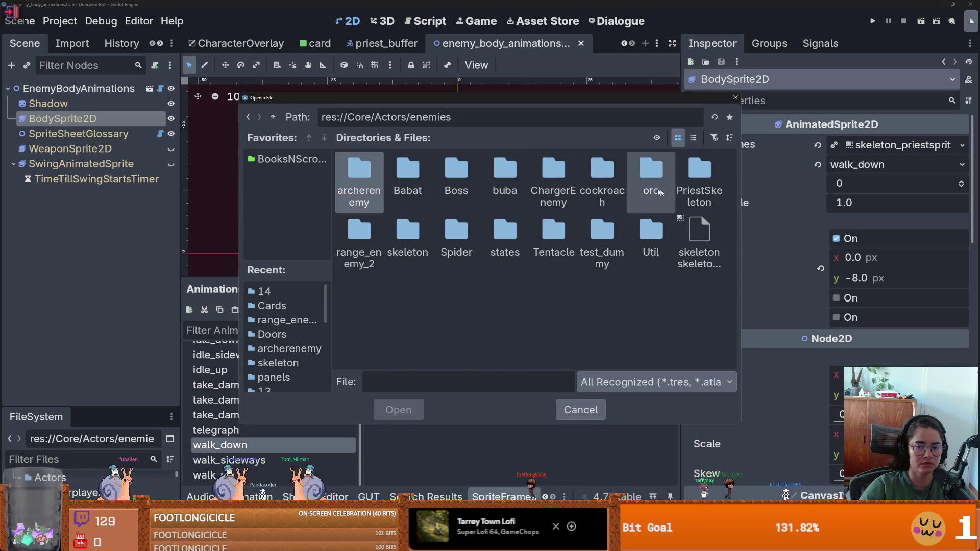
{"action": "left_click", "coordinate": [711, 187]}
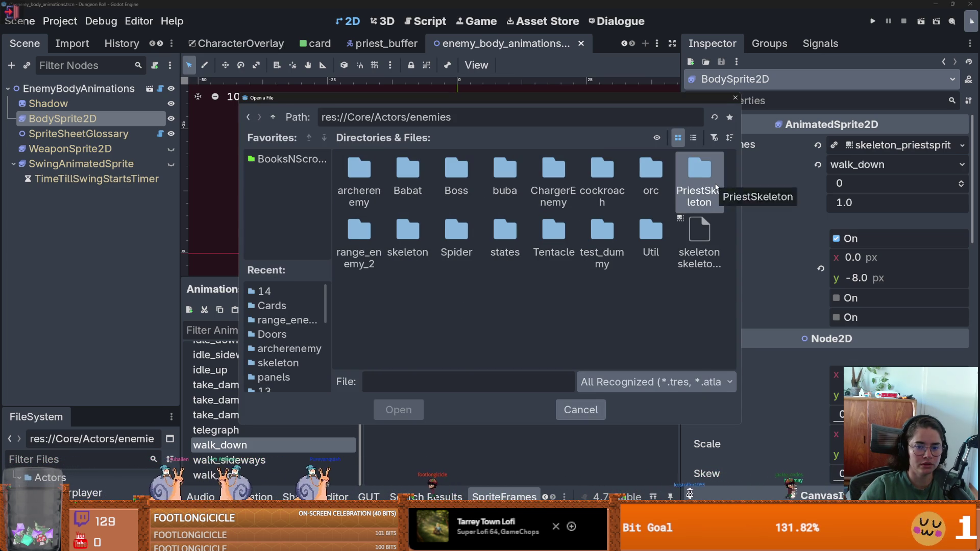
{"action": "double_click", "coordinate": [711, 187]}
{"action": "double_click", "coordinate": [392, 185]}
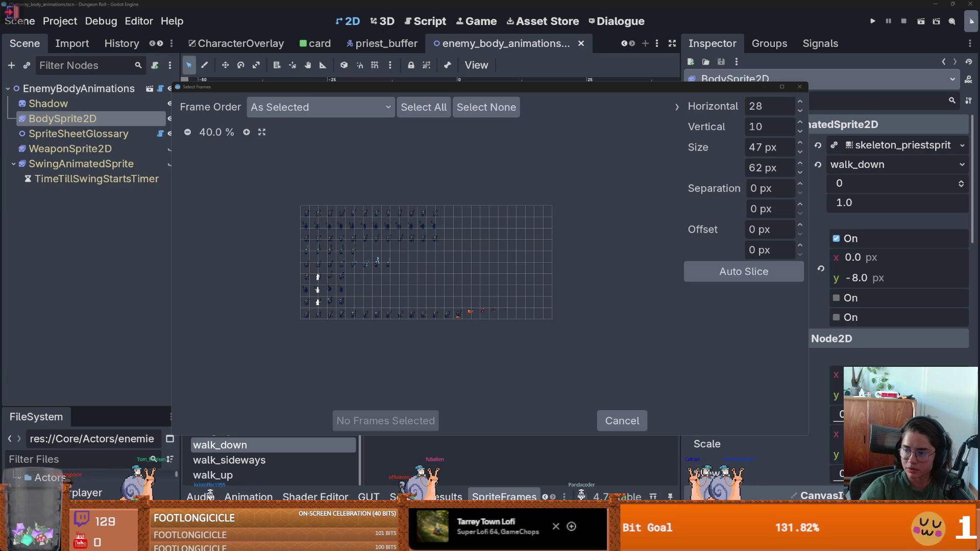
{"action": "left_click", "coordinate": [758, 107]}
{"action": "type", "text": "22"}
{"action": "key", "text": "Return"}
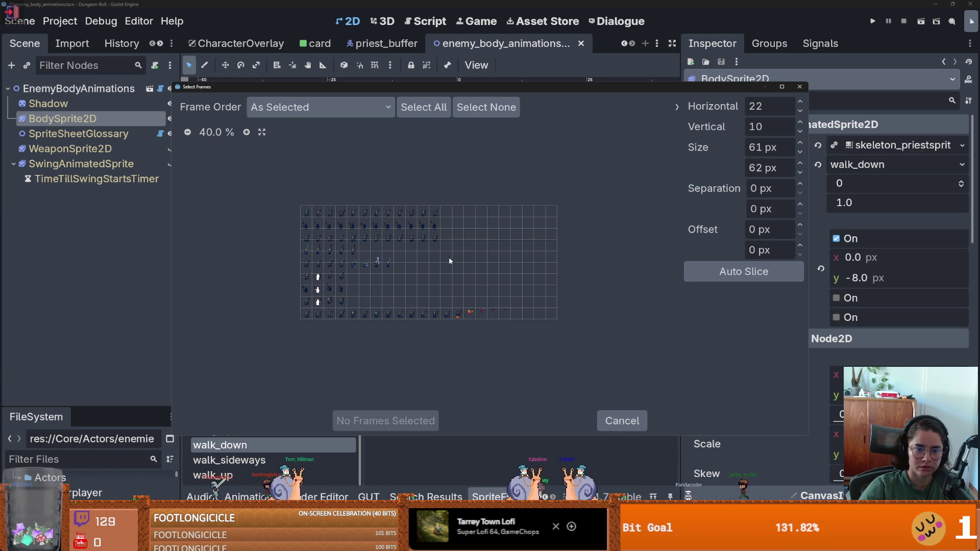